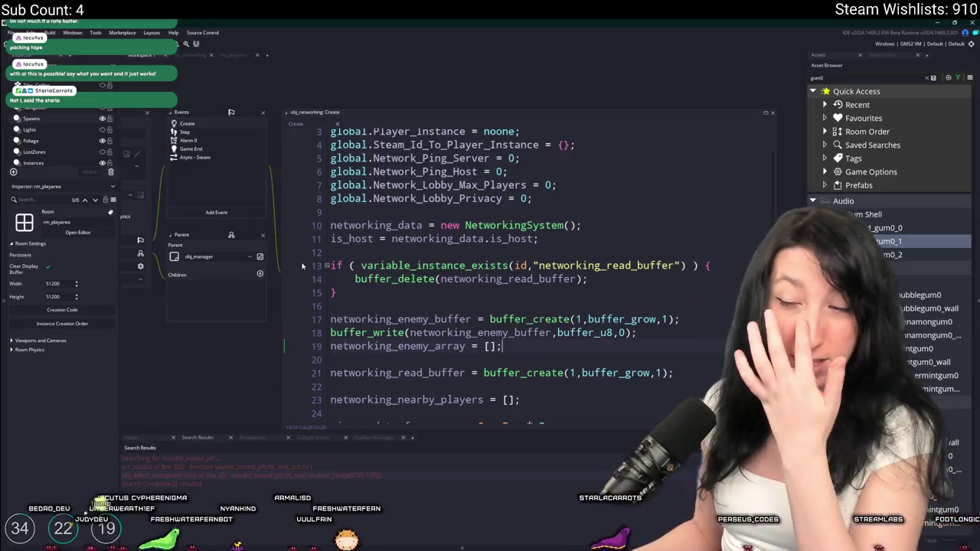
# Select networking_enemy_array in obj_networking's Create code and switch to the scr_networking script.
pyautogui.doubleClick(404, 346)
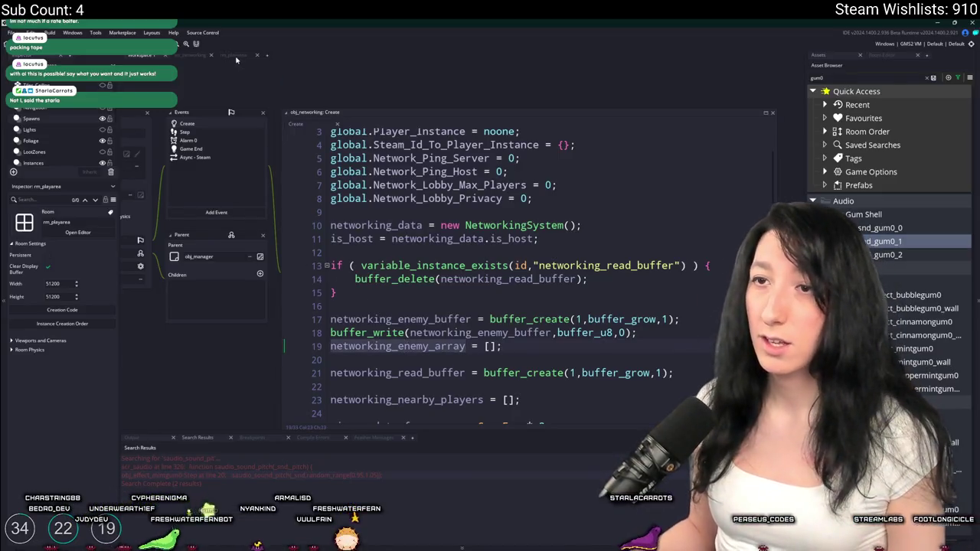
pyautogui.click(197, 58)
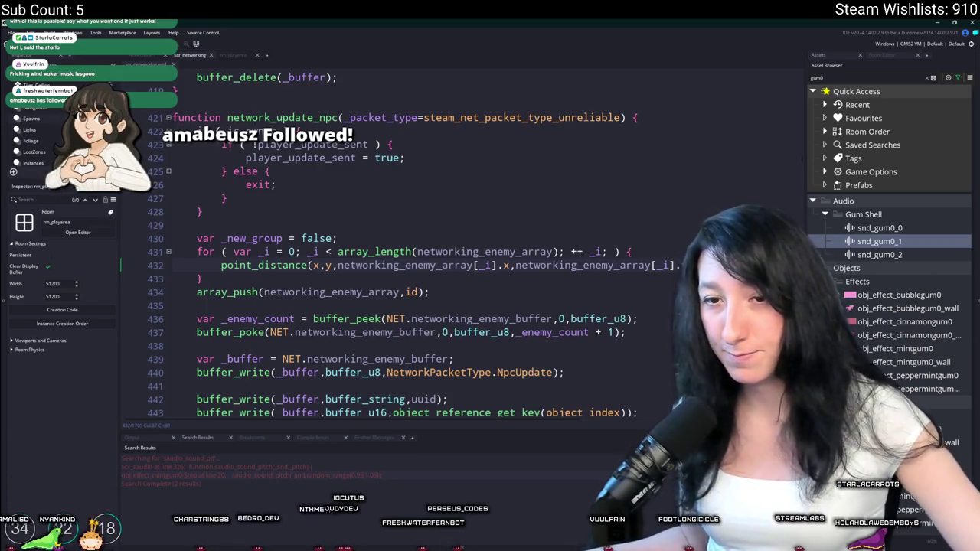
# End the point_distance call on line 432 with a semicolon.
pyautogui.write('y);')
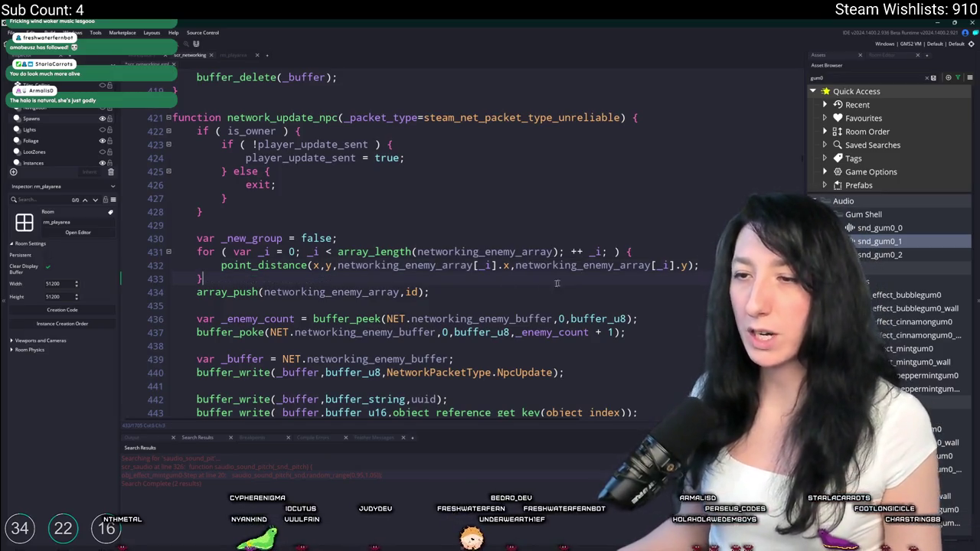
pyautogui.scroll(-1, 455, 208)
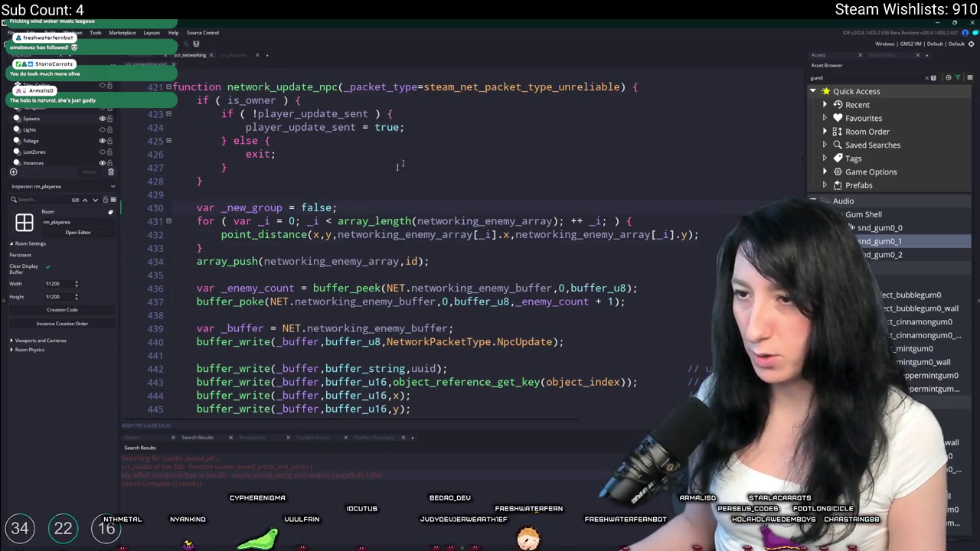
# Change _new_group's initial value from false to true on line 430.
pyautogui.click(643, 222)
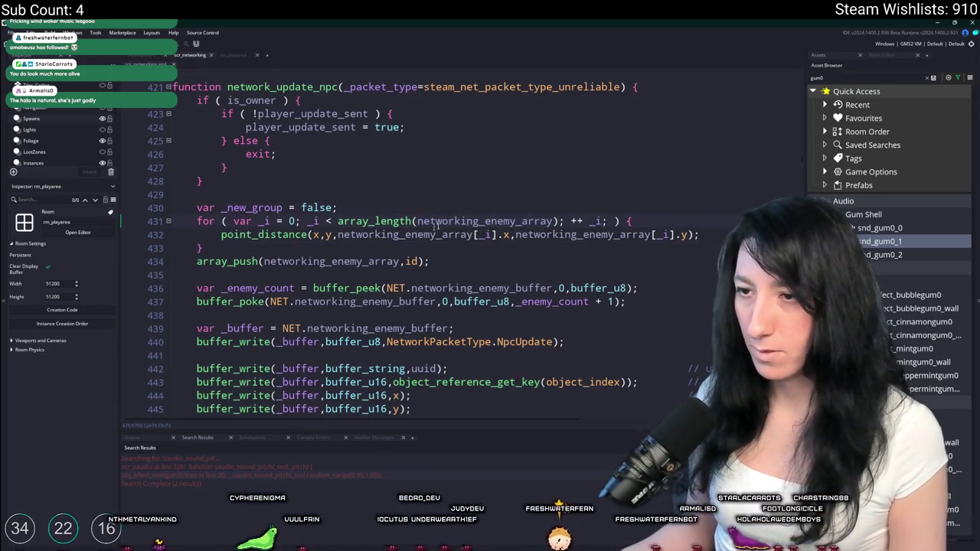
pyautogui.press('Up')
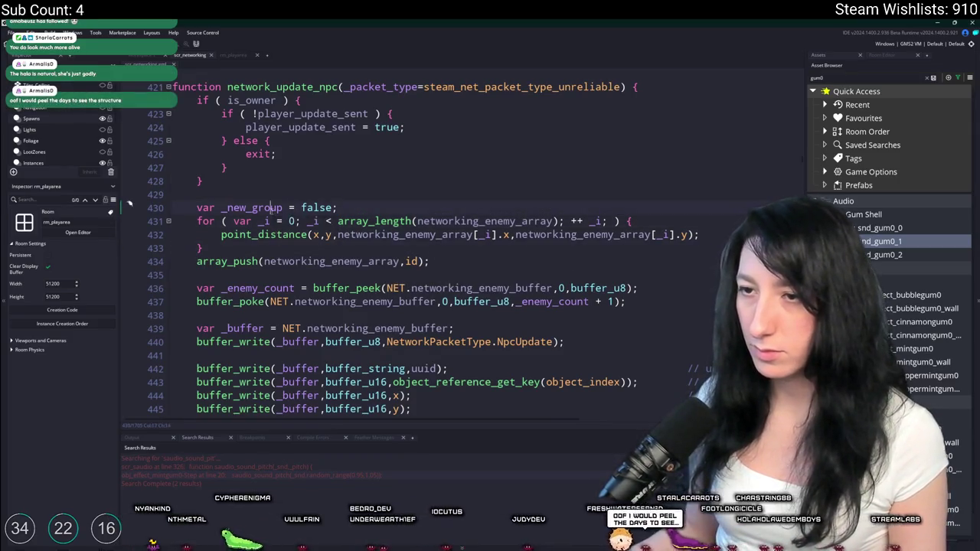
pyautogui.press('Up')
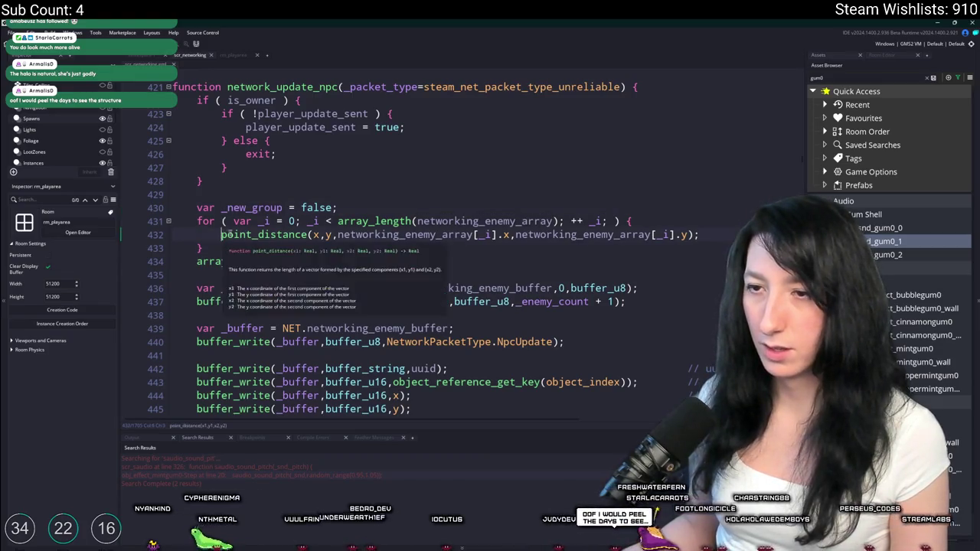
pyautogui.press('Home')
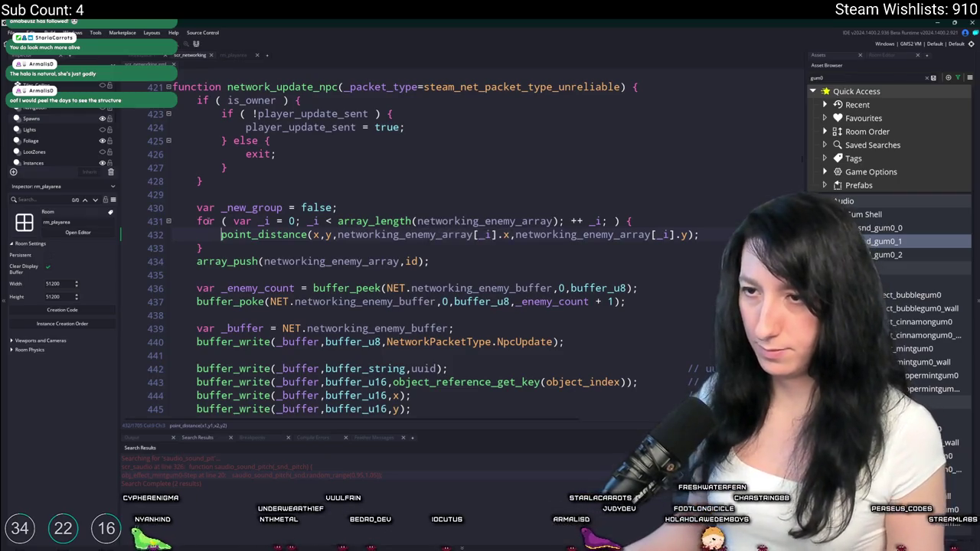
pyautogui.click(240, 207)
pyautogui.doubleClick(316, 208)
pyautogui.write('true')
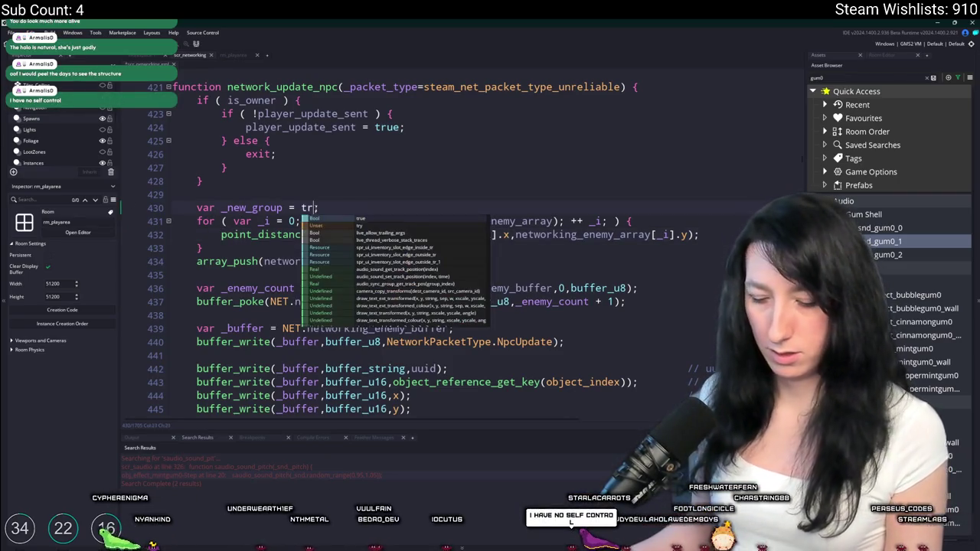
# Wrap the point_distance call in an if comparing it with WorldChunkSize, adding braces.
pyautogui.click(221, 234)
pyautogui.write('if (')
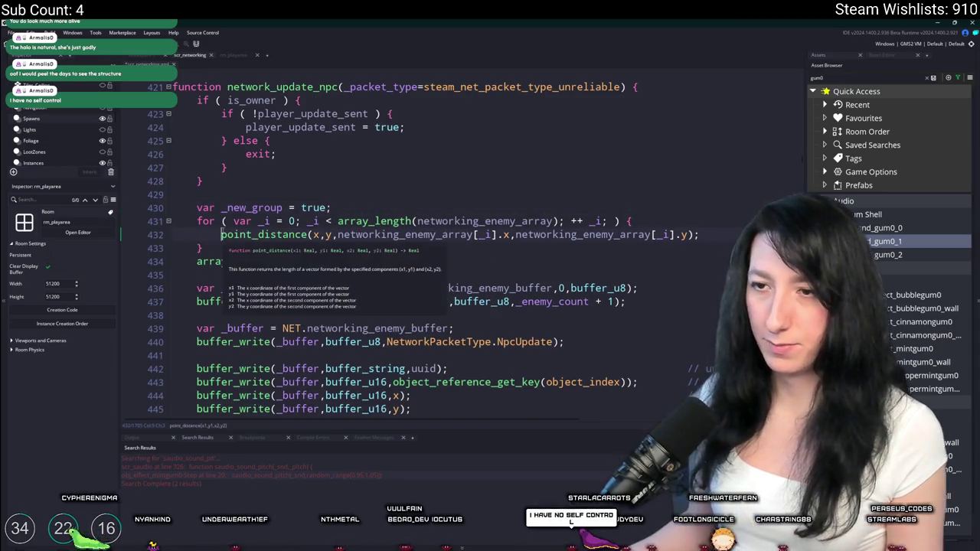
pyautogui.press('End')
pyautogui.press('BackSpace')
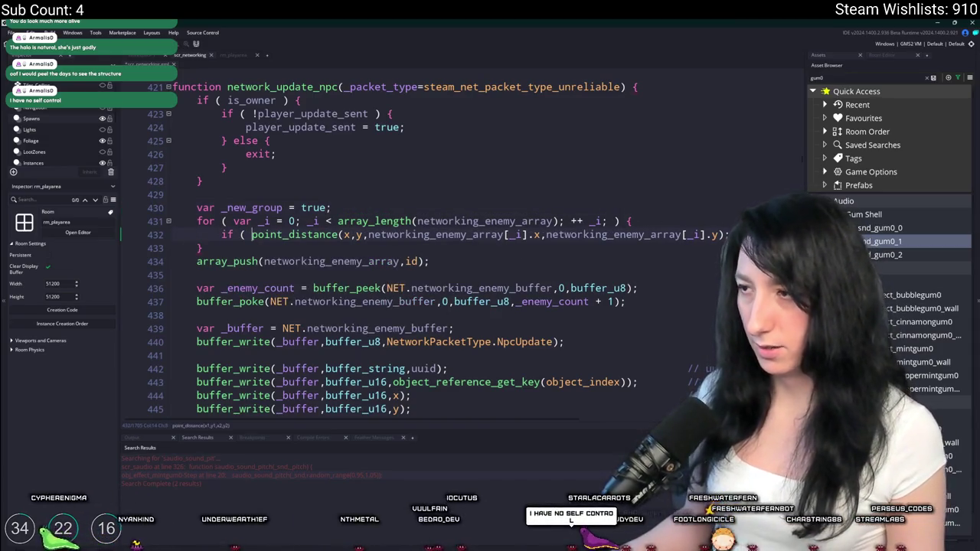
pyautogui.write('< Ch')
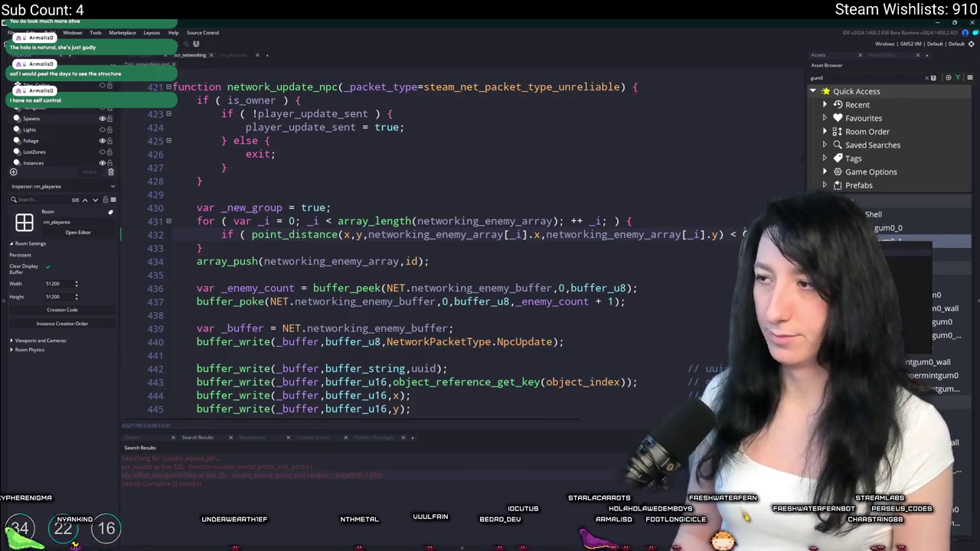
pyautogui.press('Return')
pyautogui.write('{')
pyautogui.press('Return')
pyautogui.write('}')
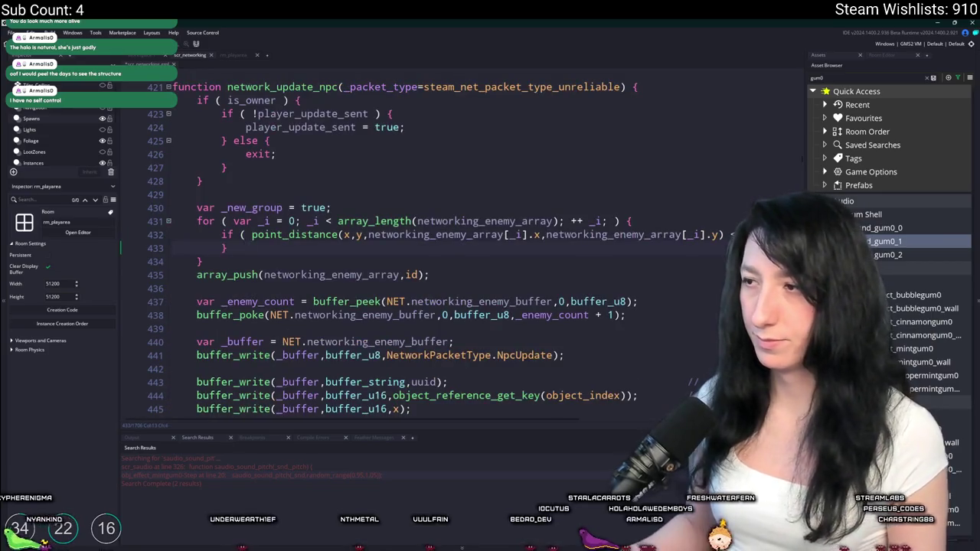
# Make the condition <= WorldChunkSize and start a line inside the if body.
pyautogui.press('Up')
pyautogui.press('End')
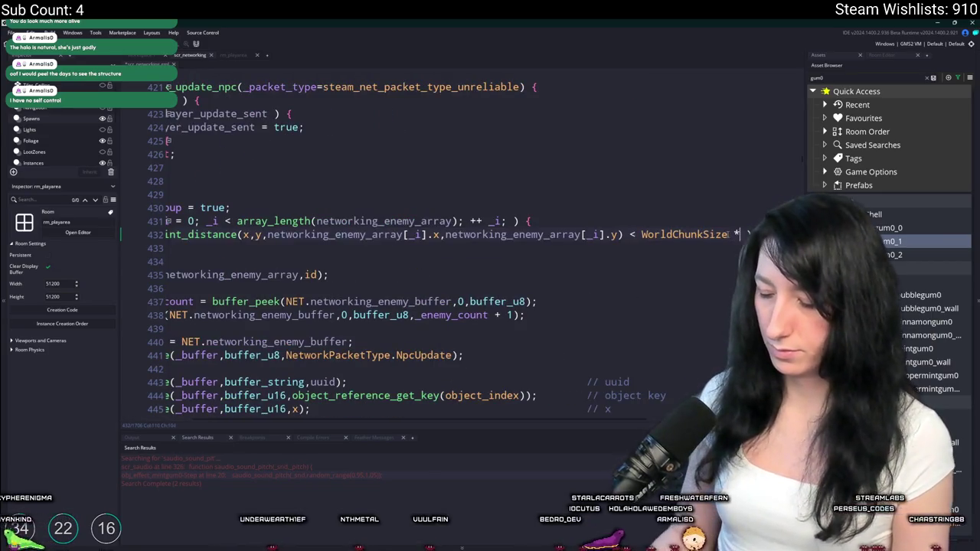
pyautogui.write('*')
pyautogui.press('BackSpace')
pyautogui.press('BackSpace')
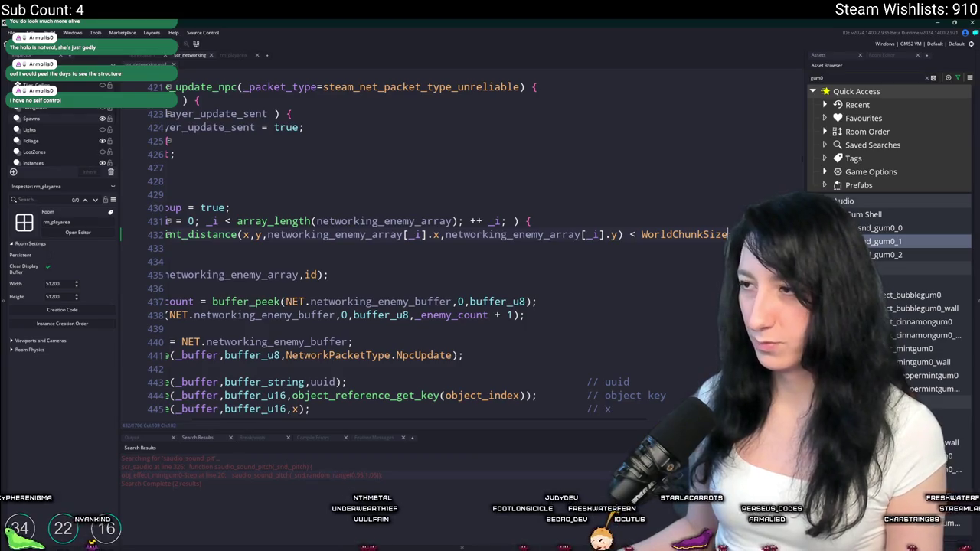
pyautogui.click(637, 235)
pyautogui.write('=')
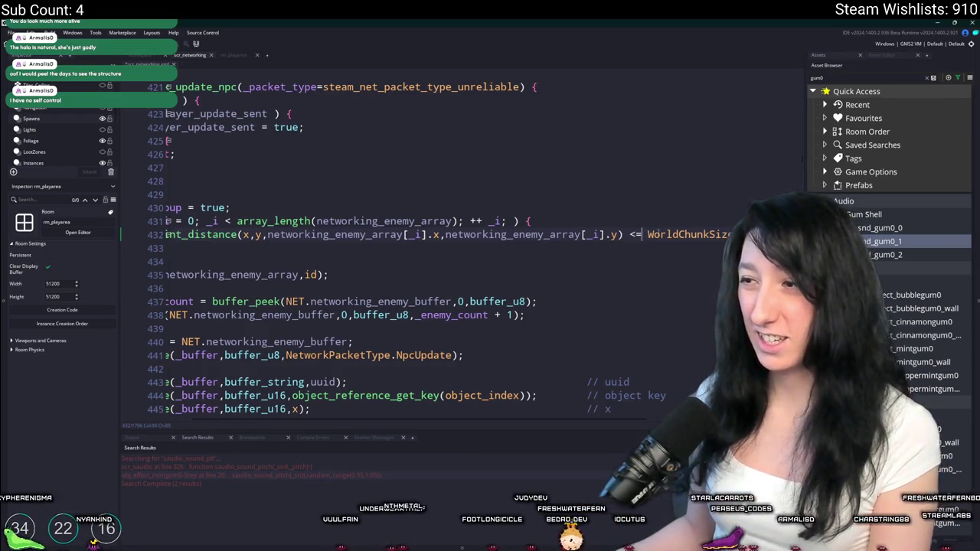
pyautogui.press('BackSpace')
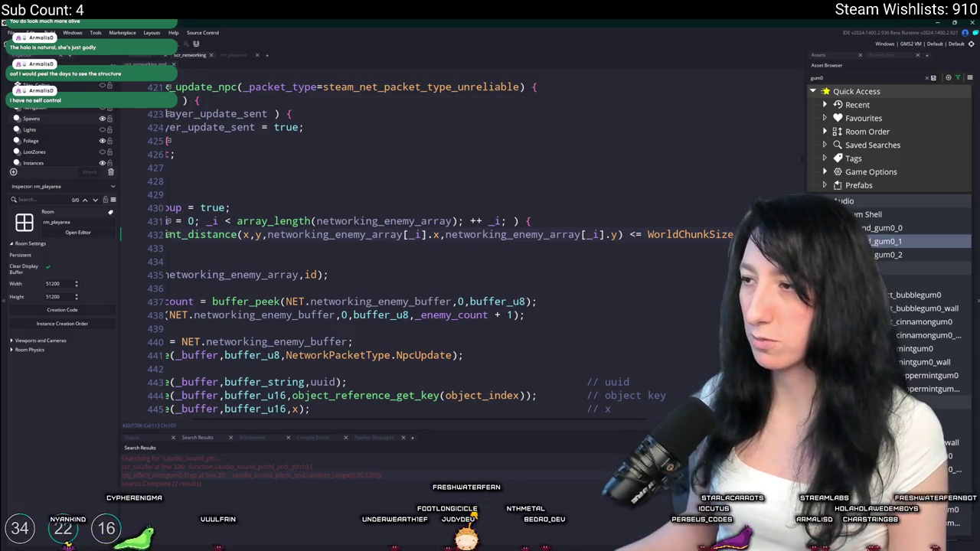
pyautogui.press('Return')
# Inside the if, set _new_group = false and break, then add a blank line after the loop.
pyautogui.press('BackSpace')
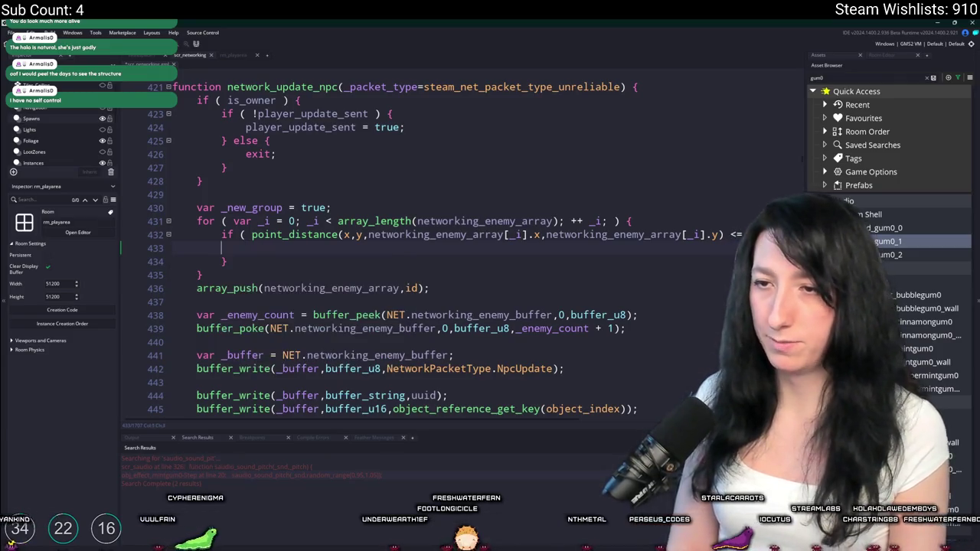
pyautogui.write('_new-')
pyautogui.press('BackSpace')
pyautogui.write('_group = false;')
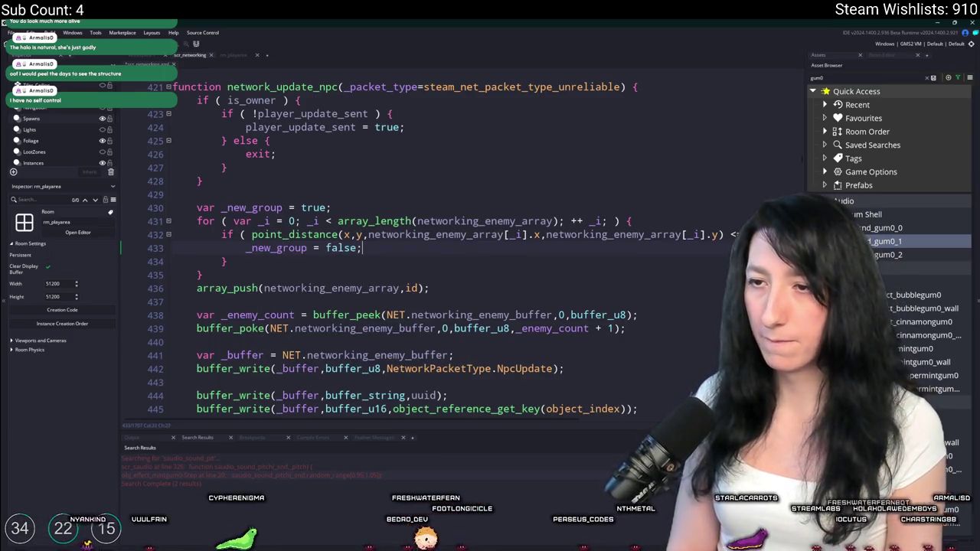
pyautogui.press('Return')
pyautogui.write('breka')
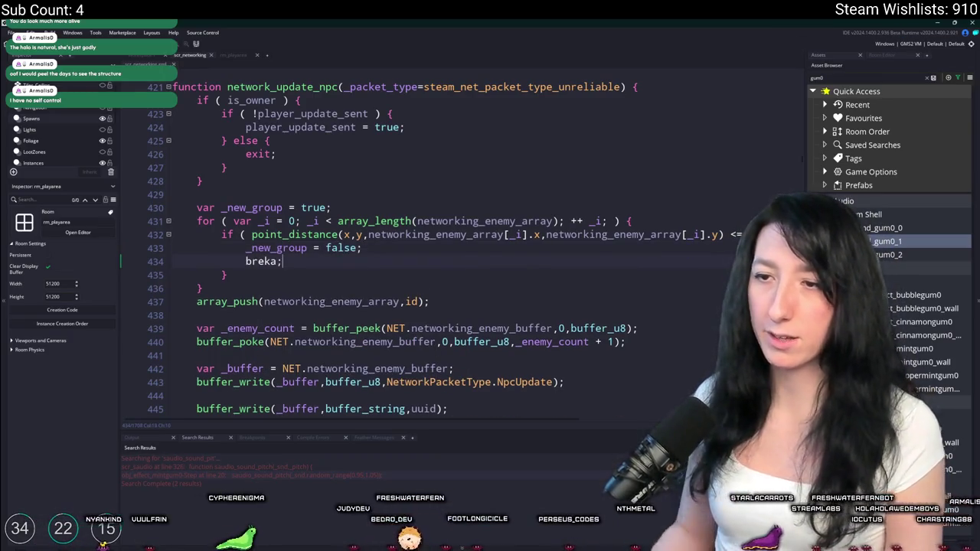
pyautogui.write('ak;')
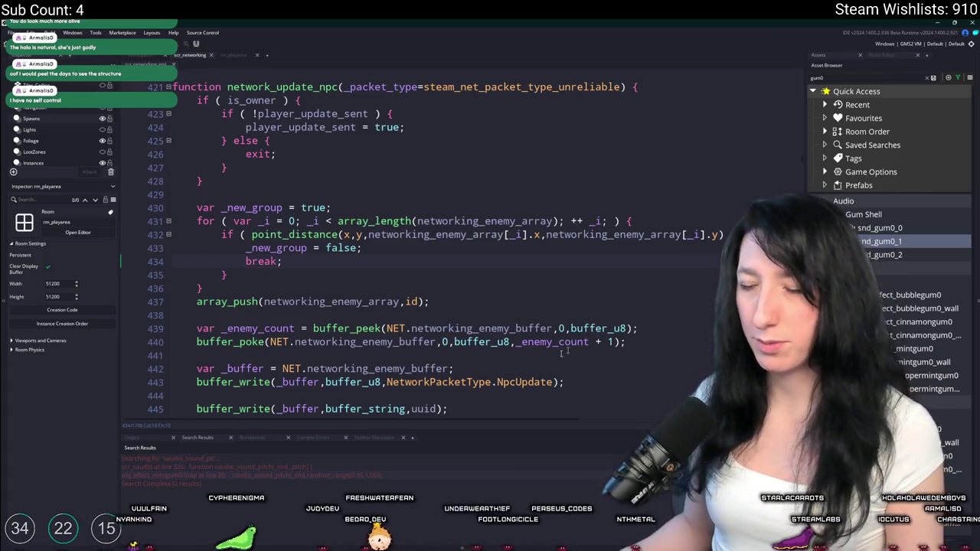
pyautogui.scroll(-2, 262, 215)
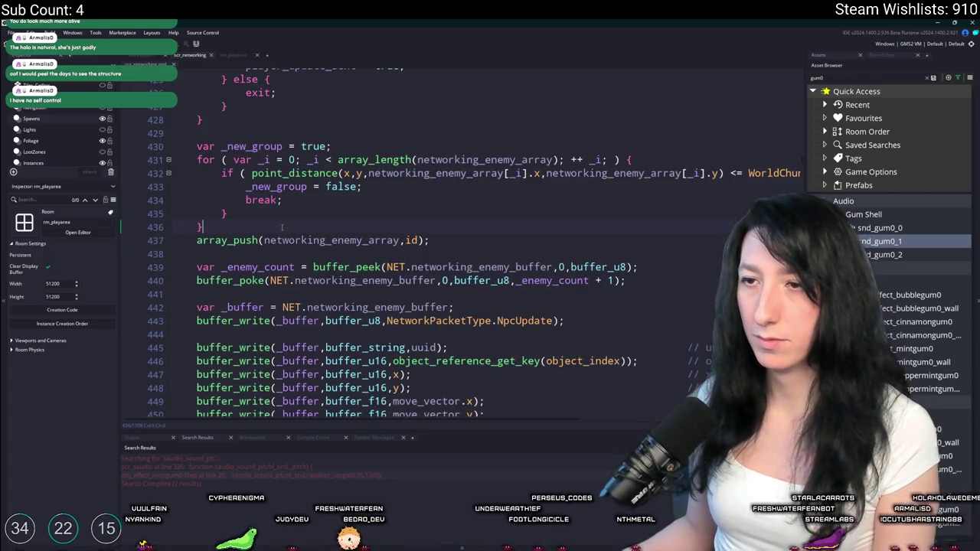
pyautogui.press('Down')
pyautogui.press('Down')
pyautogui.press('Return')
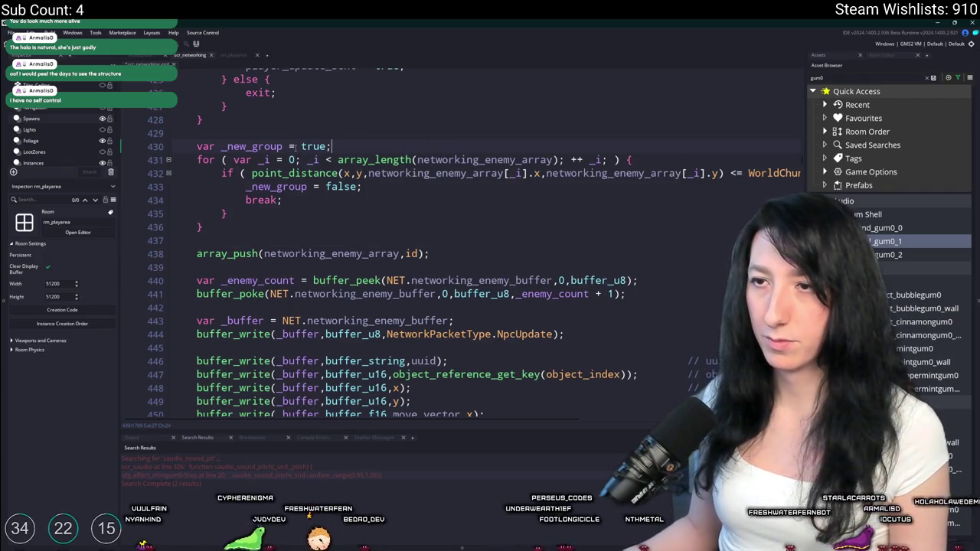
# Rename _new_group to _group_id on both lines and make it start as undefined.
pyautogui.doubleClick(228, 145)
pyautogui.write('_group_ind')
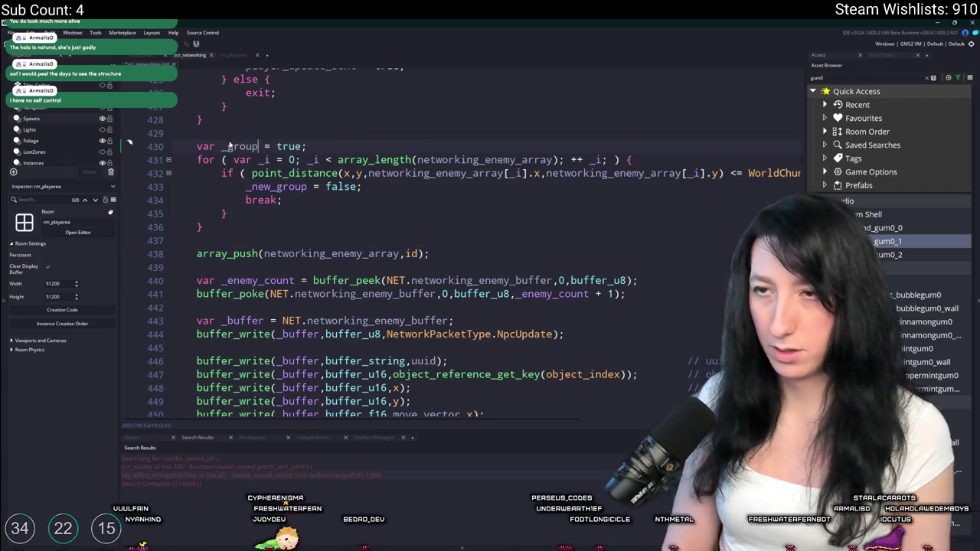
pyautogui.press('BackSpace')
pyautogui.press('BackSpace')
pyautogui.write('d')
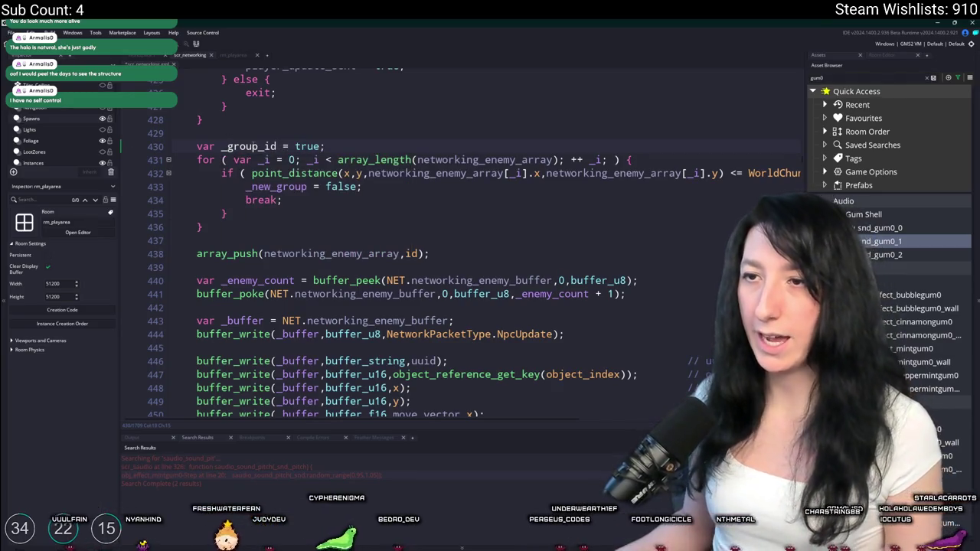
pyautogui.doubleClick(277, 186)
pyautogui.write('_group_id')
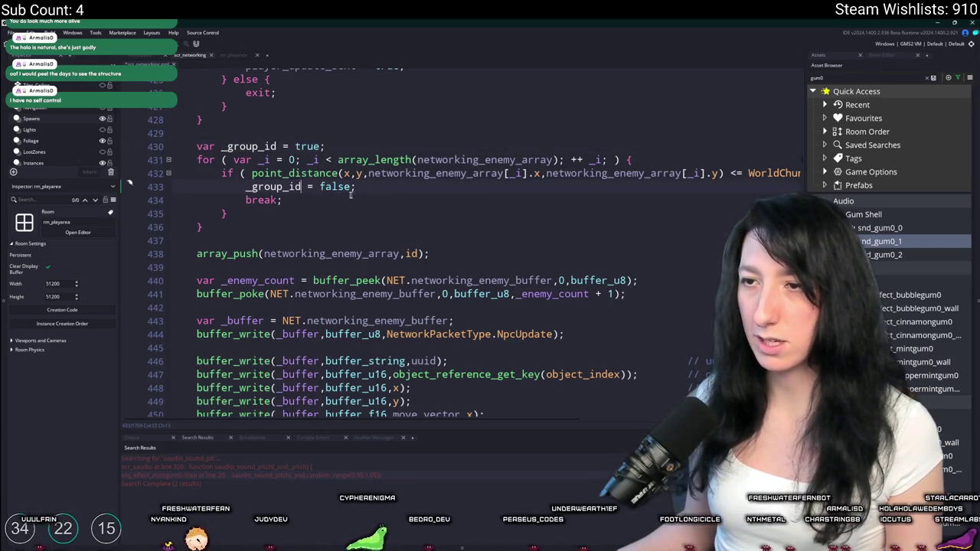
pyautogui.click(303, 146)
pyautogui.write('undefined')
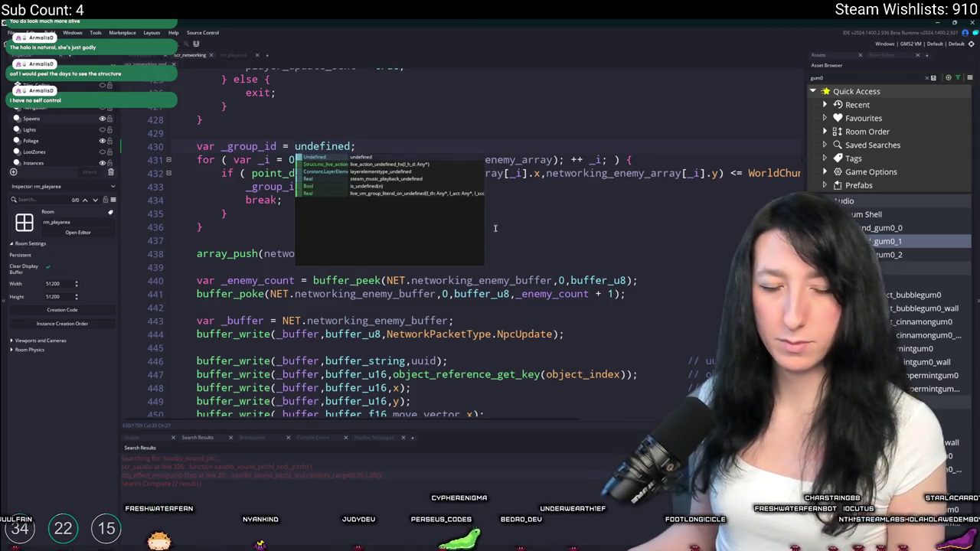
pyautogui.click(546, 214)
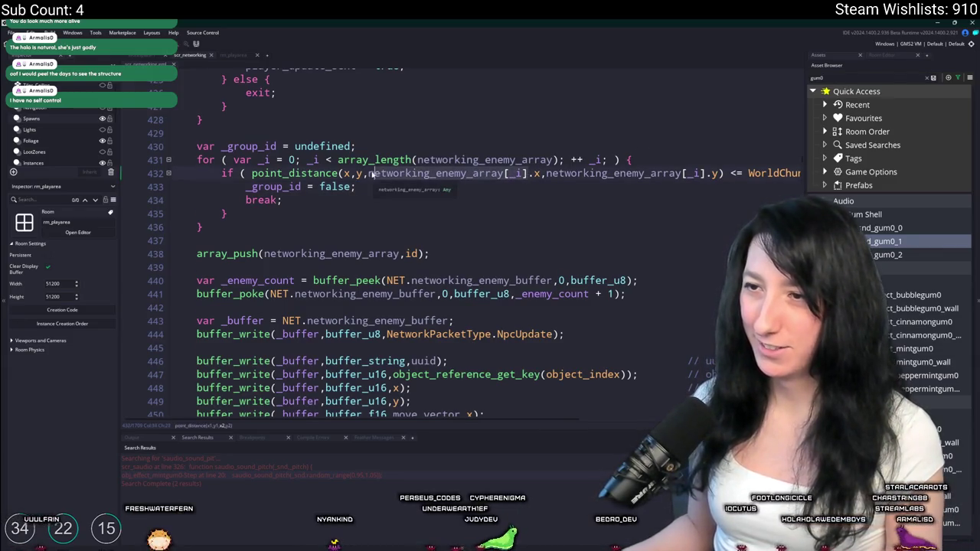
# Assign networking_enemy_array[_i] to _group_id inside the distance check.
pyautogui.doubleClick(342, 187)
pyautogui.write('networking_enemy_array[_i]')
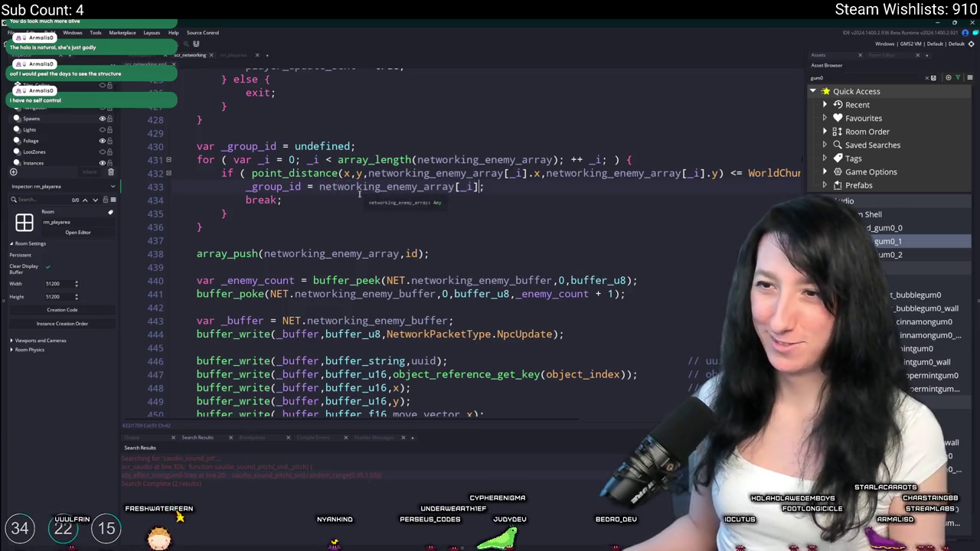
pyautogui.click(369, 219)
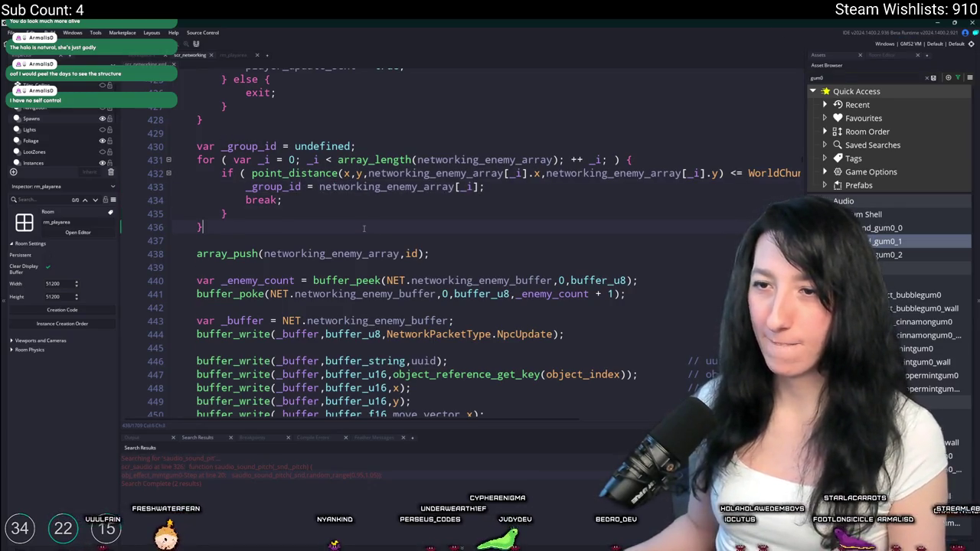
# After the loop, add an if (_group_id == undefined) block with an else branch.
pyautogui.press('Return')
pyautogui.write('_group_id d == undefinedk')
pyautogui.press('BackSpace')
pyautogui.write(') {')
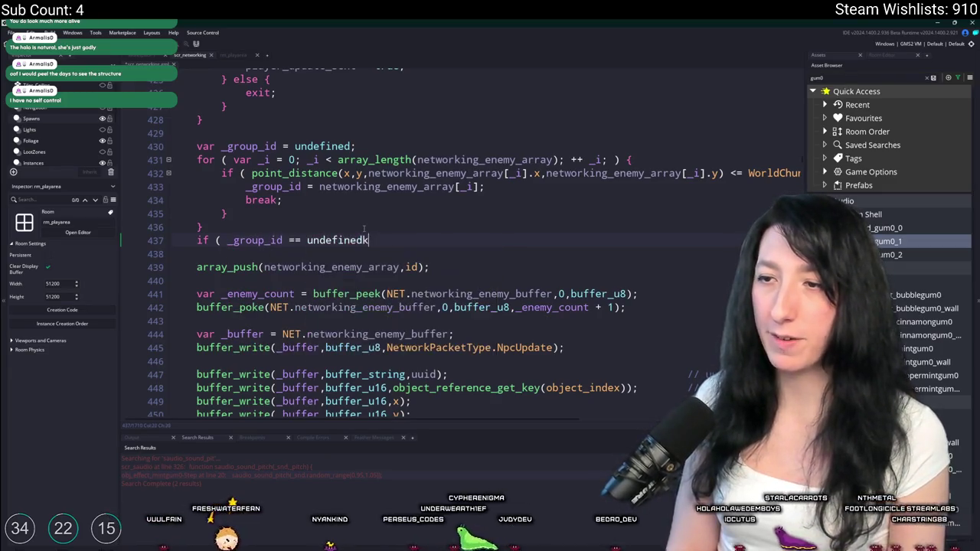
pyautogui.press('Return')
pyautogui.write('} else {')
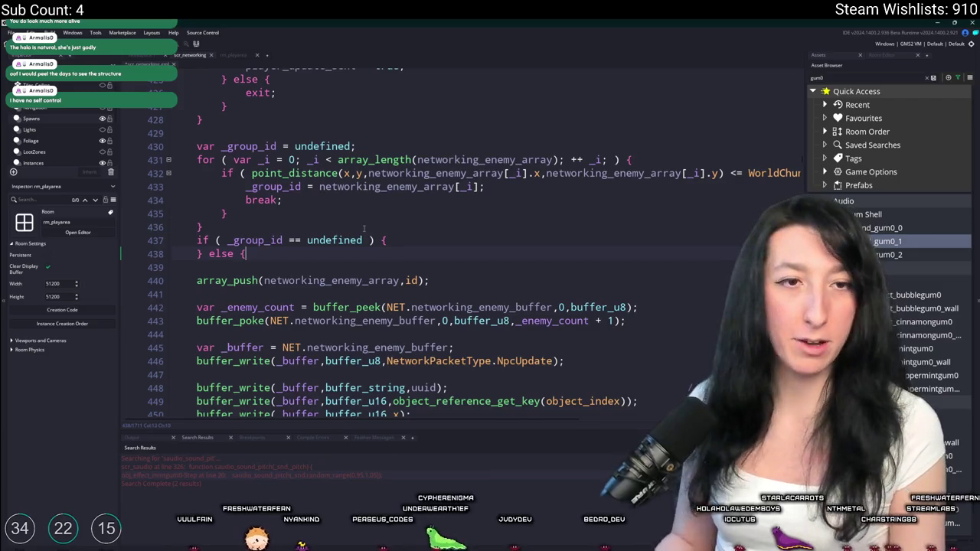
# Move array_push into the if branch and delete the old unconditional array_push line.
pyautogui.click(379, 268)
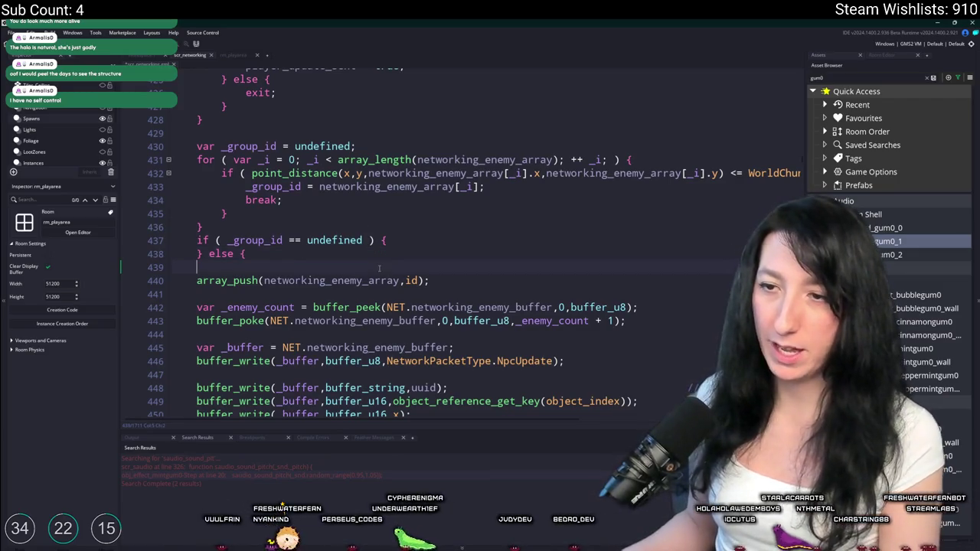
pyautogui.press('Left')
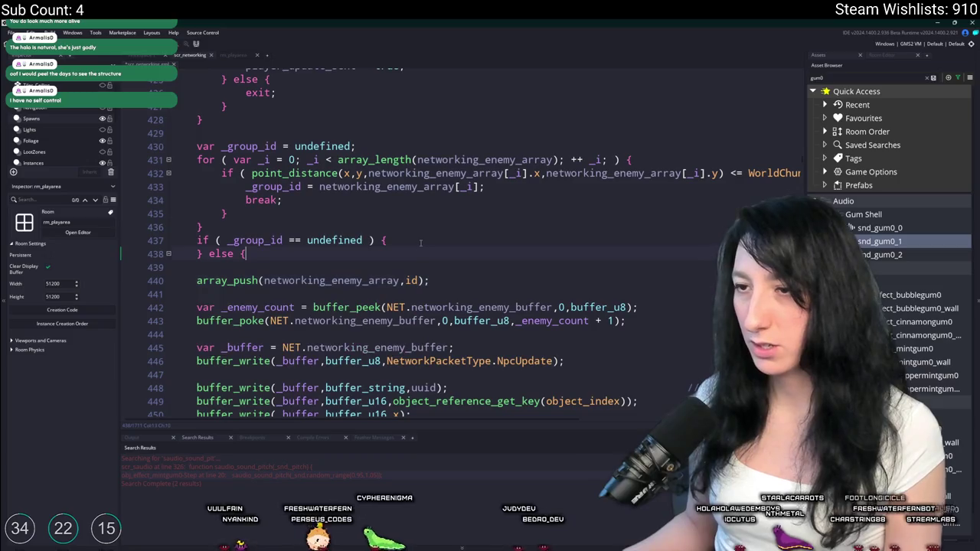
pyautogui.click(420, 243)
pyautogui.press('Return')
pyautogui.write('array_push(networking_enemy_array,id);')
pyautogui.moveTo(454, 288); pyautogui.dragTo(247, 268)
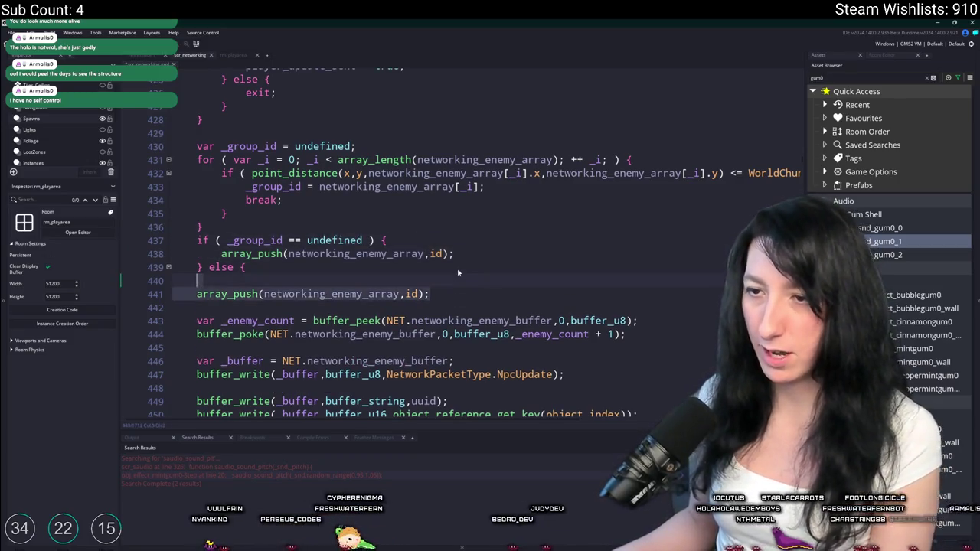
pyautogui.press('BackSpace')
# Add _group_id = id; after array_push and remove the empty else branch.
pyautogui.click(490, 248)
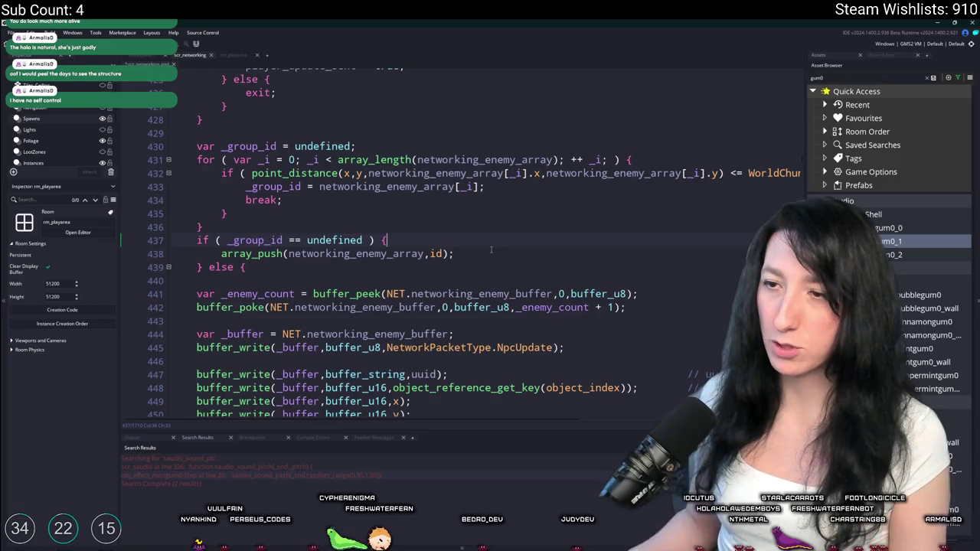
pyautogui.press('Return')
pyautogui.write('iud')
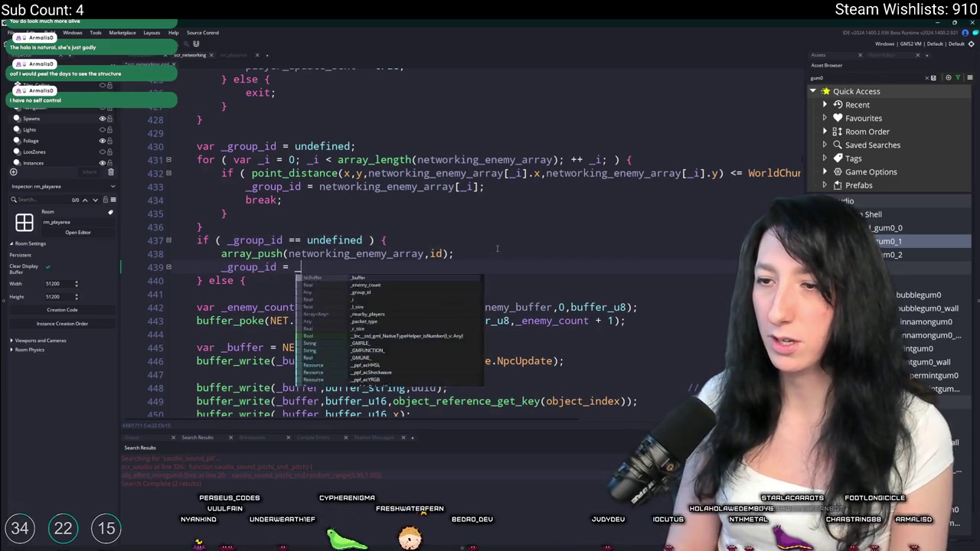
pyautogui.write(';')
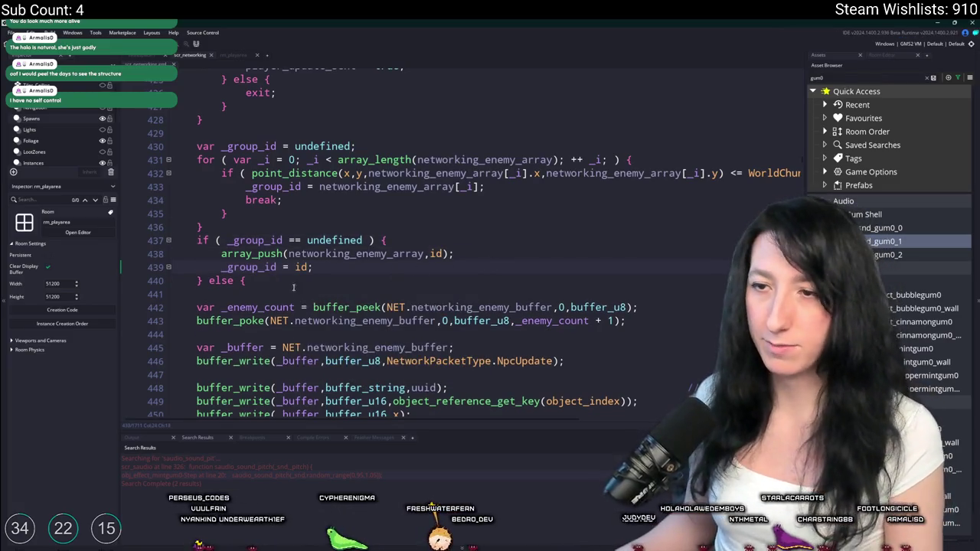
pyautogui.click(285, 281)
pyautogui.press('Return')
pyautogui.press('BackSpace')
pyautogui.press('BackSpace')
pyautogui.press('BackSpace')
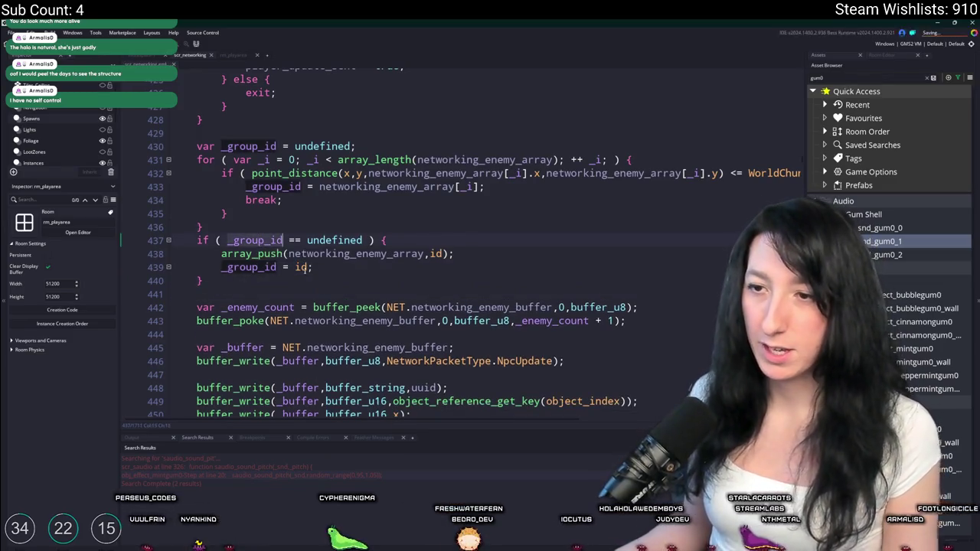
pyautogui.scroll(-1, 459, 245)
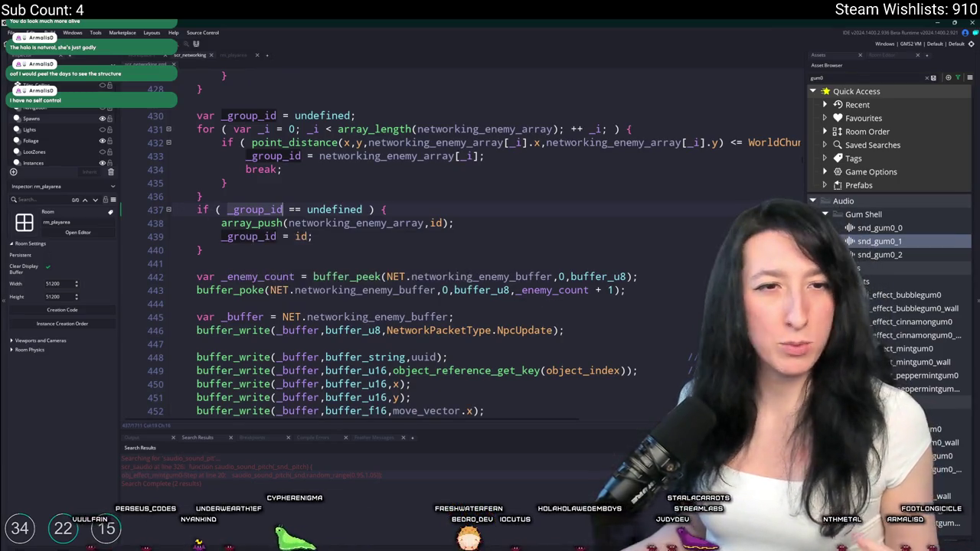
pyautogui.scroll(-1, 383, 306)
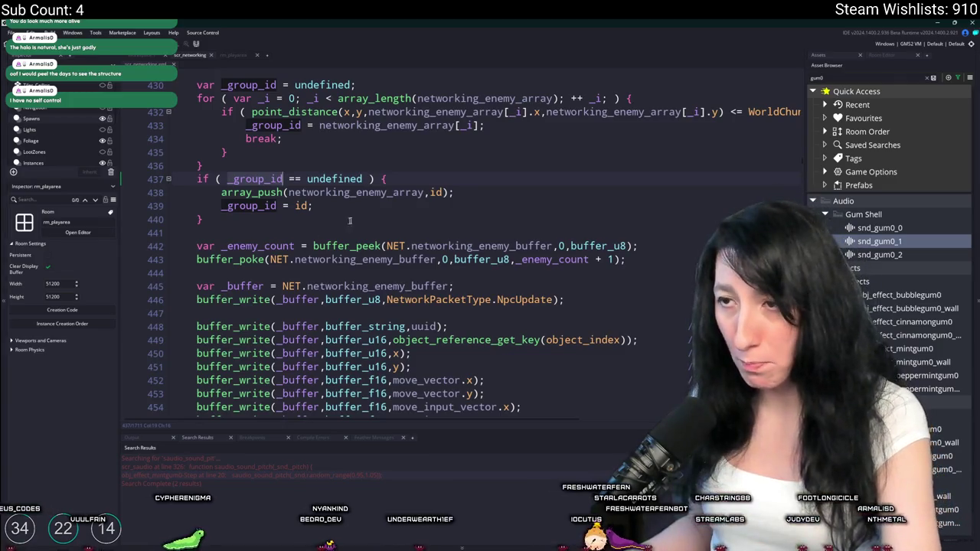
pyautogui.click(475, 192)
pyautogui.scroll(-1, 492, 147)
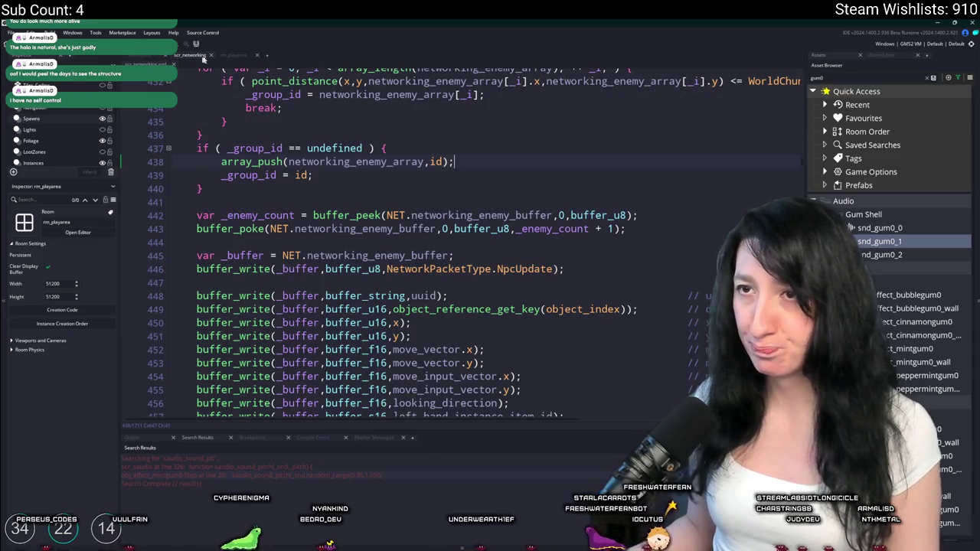
# Delete the networking_enemy_buffer creation lines from obj_networking's Create event.
pyautogui.click(134, 56)
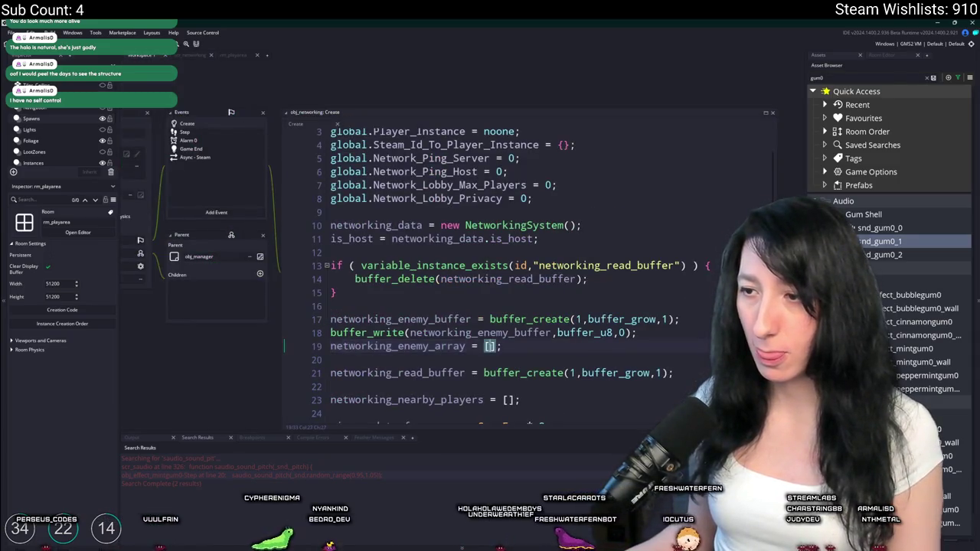
pyautogui.click(521, 302)
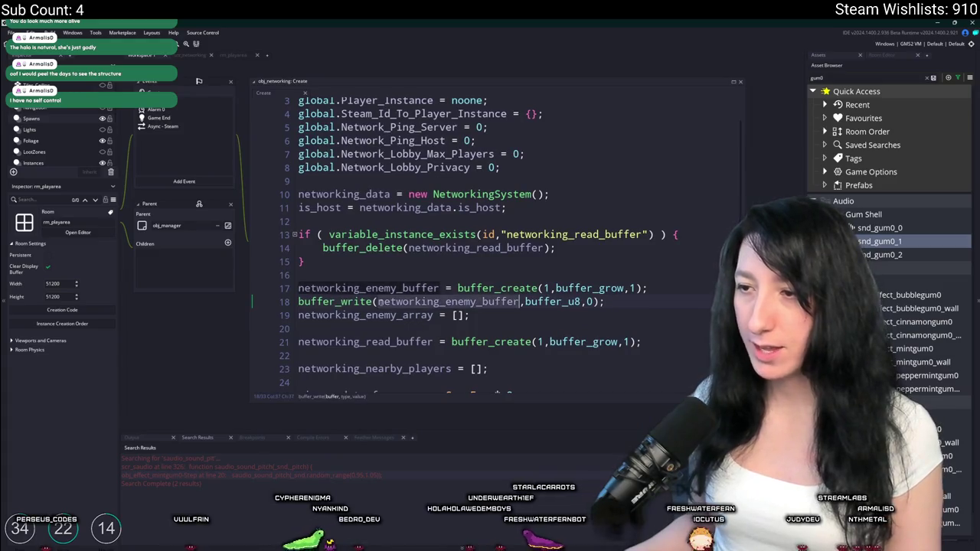
pyautogui.click(289, 289)
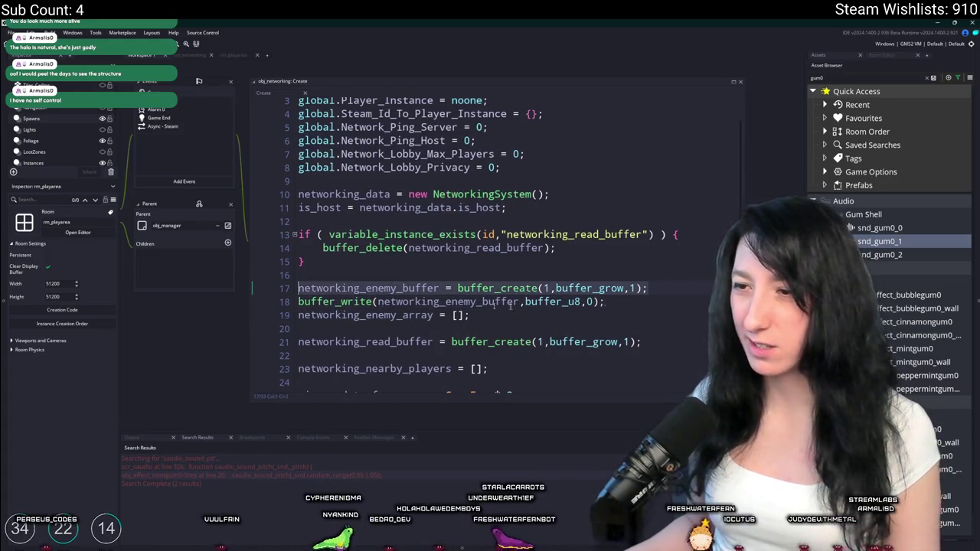
pyautogui.press('BackSpace')
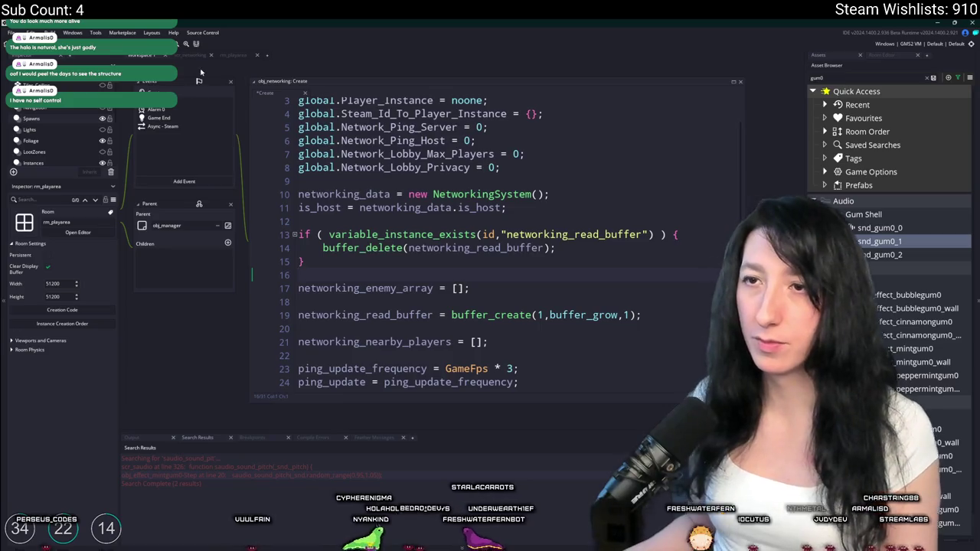
# Paste networking_enemy_buffer = buffer_create(1,buffer_grow,1); after array_push in scr_networking.
pyautogui.click(195, 57)
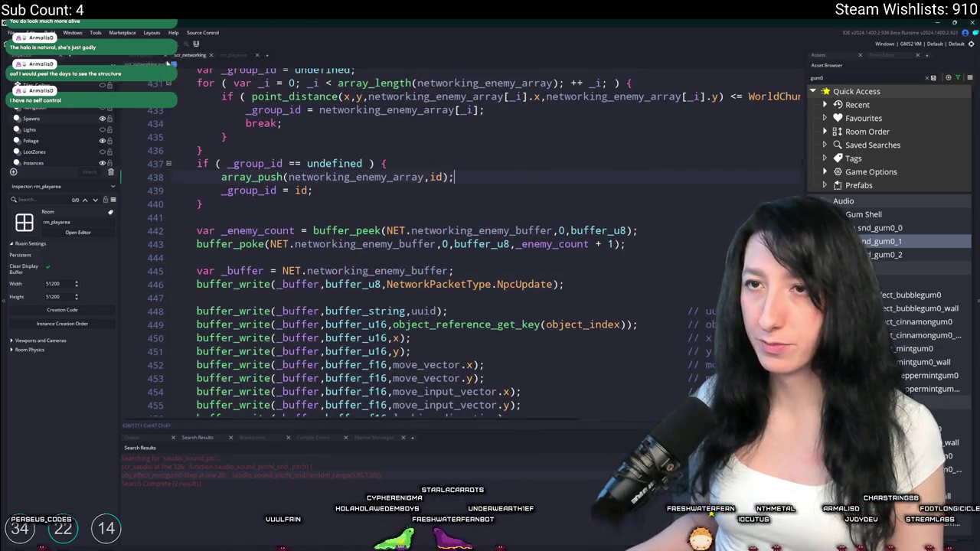
pyautogui.scroll(4, 314, 110)
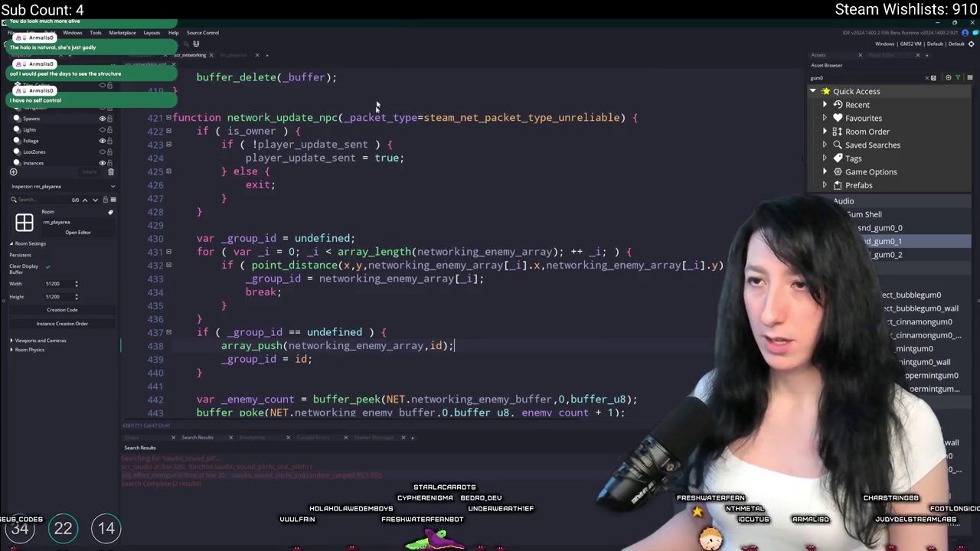
pyautogui.scroll(-2, 476, 271)
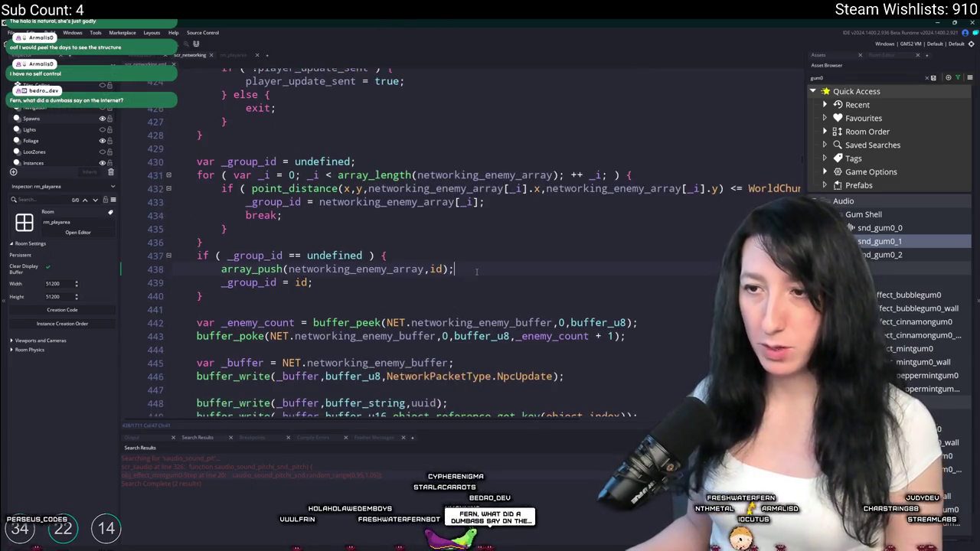
pyautogui.press('Return')
pyautogui.write('networking_enemy_buffer = buffer_create(1,buffer_grow,1);')
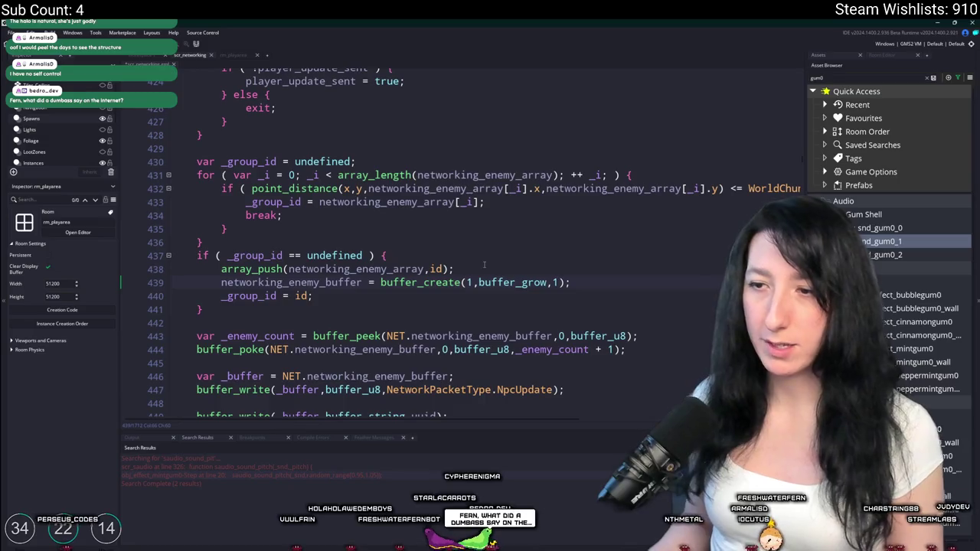
pyautogui.doubleClick(322, 282)
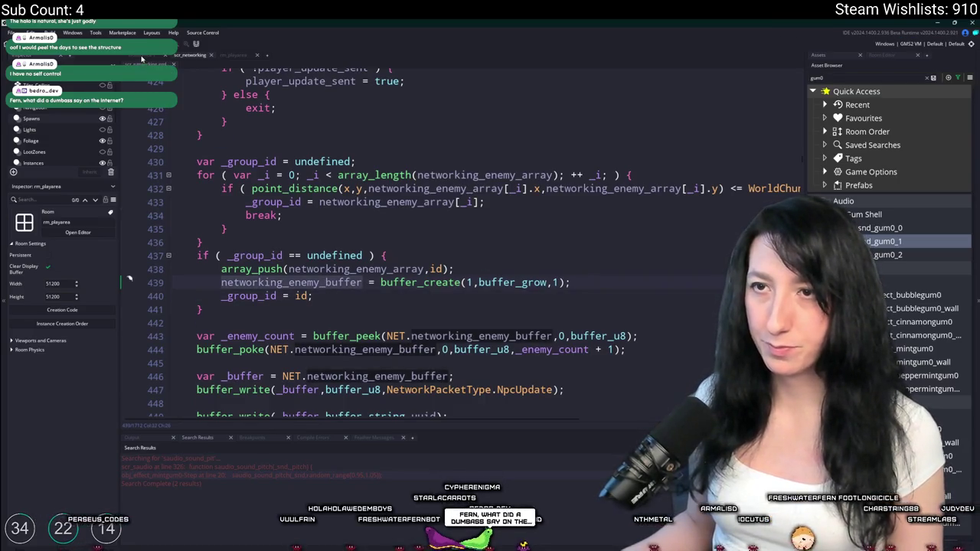
pyautogui.click(142, 57)
pyautogui.hotkey('ctrl', 't')
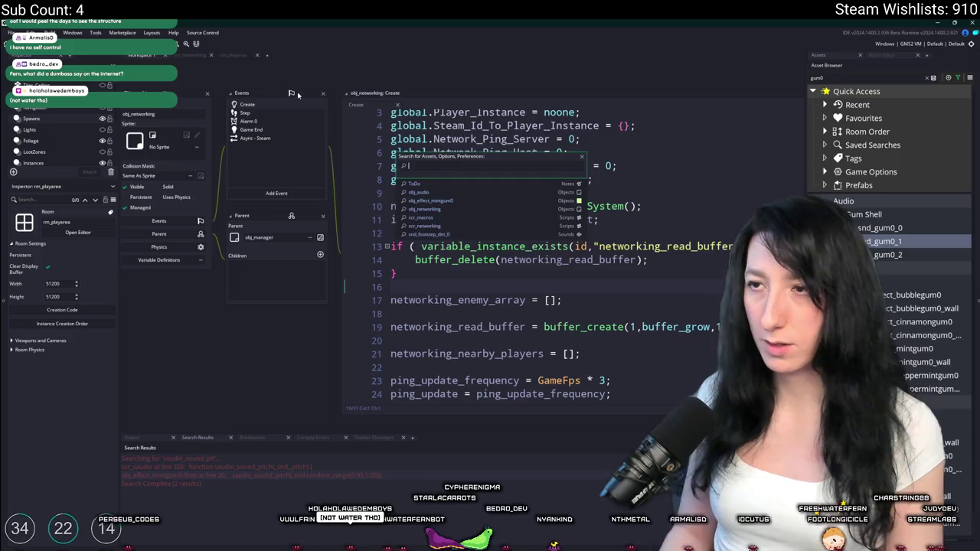
pyautogui.write('obj_ene')
# Add networking_enemy_buffer = buffer_create(1,buffer_grow,1); to obj_enemy's Create event and add a Clean Up event.
pyautogui.press('Return')
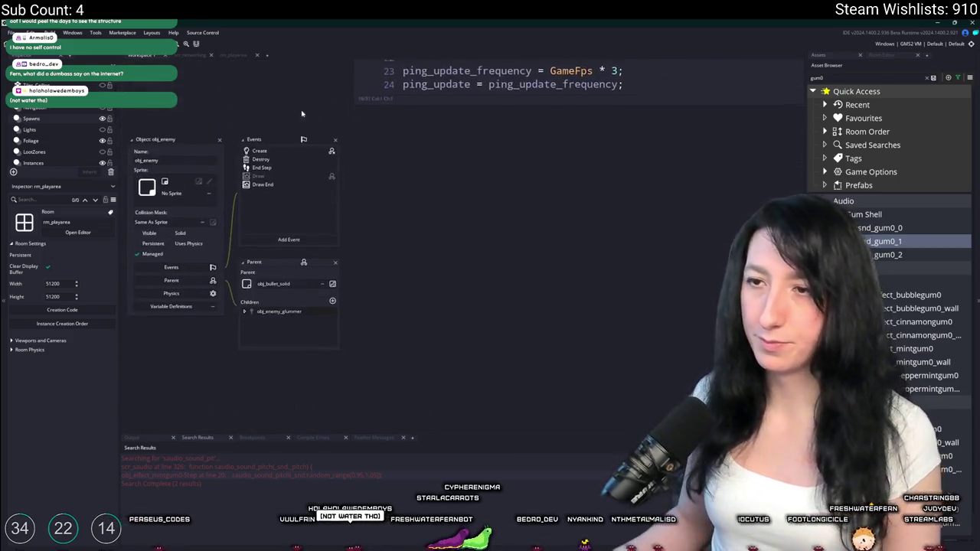
pyautogui.scroll(-5, 658, 214)
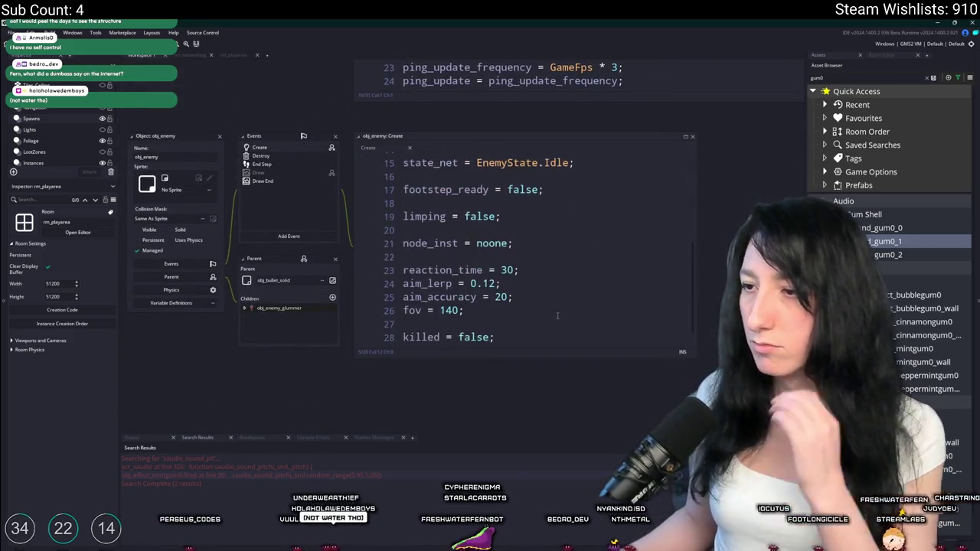
pyautogui.click(565, 312)
pyautogui.press('Return')
pyautogui.press('Return')
pyautogui.write('networking_enemy_buffer')
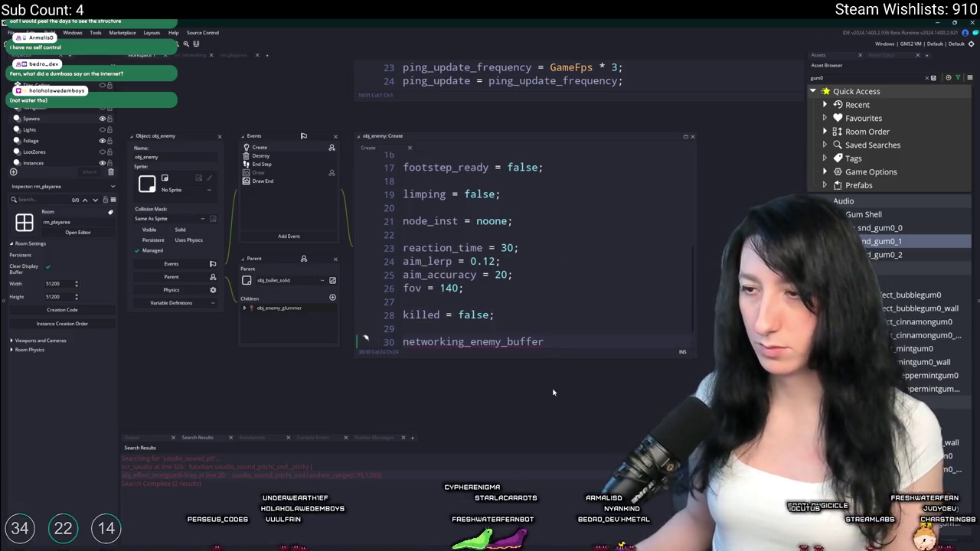
pyautogui.write(' = buffer_cjreat')
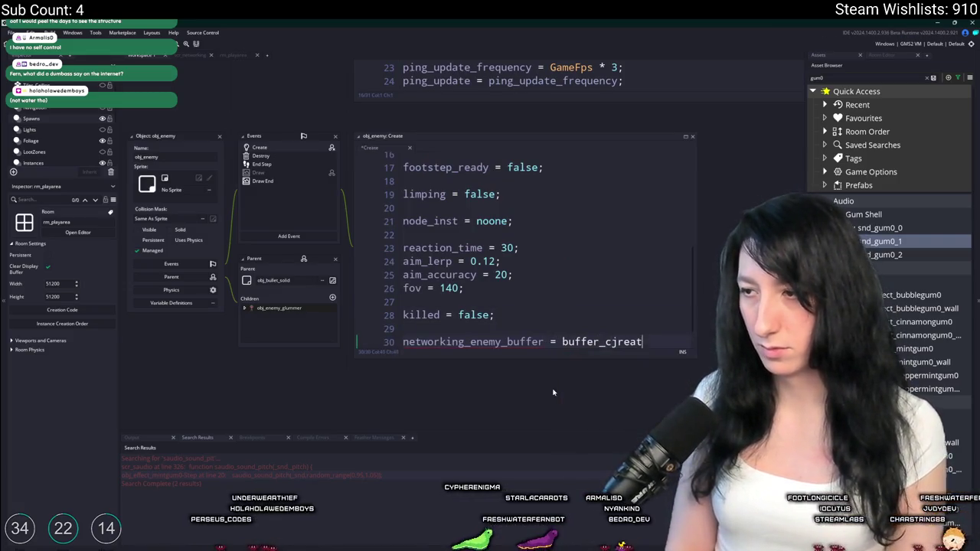
pyautogui.press('BackSpace')
pyautogui.press('BackSpace')
pyautogui.press('BackSpace')
pyautogui.press('BackSpace')
pyautogui.press('BackSpace')
pyautogui.write('reate(1')
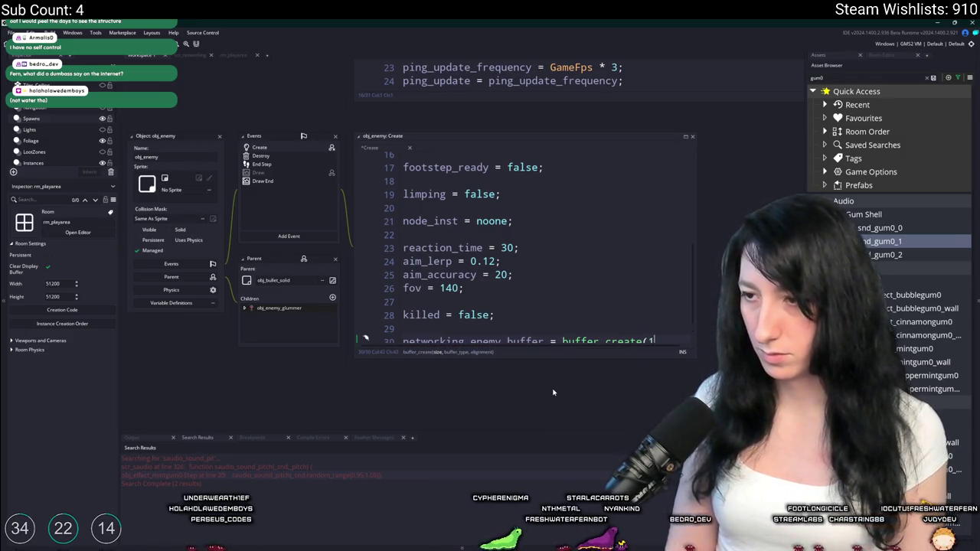
pyautogui.write(',buffer_grow,1);')
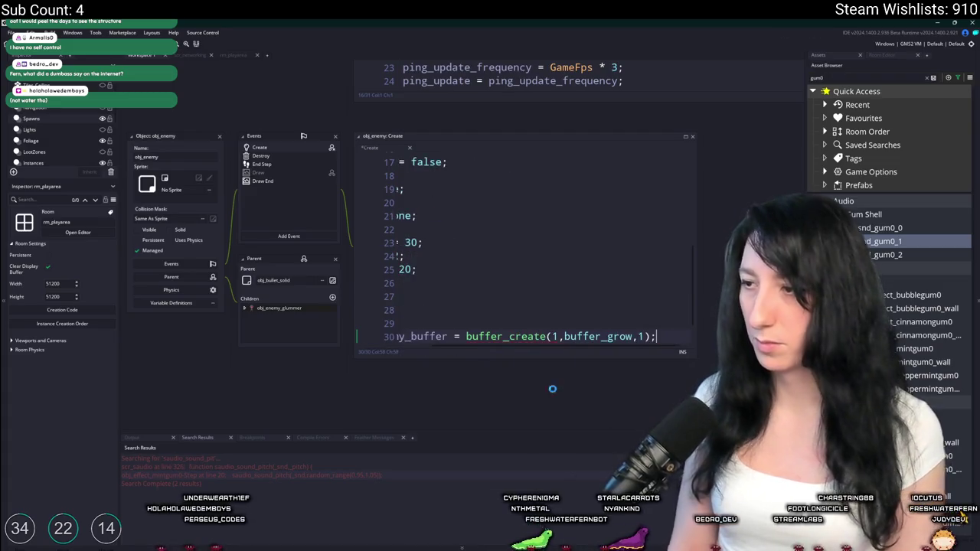
pyautogui.press('Home')
pyautogui.doubleClick(490, 337)
pyautogui.hotkey('ctrl', 'c')
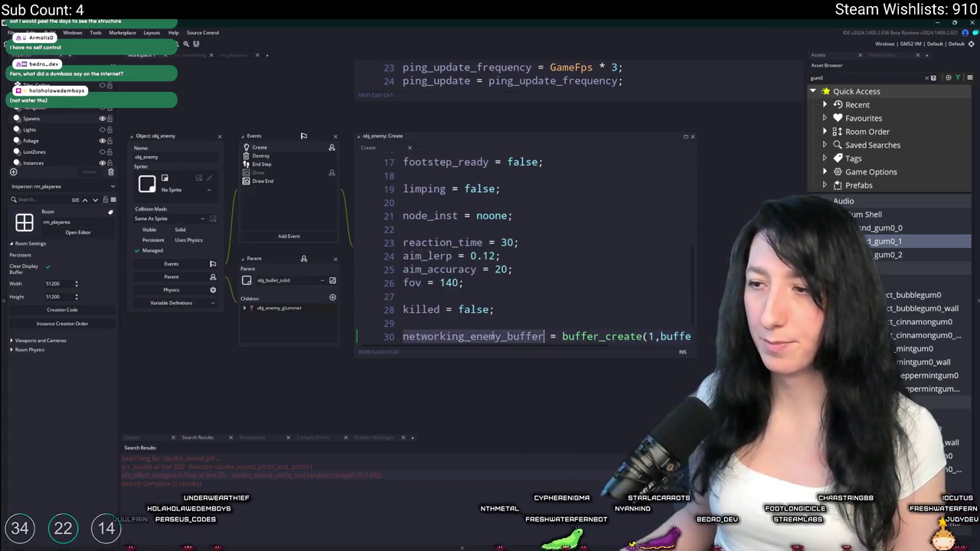
pyautogui.click(270, 236)
pyautogui.click(295, 258)
# Write buffer_delete(networking_enemy_buffer); in obj_enemy's Clean Up event.
pyautogui.hotkey('ctrl', 'v')
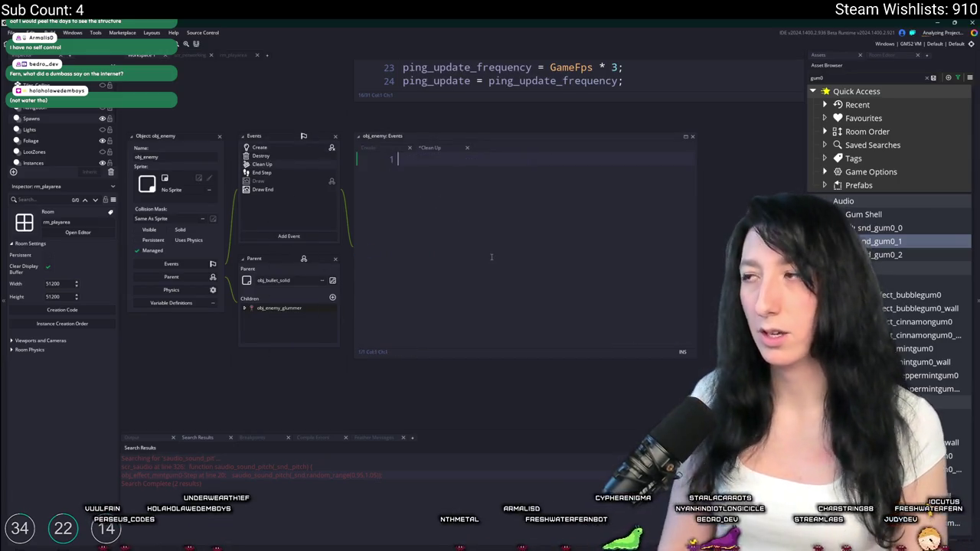
pyautogui.write('buffer_de')
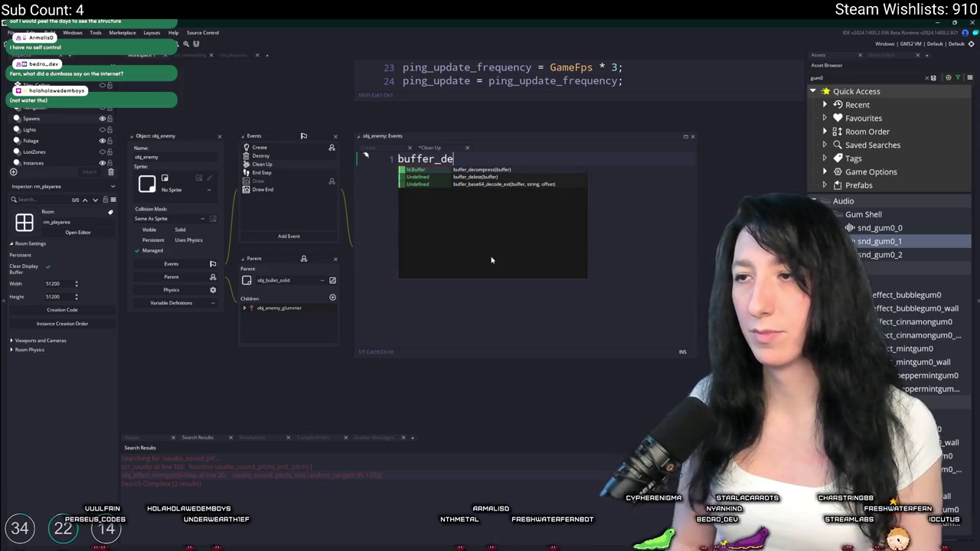
pyautogui.press('Down')
pyautogui.press('Return')
pyautogui.hotkey('ctrl', 'v')
pyautogui.write(')')
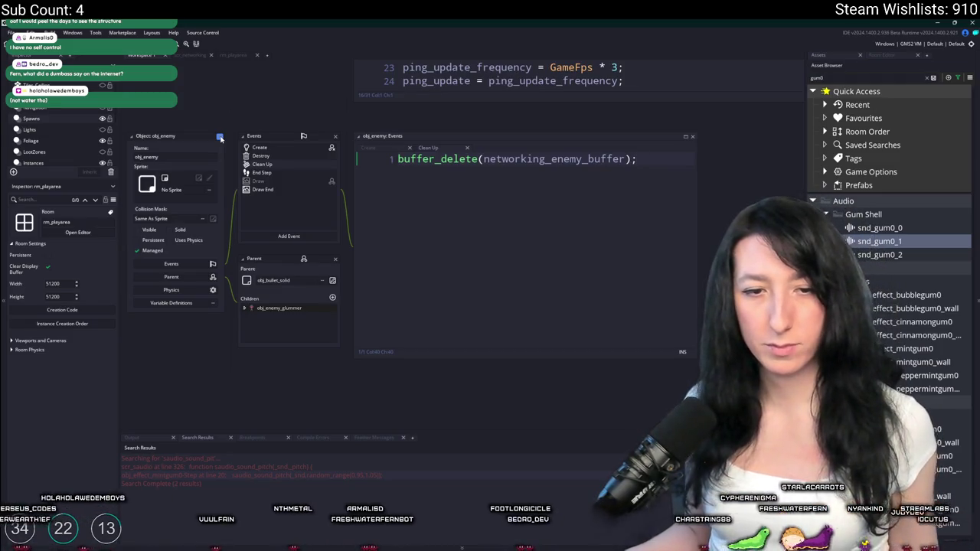
pyautogui.scroll(5, 322, 375)
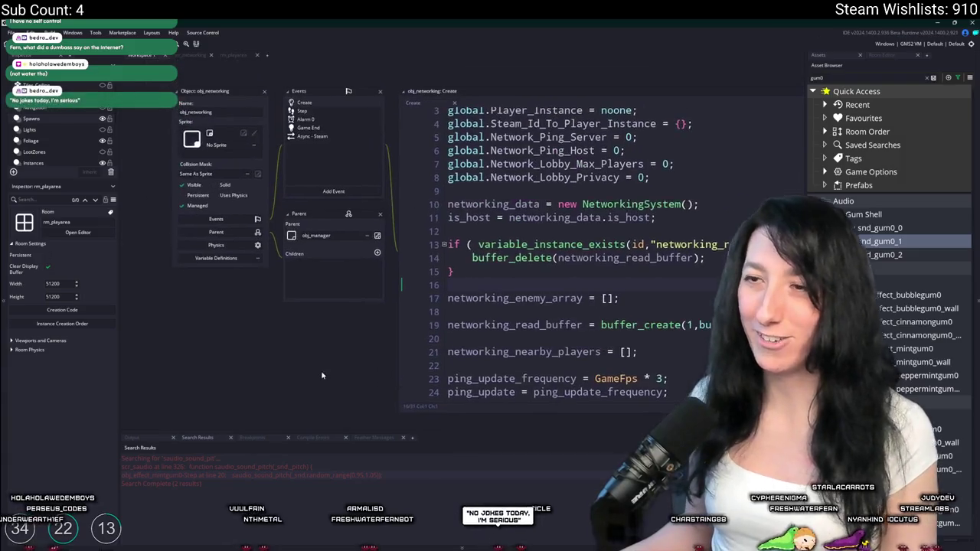
# Add event_inherited(); as line 1 of obj_enemy_glummer's Clean Up event.
pyautogui.hotkey('ctrl', 't')
pyautogui.write('glummer')
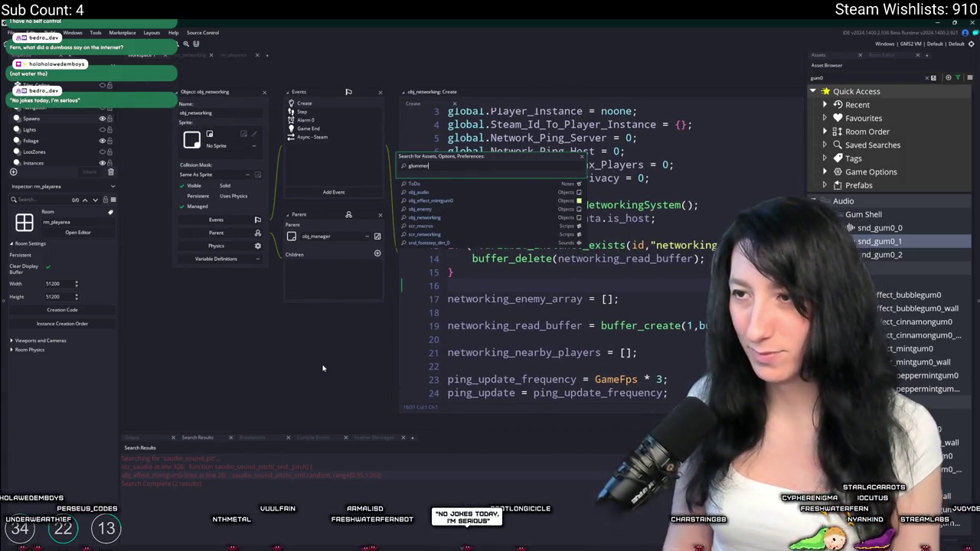
pyautogui.press('Return')
pyautogui.click(314, 165)
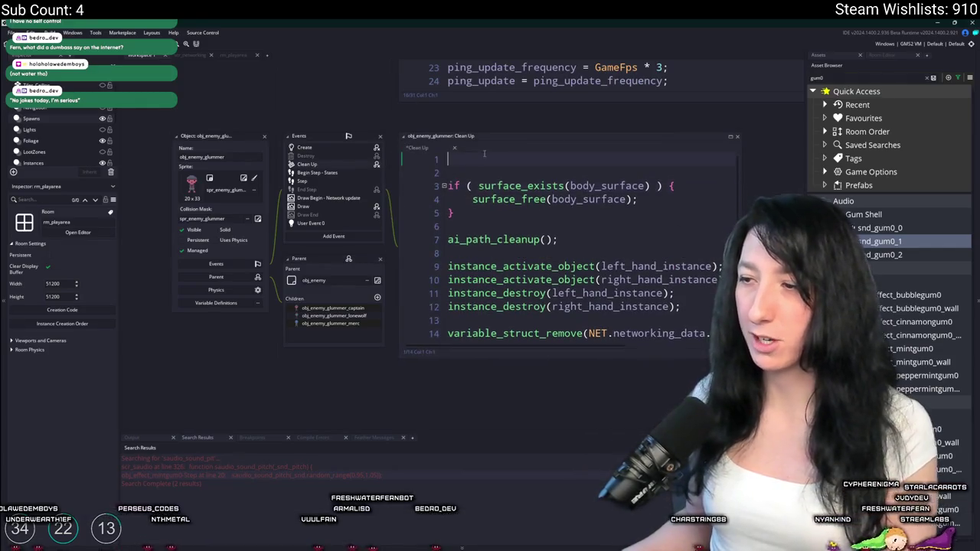
pyautogui.write('event_in')
pyautogui.press('Return')
pyautogui.write(';')
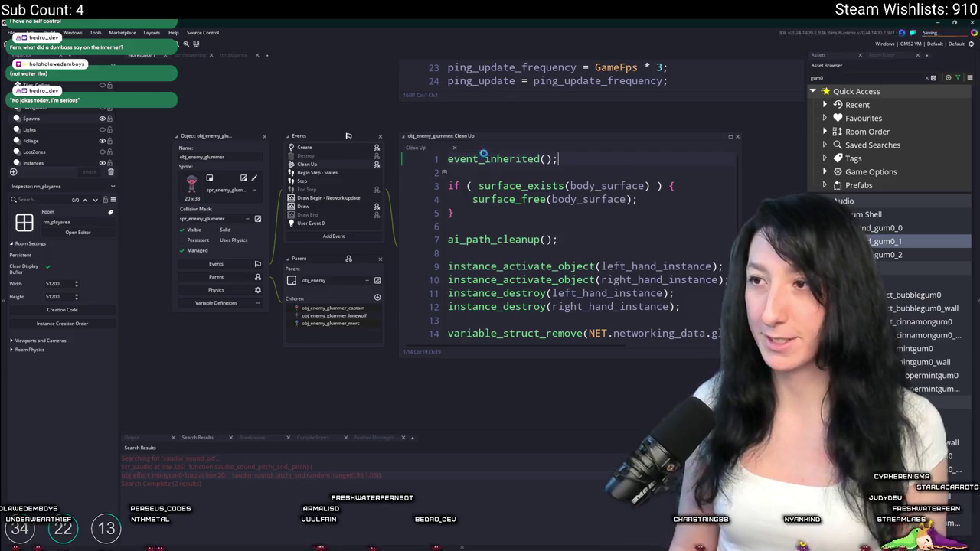
pyautogui.press('Down')
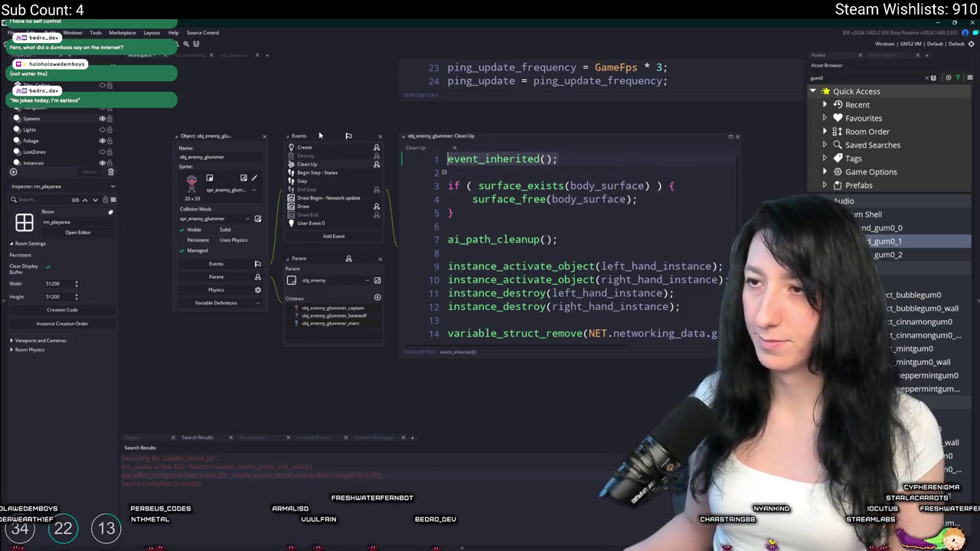
pyautogui.hotkey('ctrl', 't')
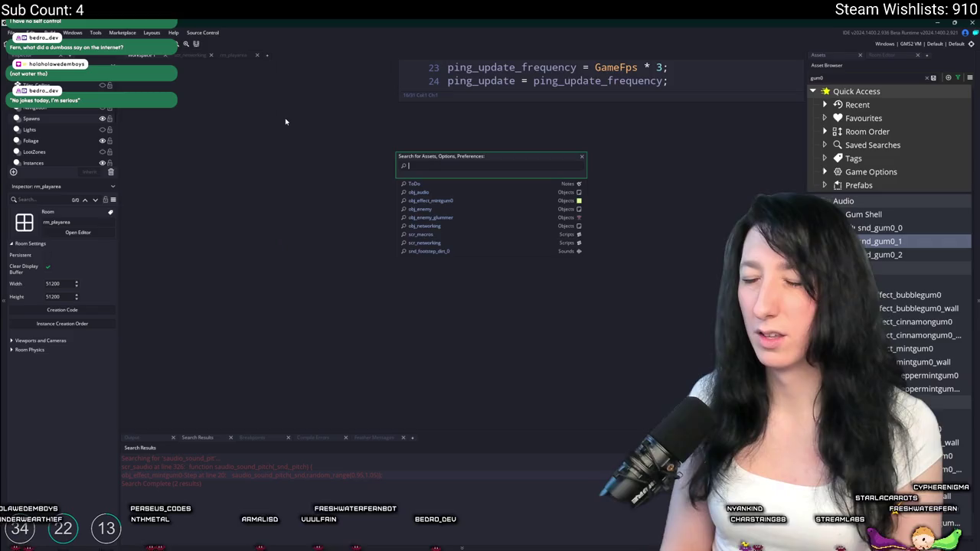
pyautogui.write('capta')
# Delete obj_enemy_glummer_captain's Clean Up event.
pyautogui.press('Return')
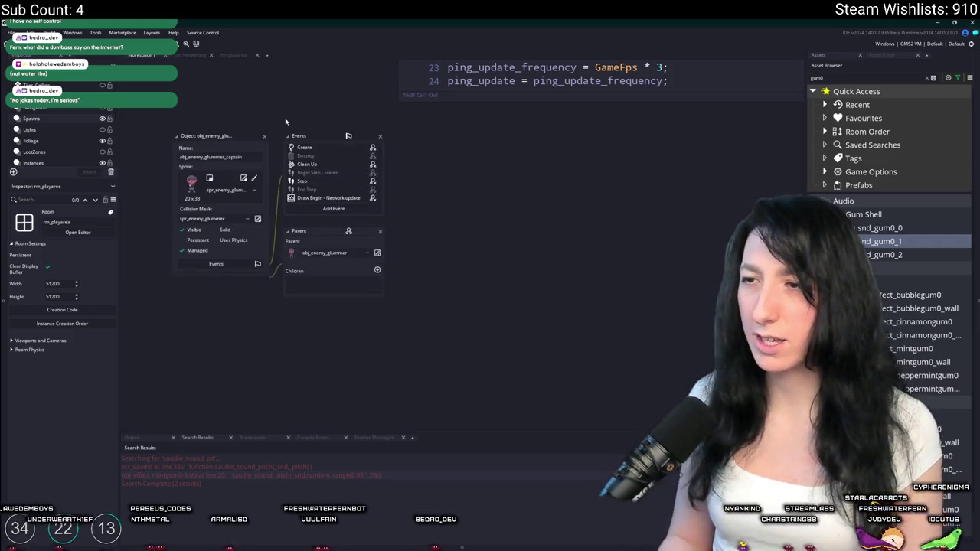
pyautogui.doubleClick(339, 165)
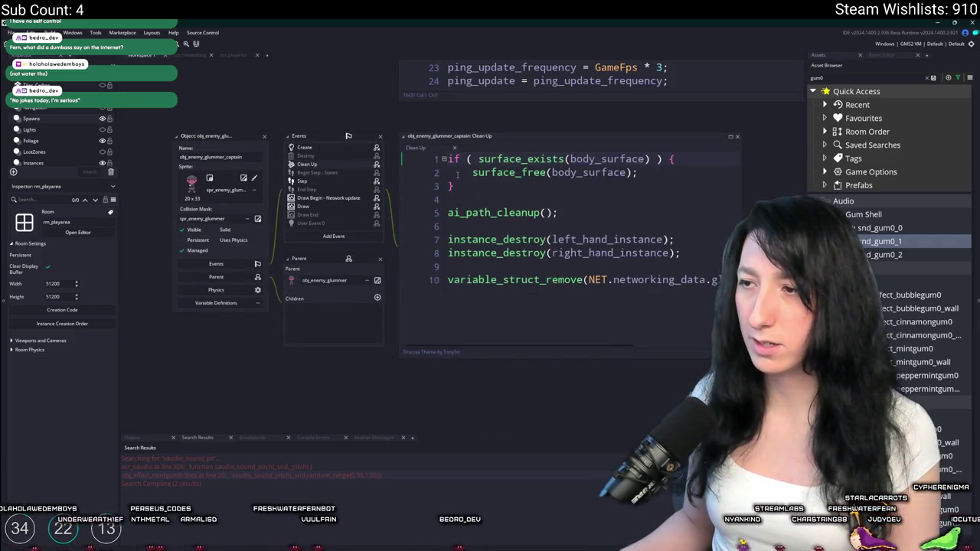
pyautogui.rightClick(319, 164)
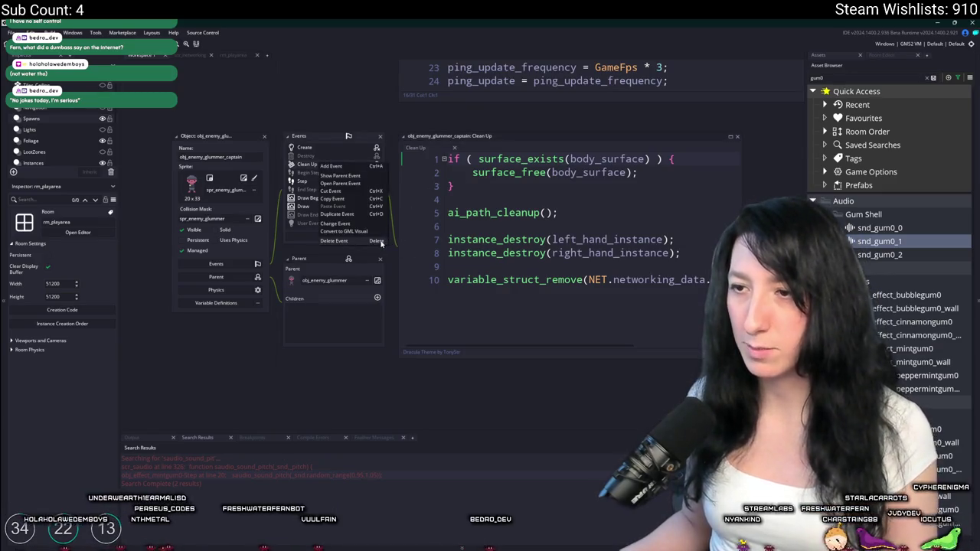
pyautogui.click(335, 240)
pyautogui.click(521, 303)
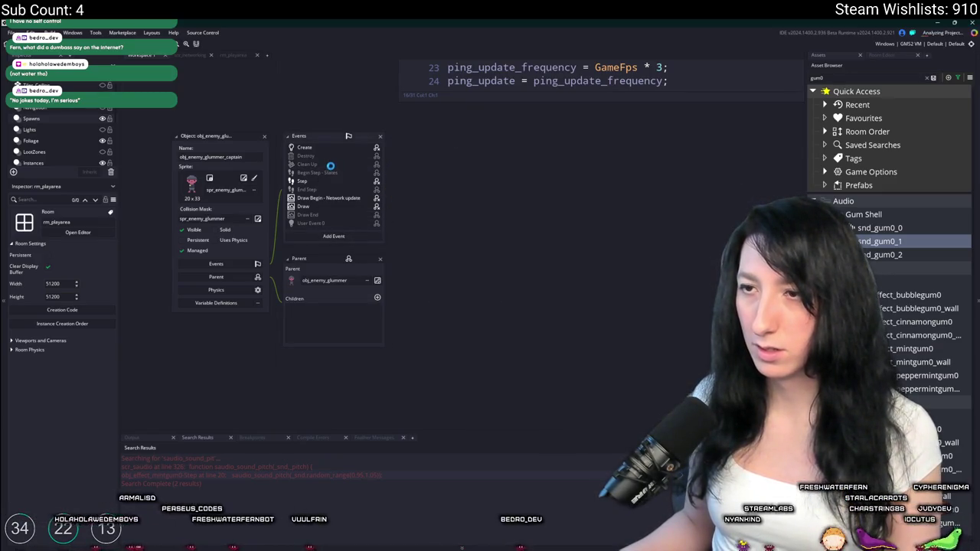
pyautogui.click(263, 138)
# Delete obj_enemy_glummer_merc's Clean Up event.
pyautogui.hotkey('ctrl', 't')
pyautogui.write('merc')
pyautogui.press('Down')
pyautogui.press('Up')
pyautogui.press('Return')
pyautogui.rightClick(310, 164)
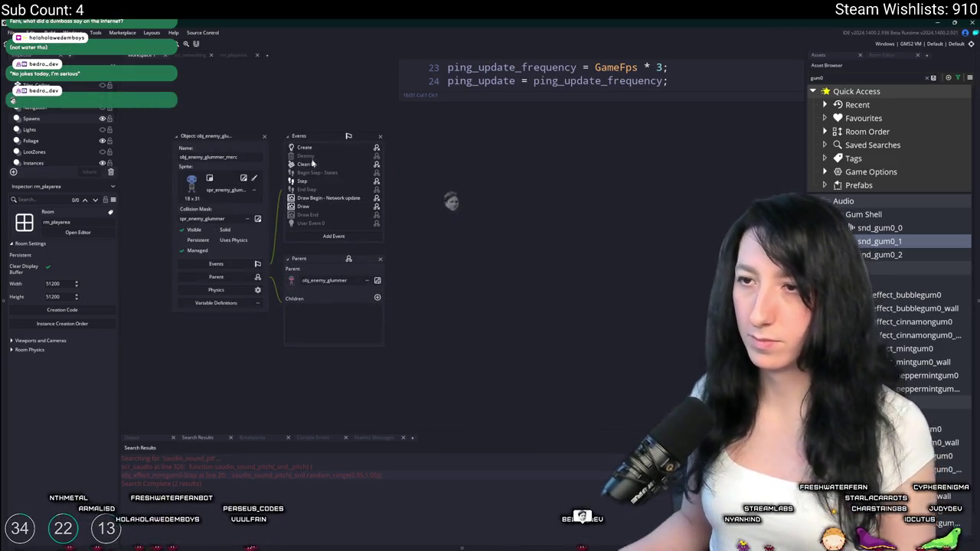
pyautogui.click(329, 242)
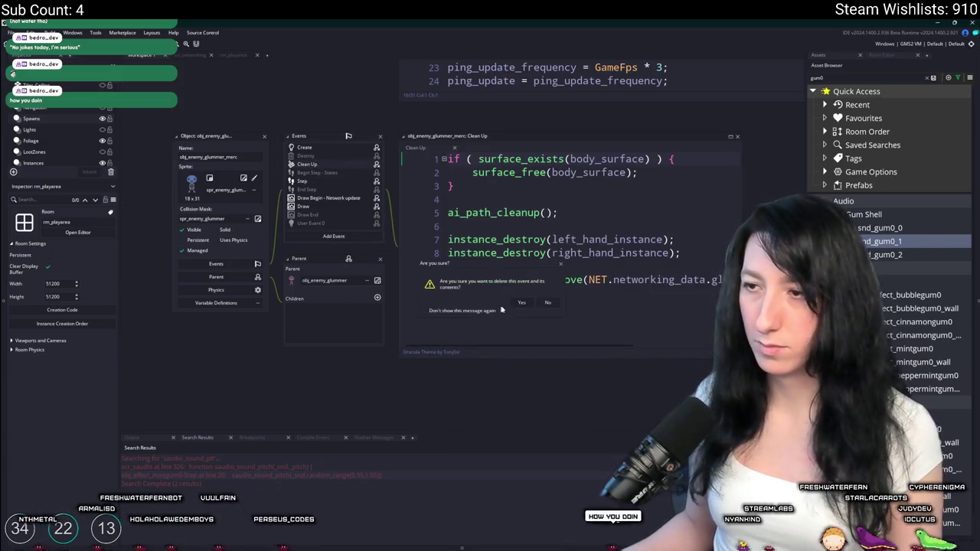
pyautogui.click(521, 303)
pyautogui.click(267, 140)
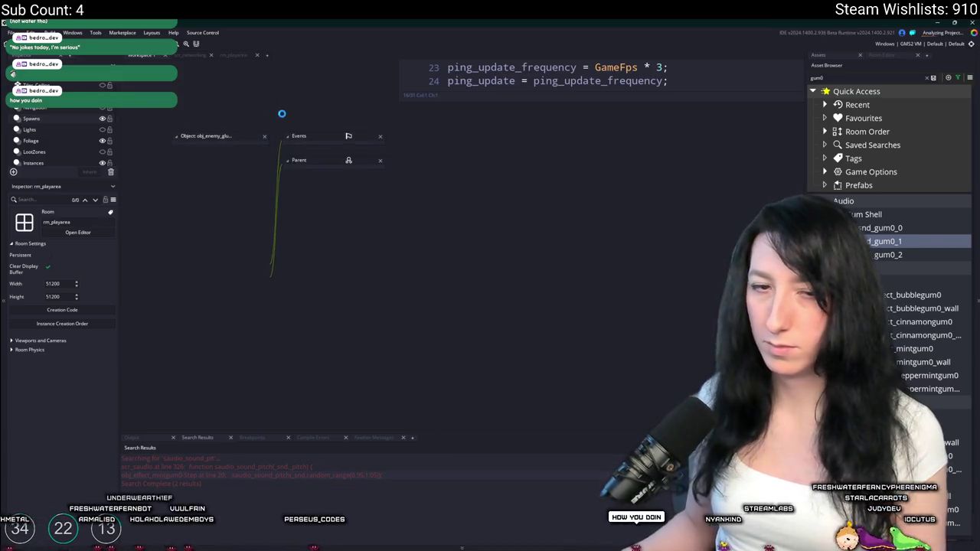
# Delete obj_enemy_glummer_lonewolf's Clean Up event.
pyautogui.hotkey('ctrl', 't')
pyautogui.write('clone')
pyautogui.write('wa')
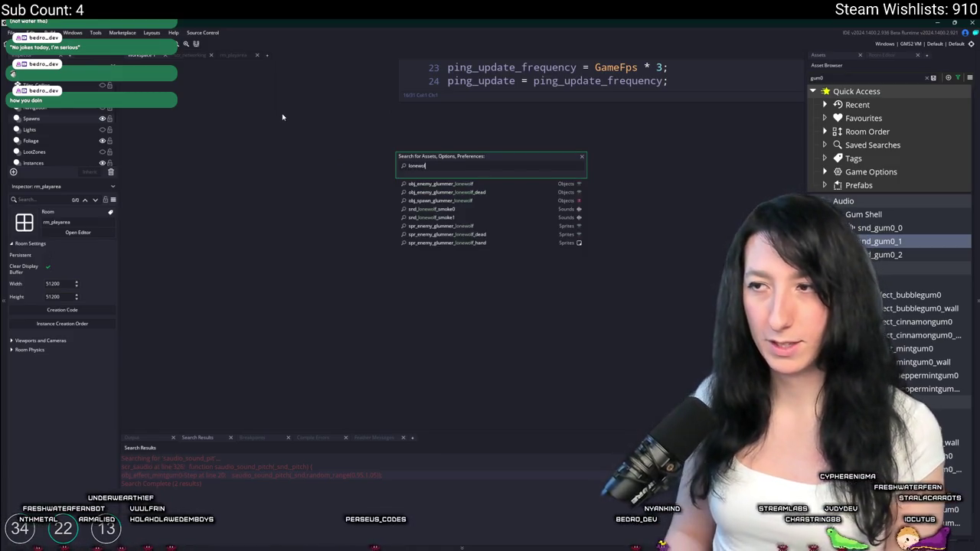
pyautogui.press('Down')
pyautogui.press('Down')
pyautogui.press('Up')
pyautogui.press('Return')
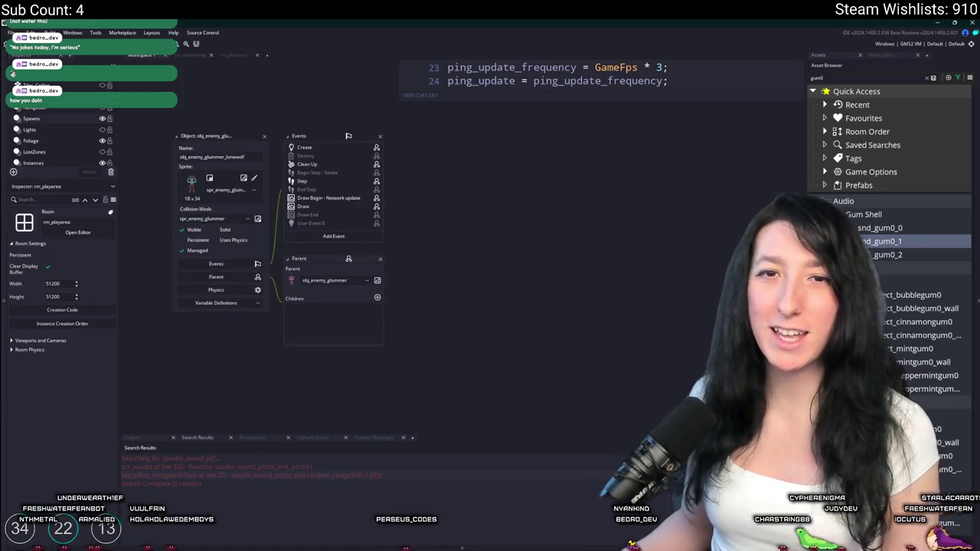
pyautogui.click(322, 166)
pyautogui.rightClick(323, 166)
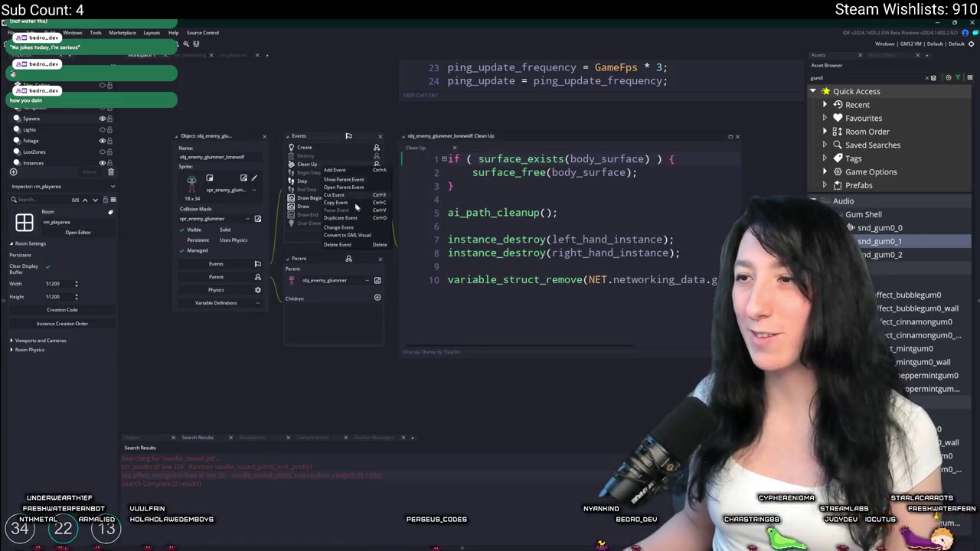
pyautogui.click(378, 246)
pyautogui.click(522, 303)
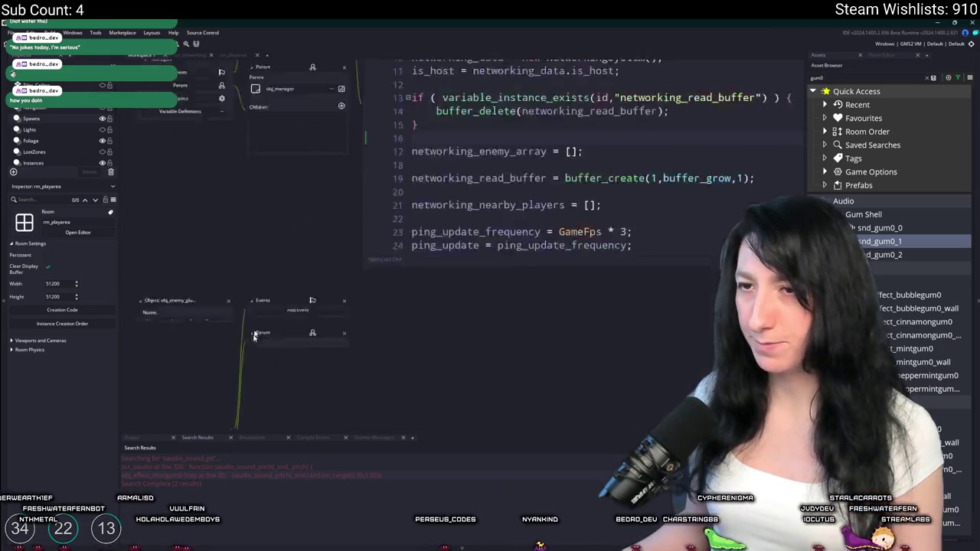
# Review obj_enemy's Create event code, close the object, and switch to the rm_playarea room.
pyautogui.hotkey('ctrl', 't')
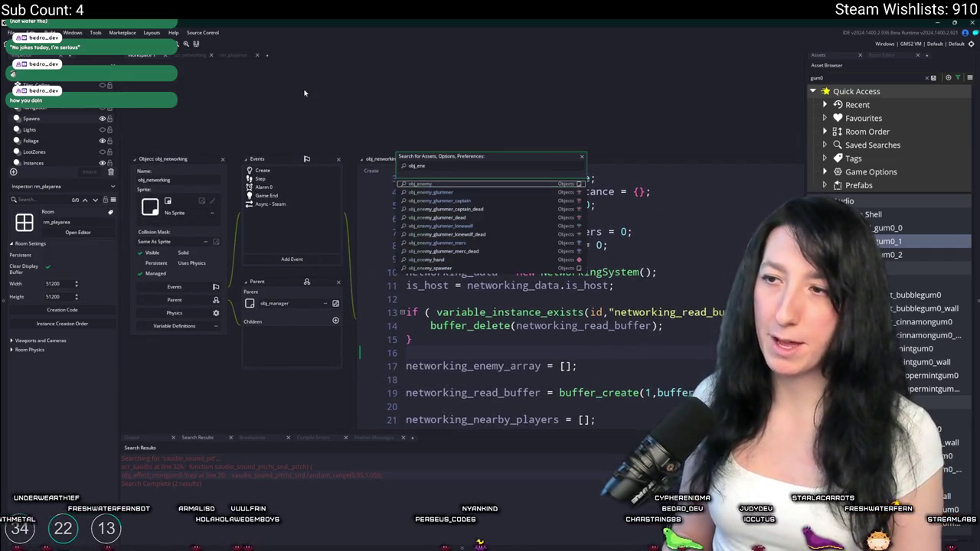
pyautogui.press('Return')
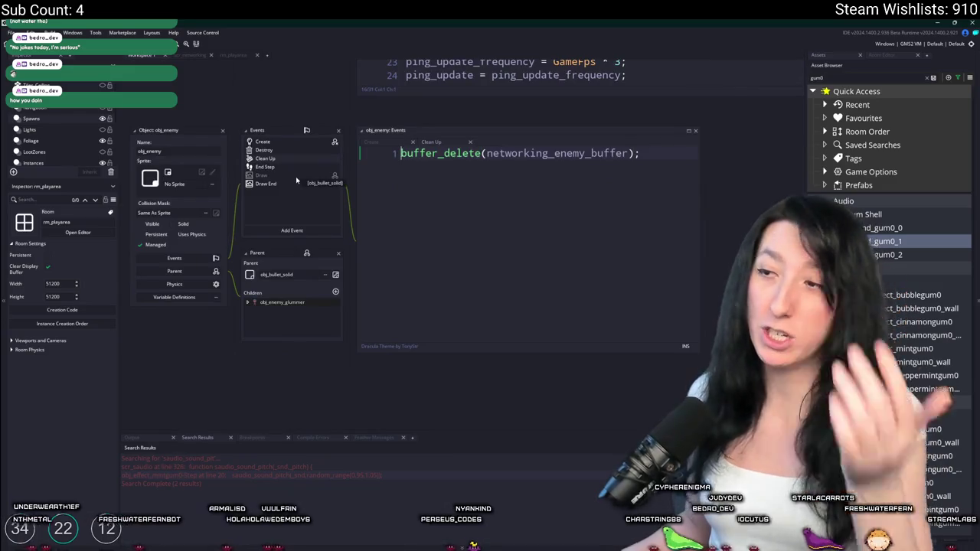
pyautogui.click(264, 144)
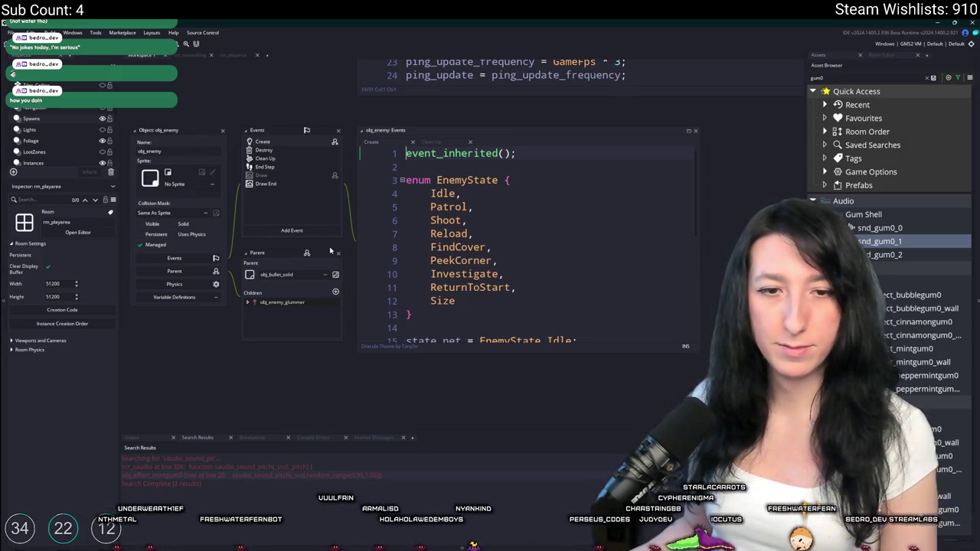
pyautogui.click(222, 132)
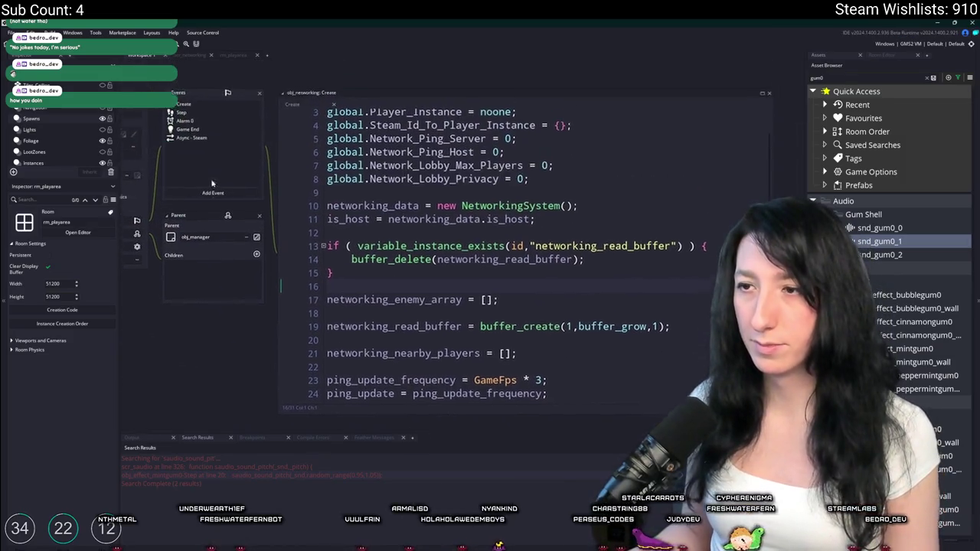
pyautogui.click(238, 55)
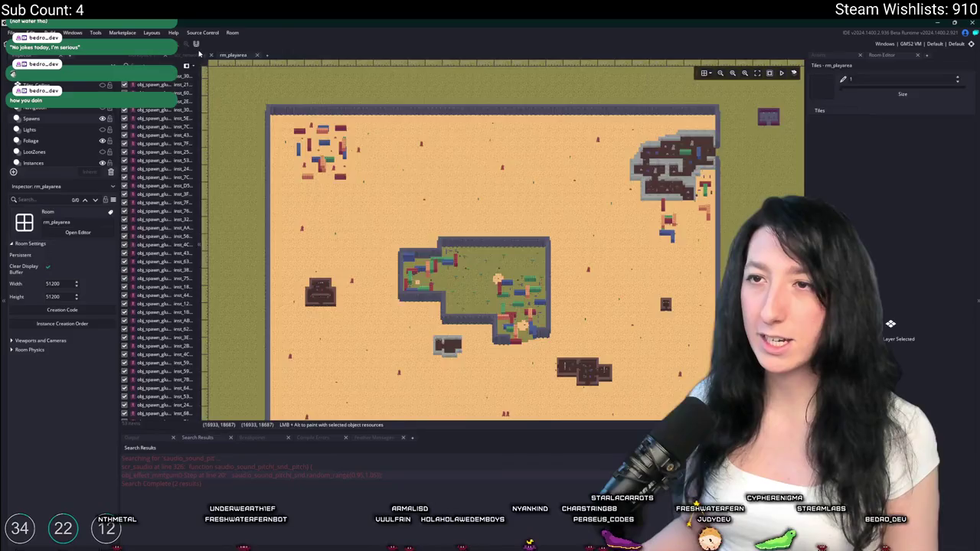
# Above the buffer_create line, add buffer_resize(networking_enemy_buffer); and a buffer_seek(); line.
pyautogui.click(200, 55)
pyautogui.press('Down')
pyautogui.press('Down')
pyautogui.scroll(3, 331, 114)
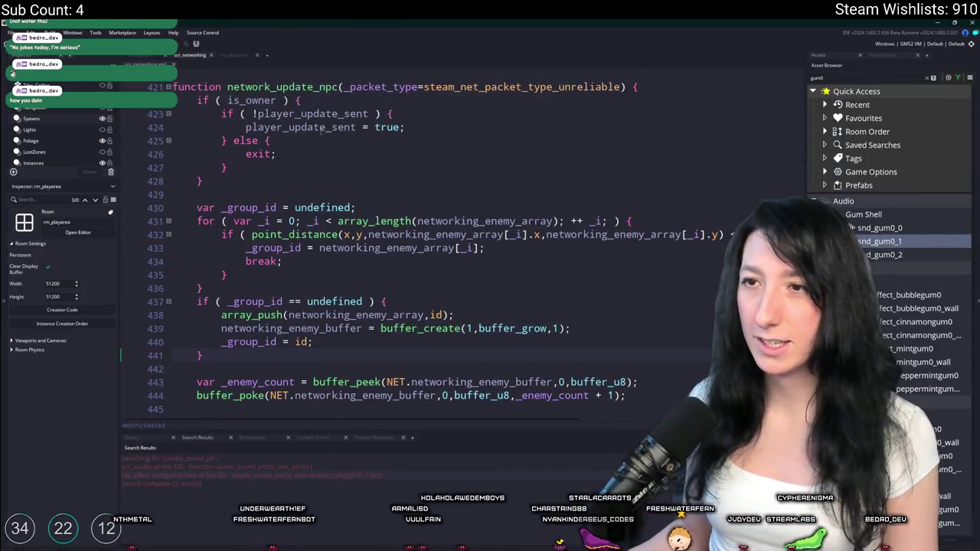
pyautogui.scroll(-2, 459, 103)
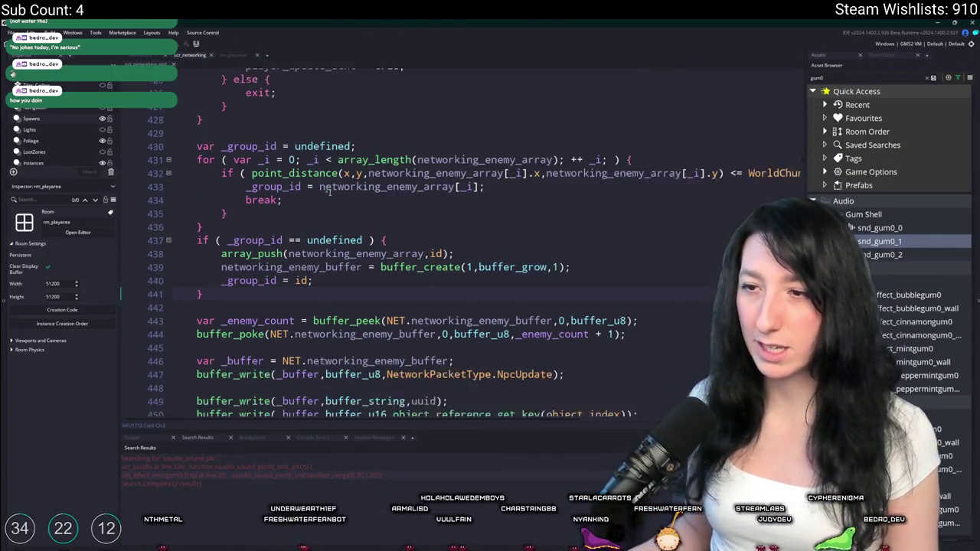
pyautogui.click(274, 251)
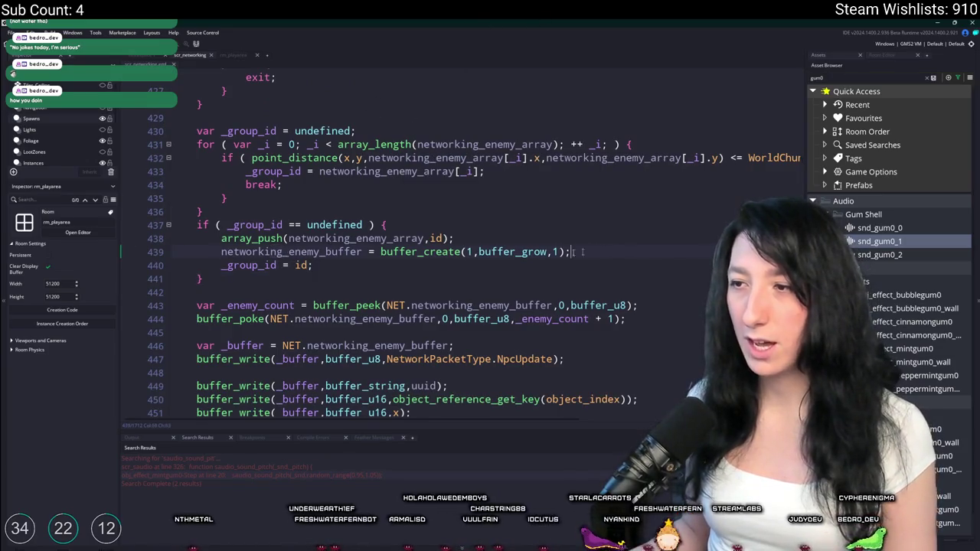
pyautogui.press('Home')
pyautogui.press('Return')
pyautogui.press('Up')
pyautogui.write('buff')
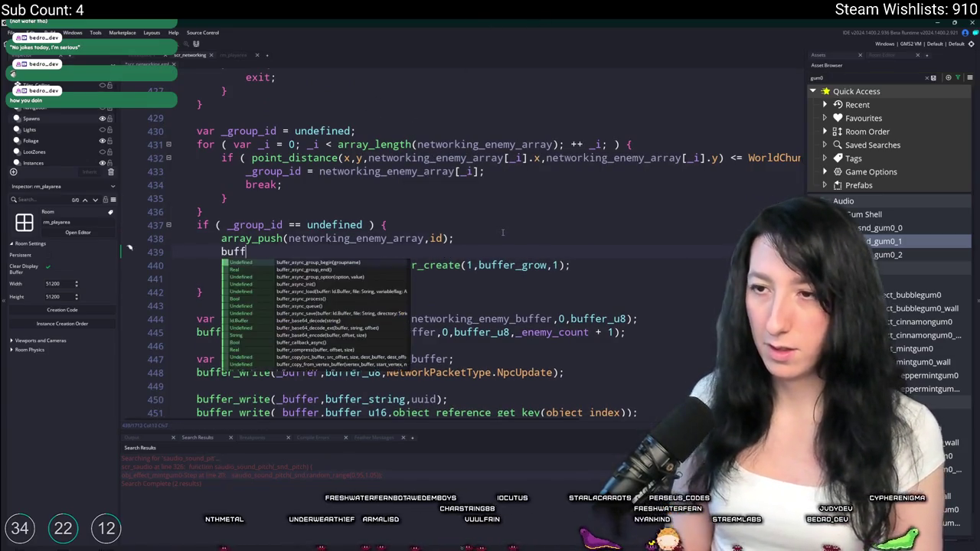
pyautogui.write('er_re')
pyautogui.press('BackSpace')
pyautogui.write('cl')
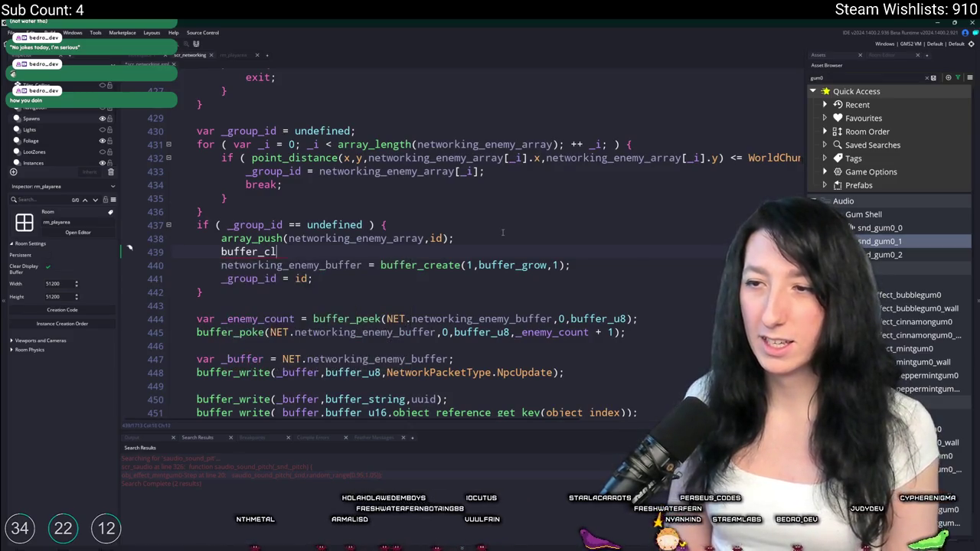
pyautogui.press('BackSpace')
pyautogui.press('BackSpace')
pyautogui.write('resize(networking_enemy_buffer,1')
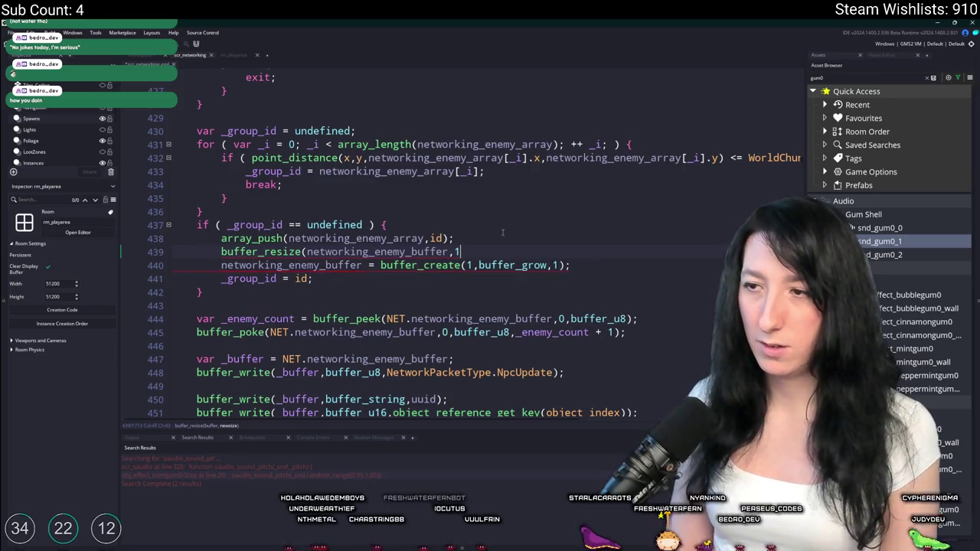
pyautogui.write(');')
pyautogui.press('Return')
pyautogui.write('r_seek(networking_enemy_buffer,0,0')
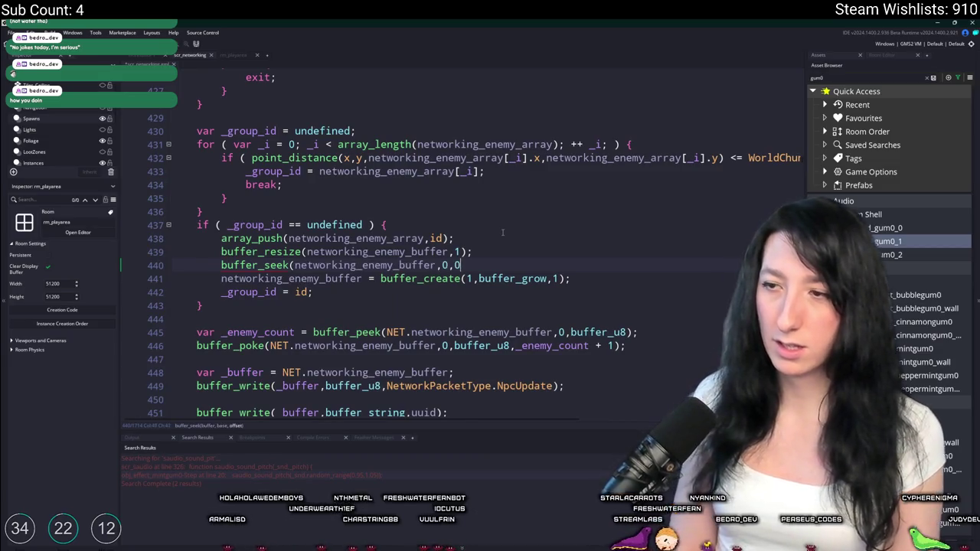
pyautogui.write(');')
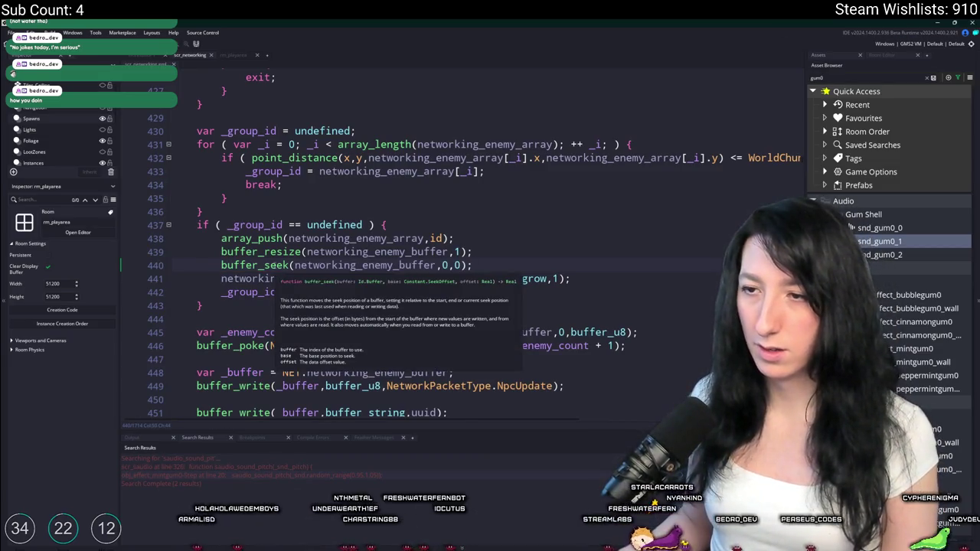
# Insert a blank line after the array_push call.
pyautogui.click(270, 251)
pyautogui.press('Return')
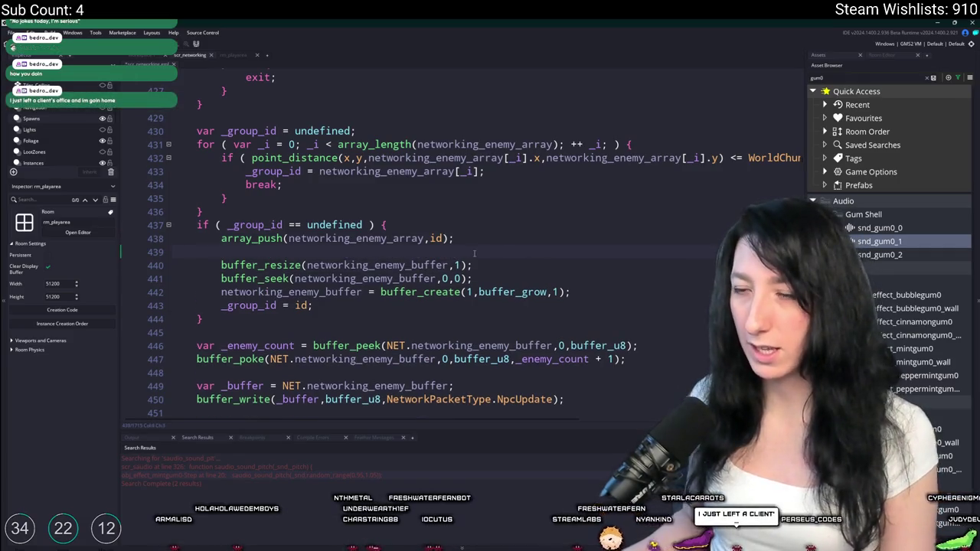
pyautogui.write('bufer_r')
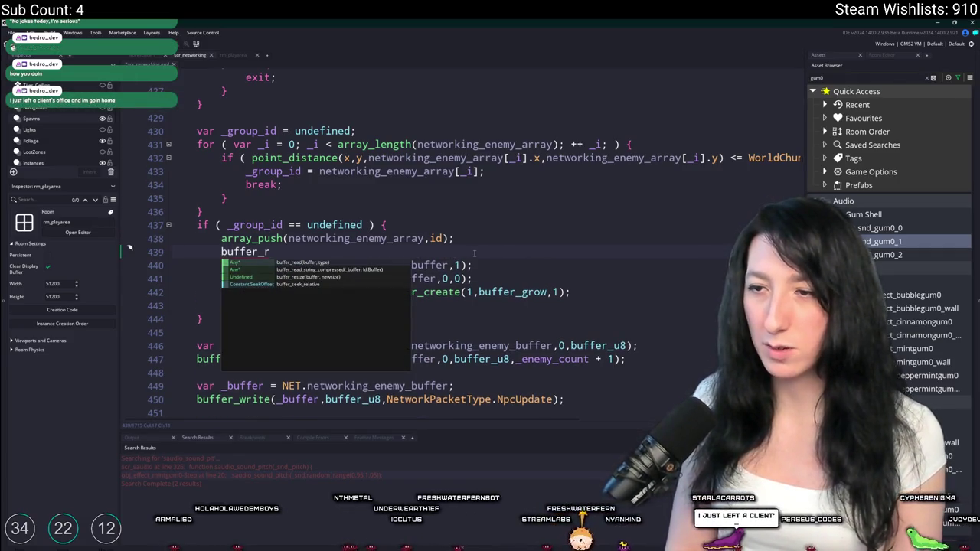
pyautogui.hotkey('ctrl', 'z')
pyautogui.press('Return')
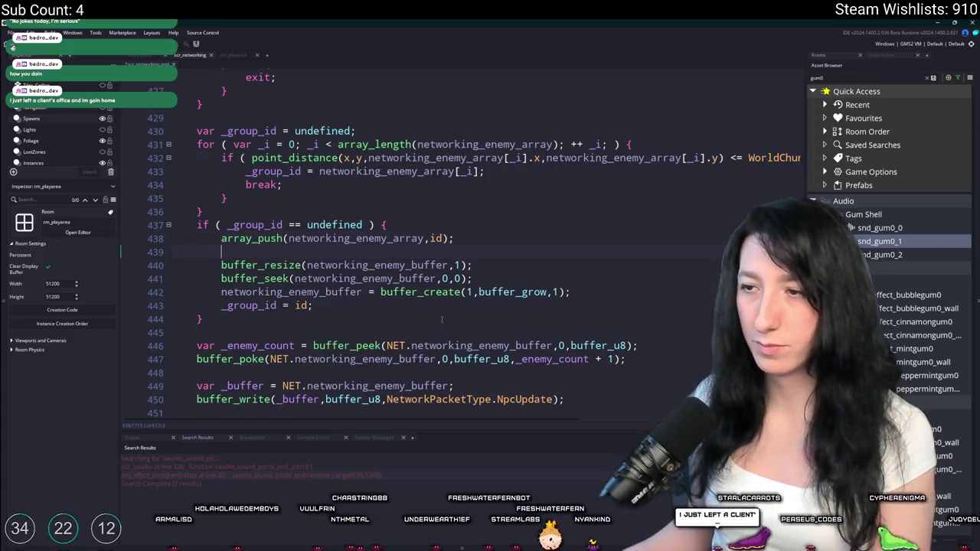
pyautogui.press('Down')
pyautogui.press('Down')
pyautogui.press('Down')
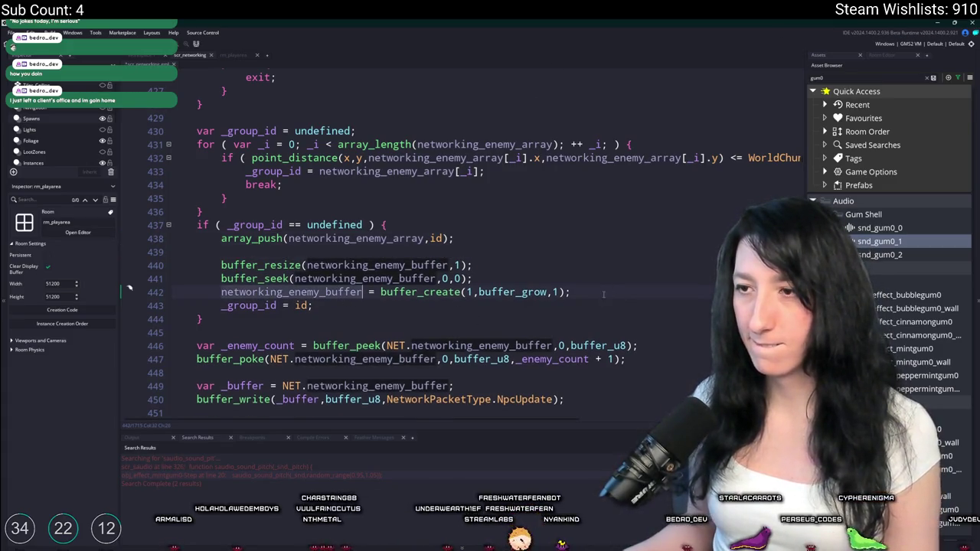
# Replace the buffer_create assignment with buffer_write(networking_enemy_buffer,buffer_u8,1).
pyautogui.click(567, 292)
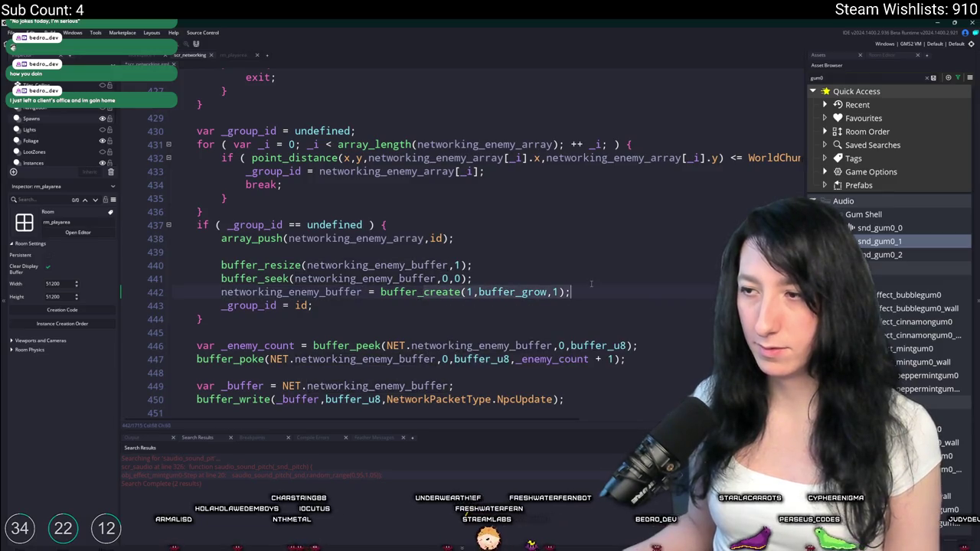
pyautogui.hotkey('ctrl', 'BackSpace')
pyautogui.hotkey('ctrl', 'BackSpace')
pyautogui.hotkey('ctrl', 'BackSpace')
pyautogui.write('buffer_wri')
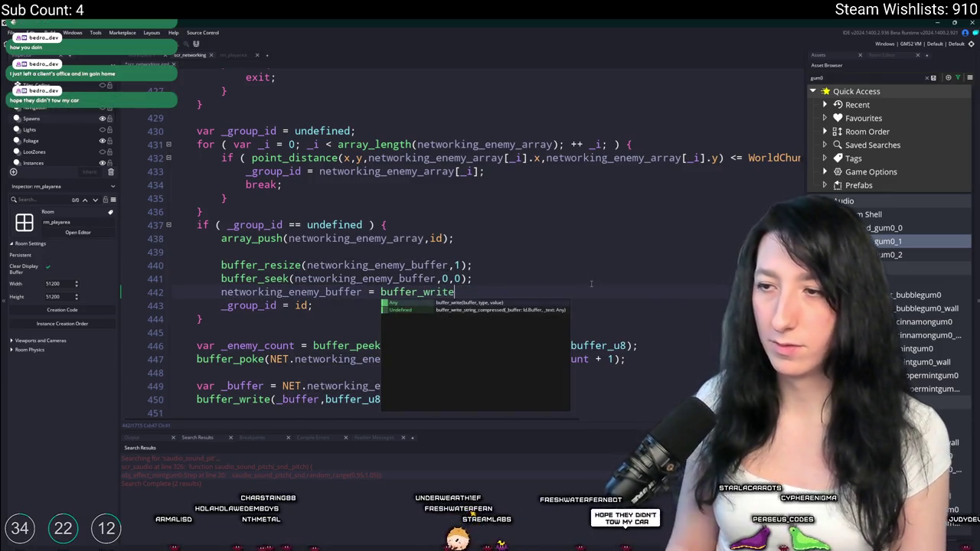
pyautogui.press('Home')
pyautogui.hotkey('ctrl', 'Delete')
pyautogui.hotkey('ctrl', 'Delete')
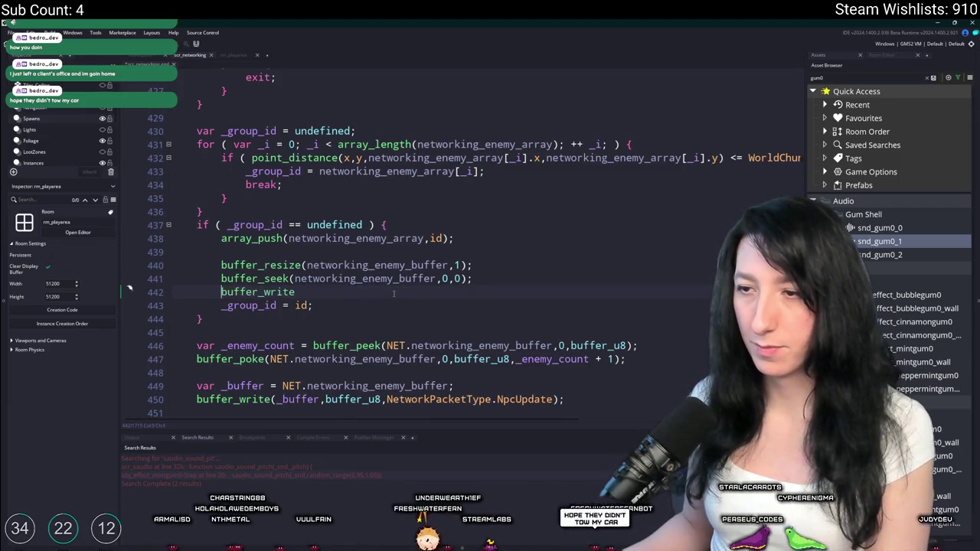
pyautogui.write('(networking_enemy_buffer,b')
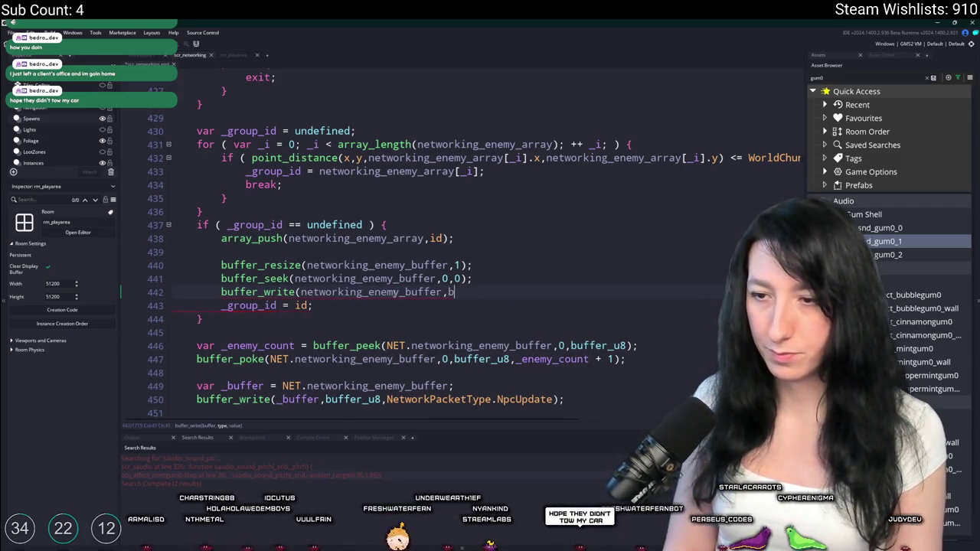
pyautogui.write('uffer_u8,1);')
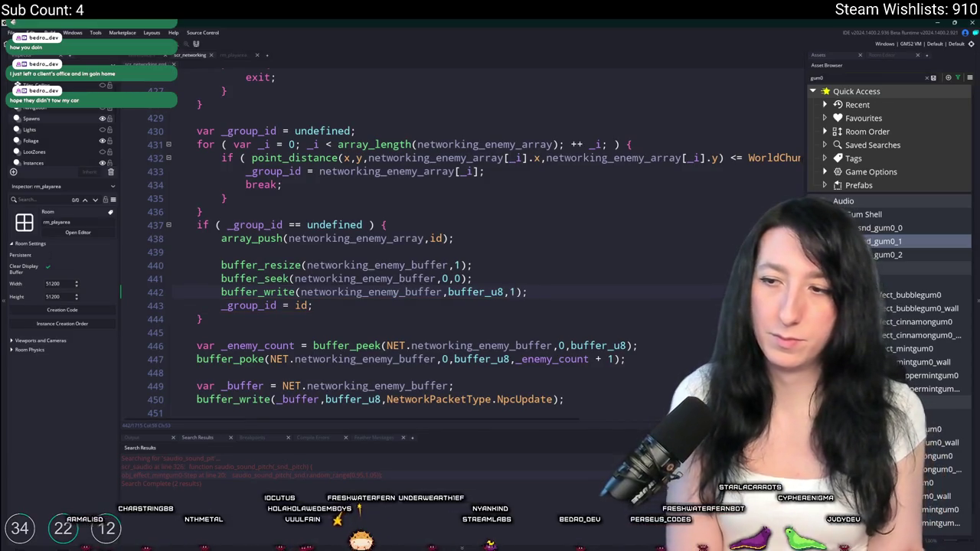
pyautogui.scroll(-2, 344, 279)
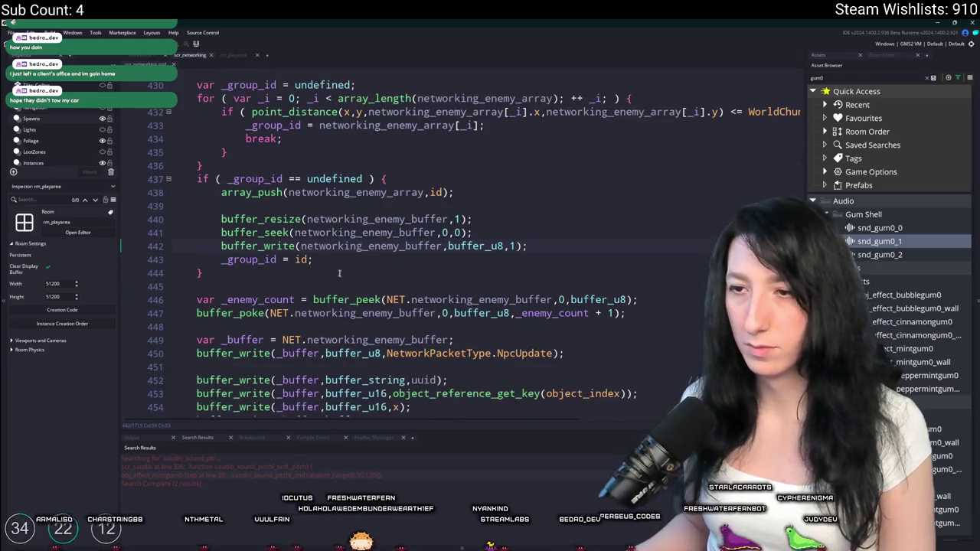
# Remove the NET. prefix from buffer_peek's buffer and set buffer_seek's offset to 1.
pyautogui.click(410, 300)
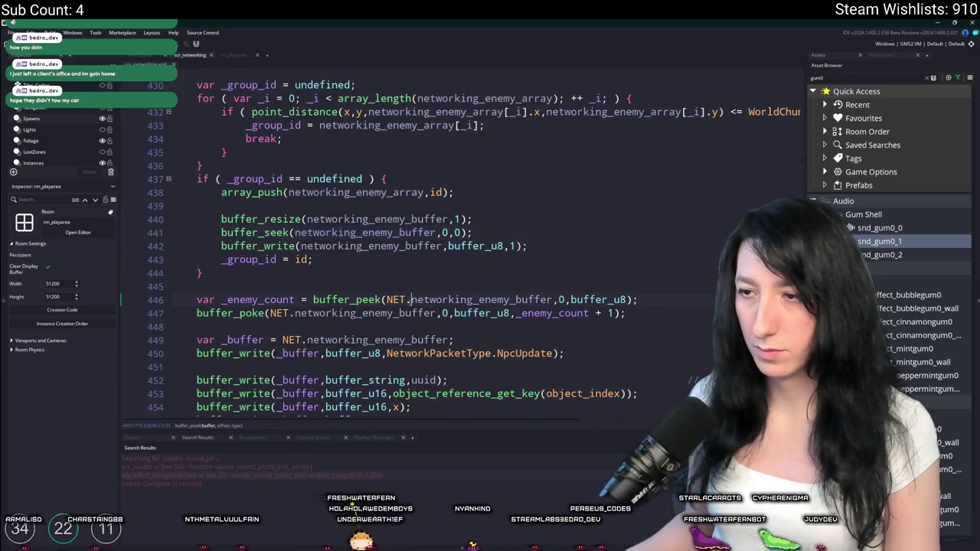
pyautogui.press('BackSpace')
pyautogui.press('BackSpace')
pyautogui.press('BackSpace')
pyautogui.write('0')
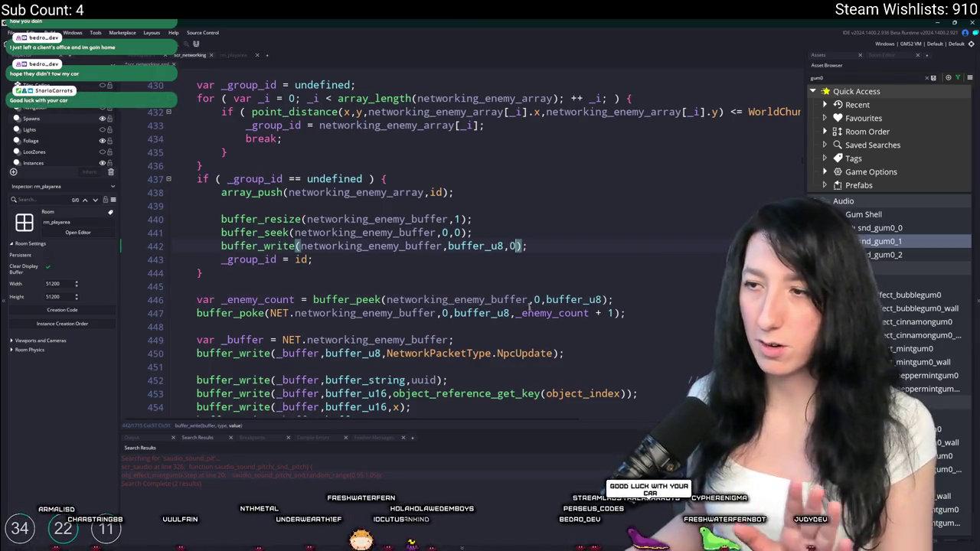
pyautogui.scroll(-1, 304, 282)
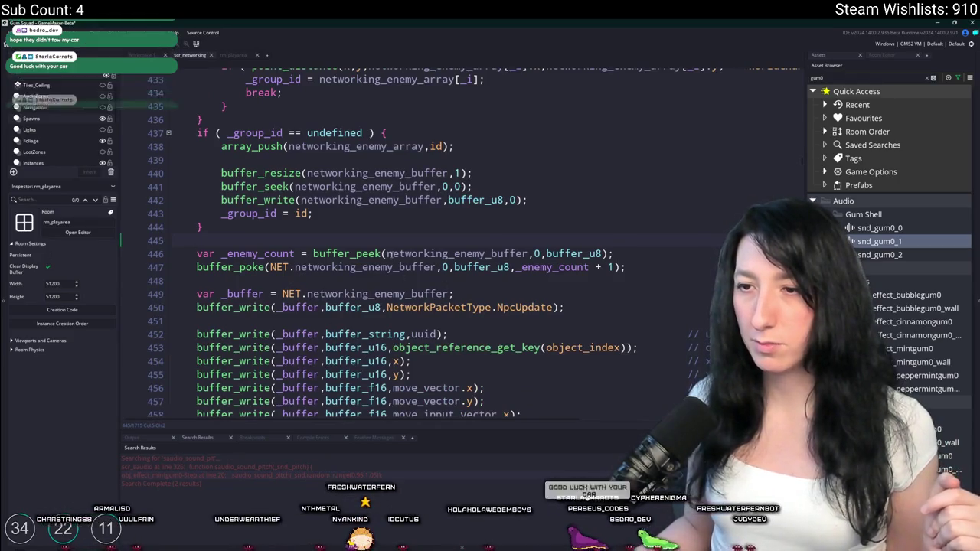
pyautogui.scroll(-1, 289, 269)
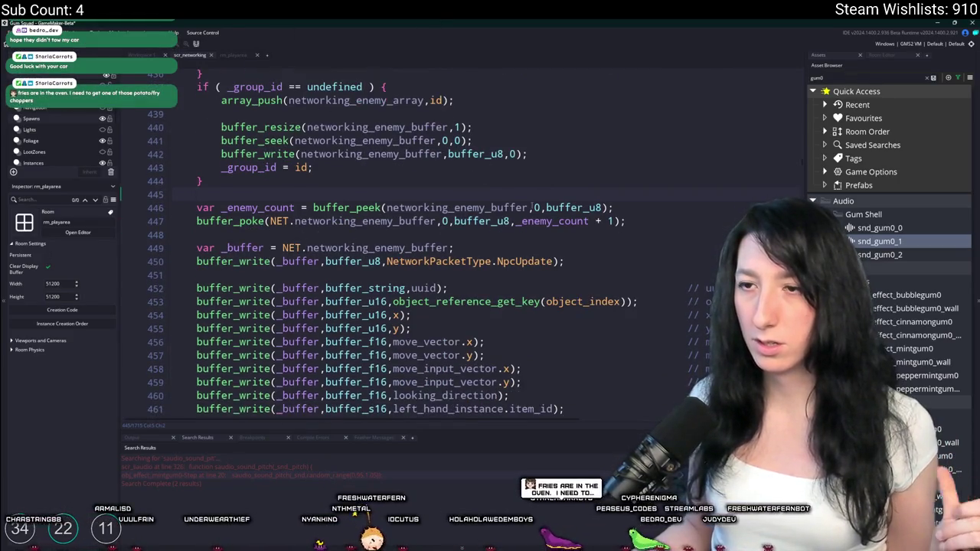
pyautogui.click(445, 140)
pyautogui.doubleClick(458, 140)
pyautogui.write('1')
pyautogui.click(495, 140)
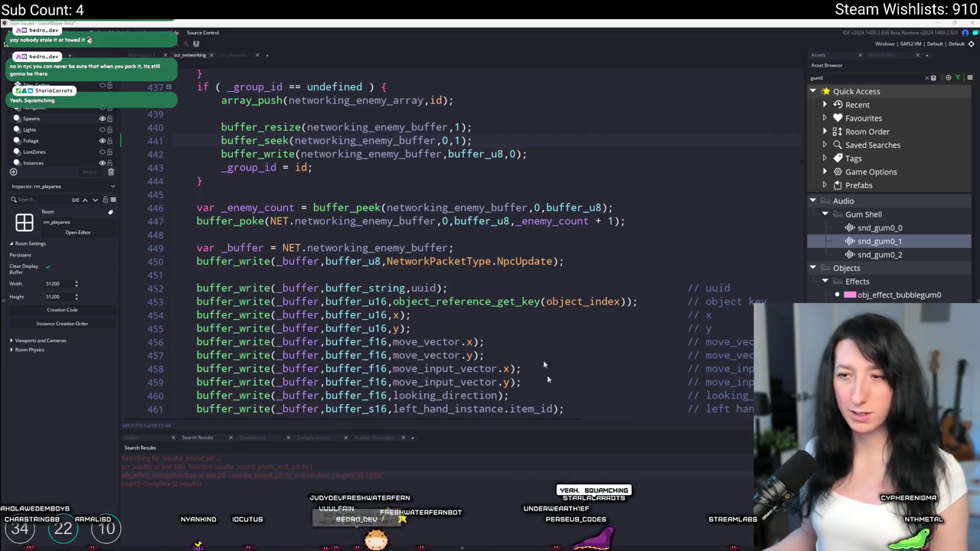
pyautogui.scroll(-4, 579, 175)
# Select and delete the buffer_write(_buffer,buffer_u8,NetworkPacketType.NpcUpdate); line.
pyautogui.scroll(4, 579, 198)
pyautogui.scroll(2, 578, 197)
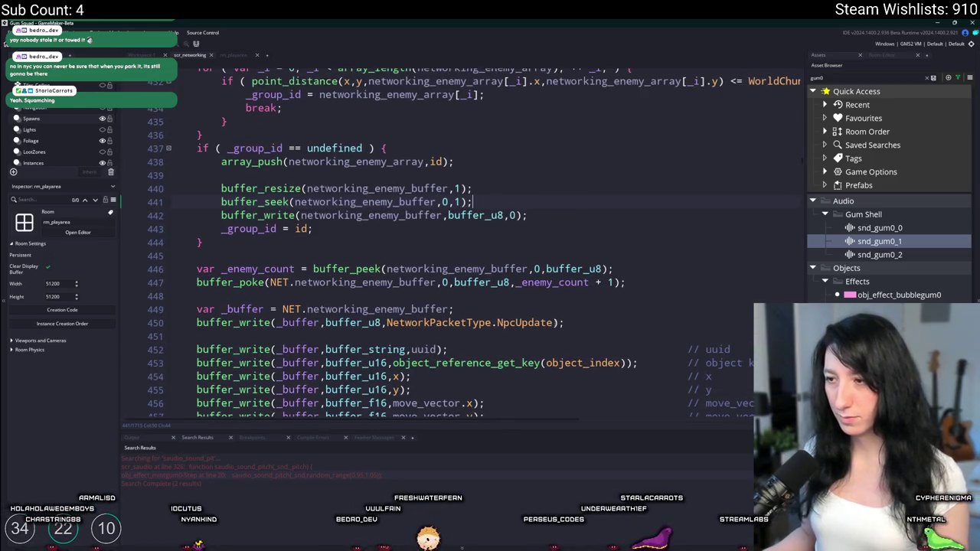
pyautogui.click(443, 323)
pyautogui.scroll(-2, 536, 299)
pyautogui.click(628, 263)
pyautogui.scroll(-2, 628, 263)
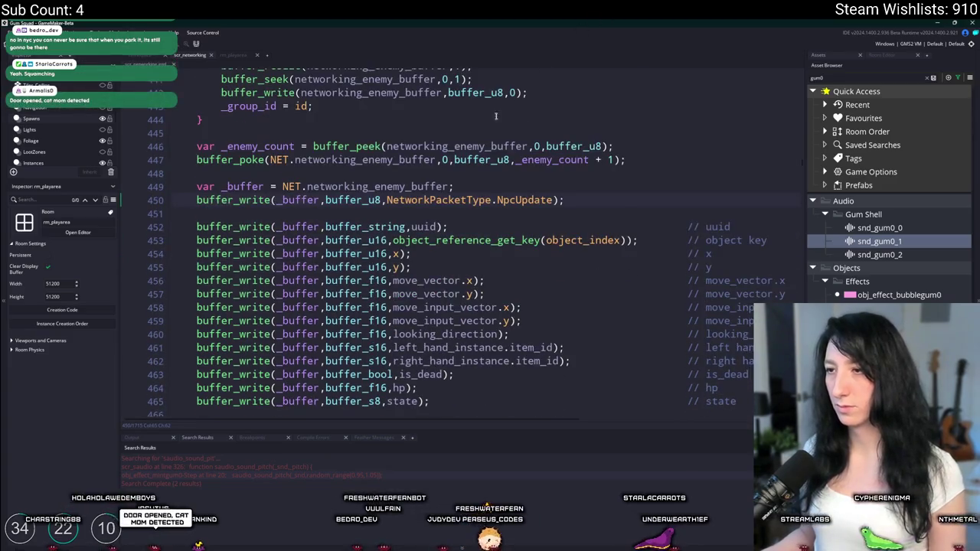
pyautogui.scroll(2, 344, 216)
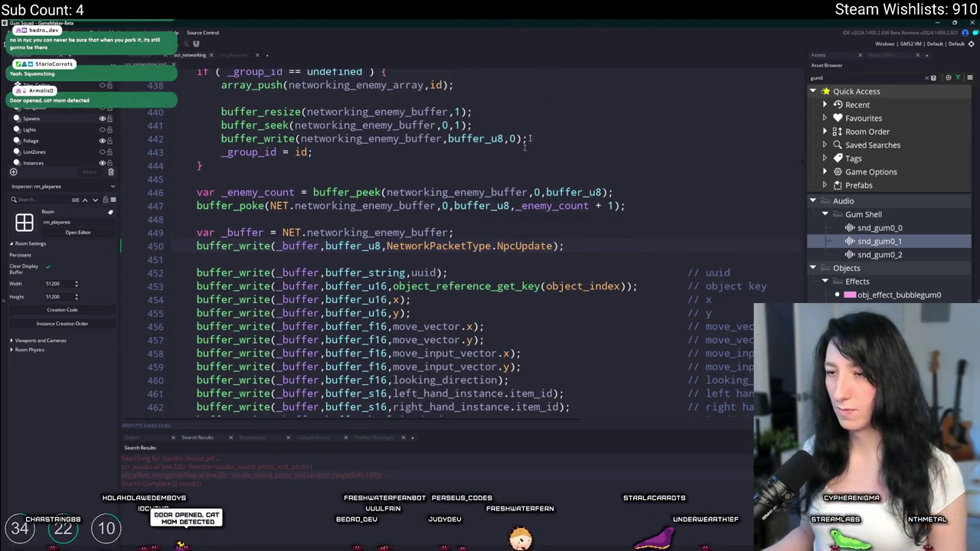
pyautogui.scroll(2, 527, 327)
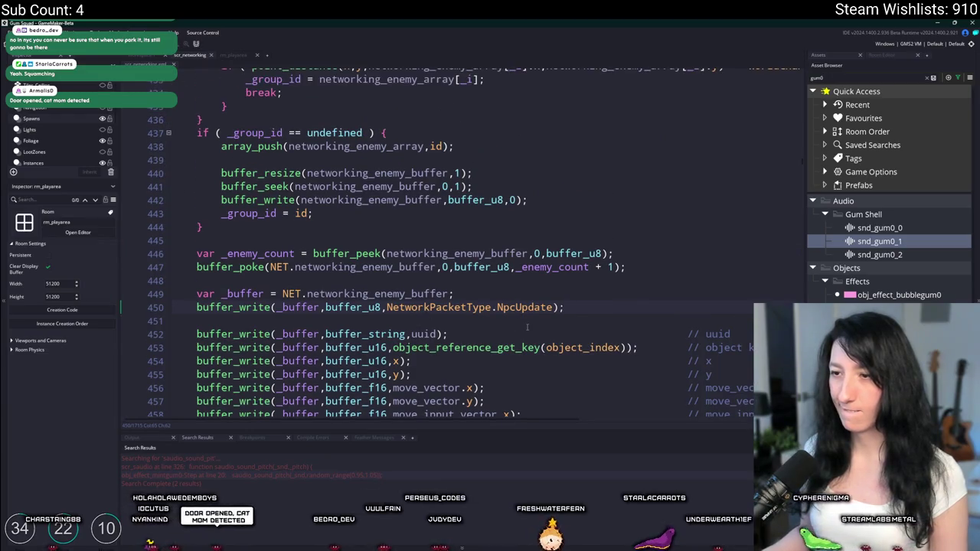
pyautogui.moveTo(570, 307); pyautogui.dragTo(198, 307)
pyautogui.hotkey('ctrl', 'c')
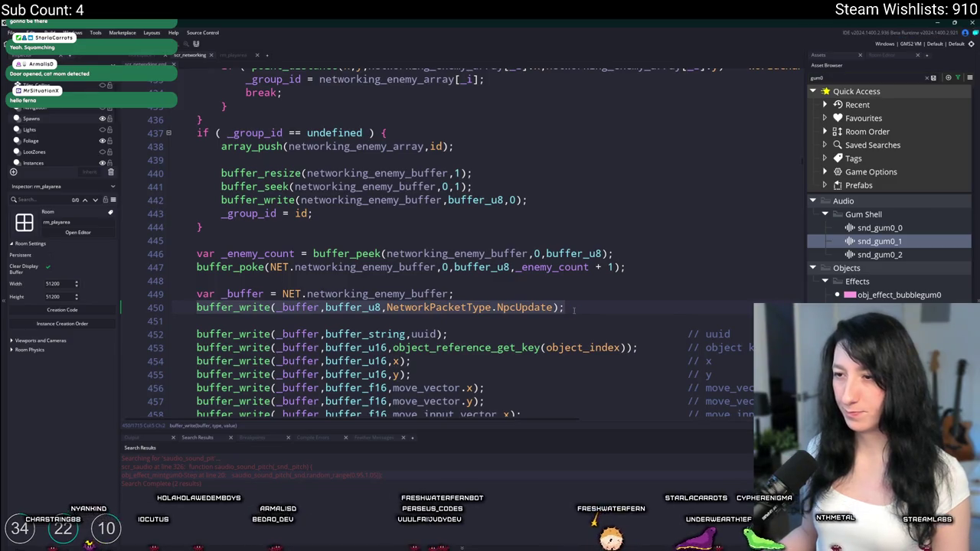
pyautogui.press('BackSpace')
pyautogui.press('BackSpace')
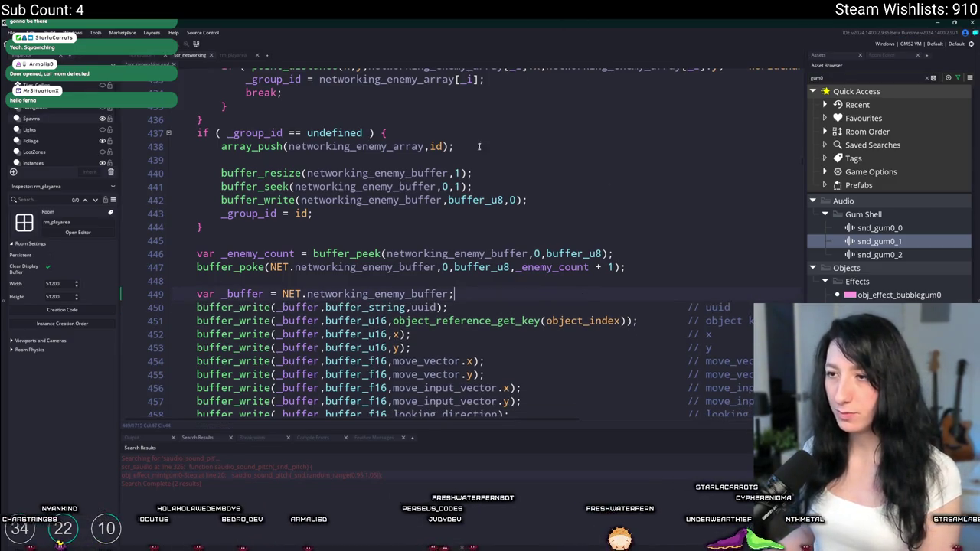
# Undo the last edit and move to buffer_peek's arguments on line 446.
pyautogui.scroll(1, 582, 296)
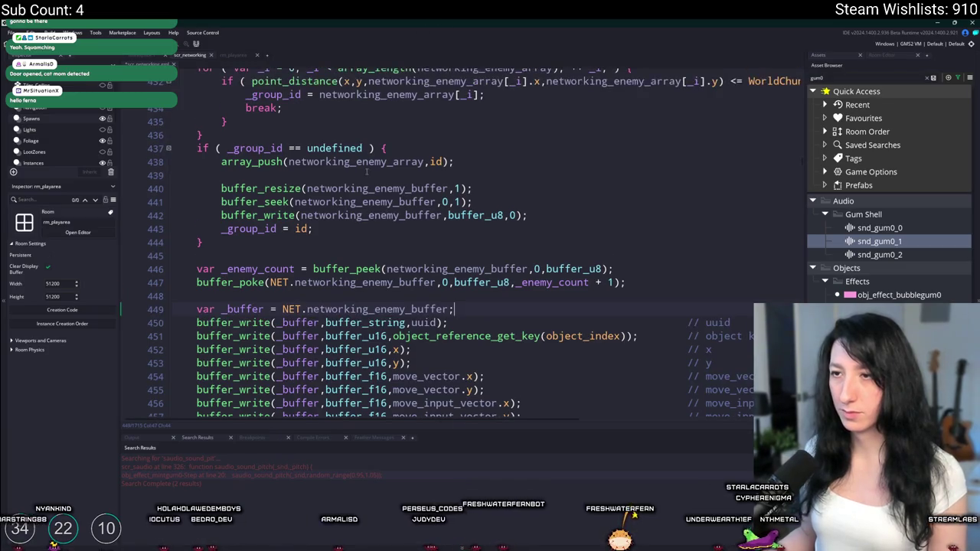
pyautogui.scroll(2, 367, 173)
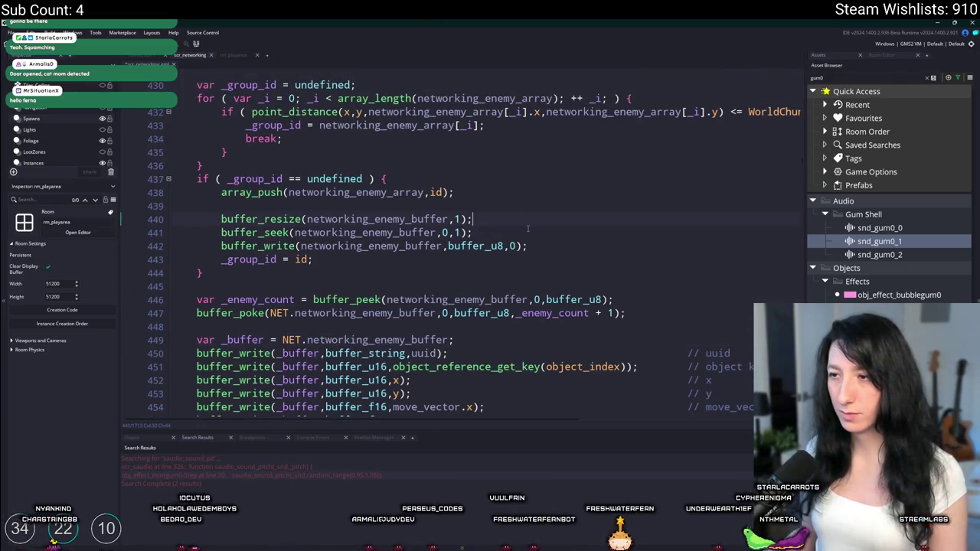
pyautogui.hotkey('ctrl', 'z')
pyautogui.hotkey('ctrl', 'z')
pyautogui.hotkey('ctrl', 'z')
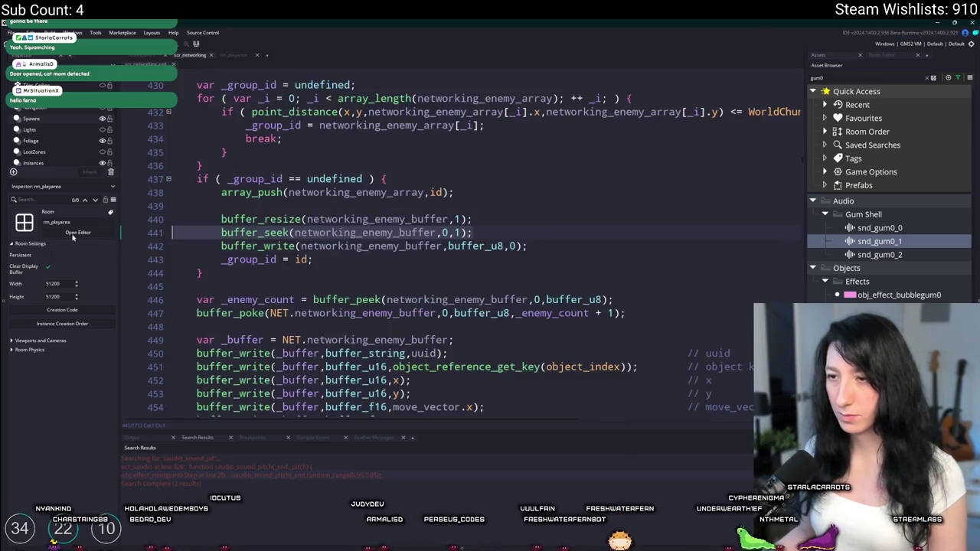
pyautogui.press('Down')
pyautogui.press('Down')
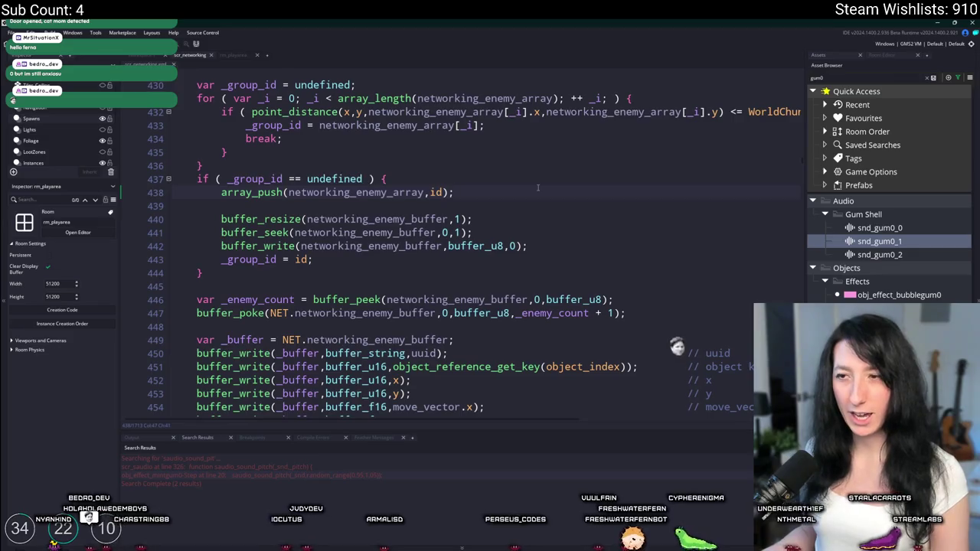
pyautogui.scroll(3, 538, 188)
pyautogui.scroll(-1, 527, 200)
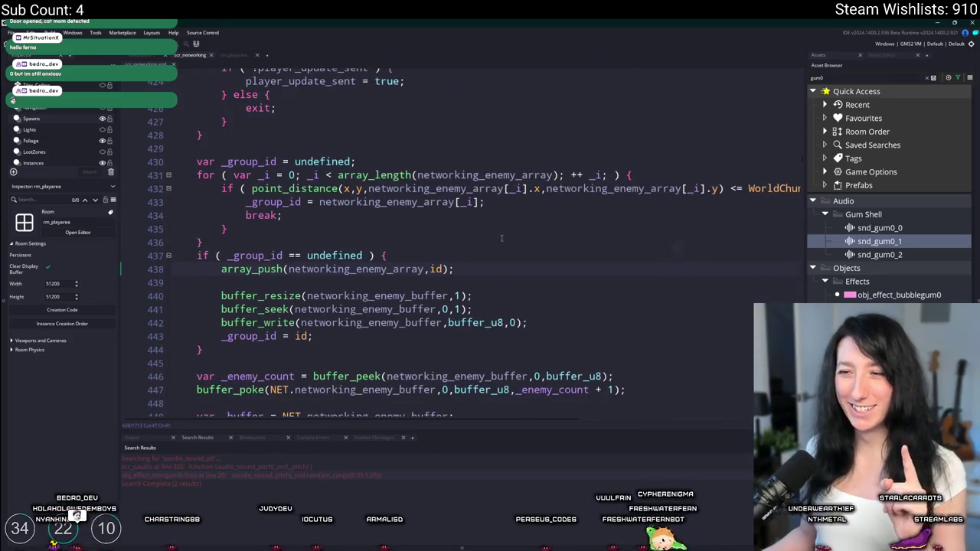
pyautogui.scroll(-2, 502, 238)
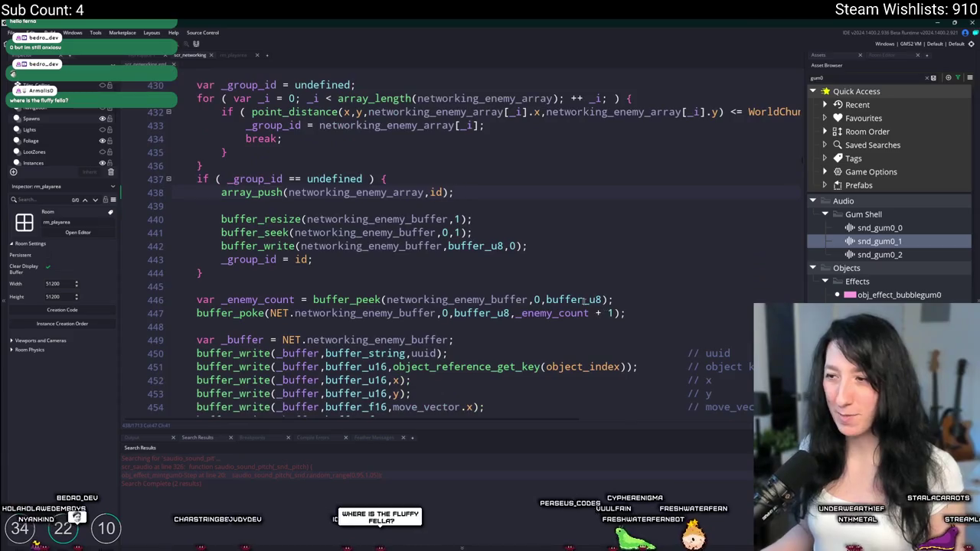
pyautogui.click(539, 299)
# Set buffer_peek's offset to 1, paste the NpcUpdate write below buffer_seek, and seek to 2.
pyautogui.press('BackSpace')
pyautogui.press('BackSpace')
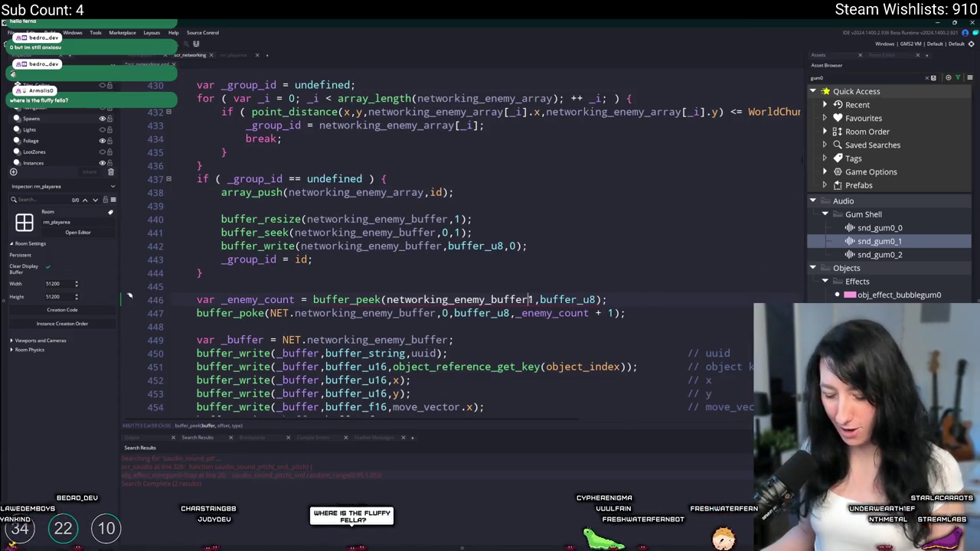
pyautogui.write(',1')
pyautogui.click(536, 221)
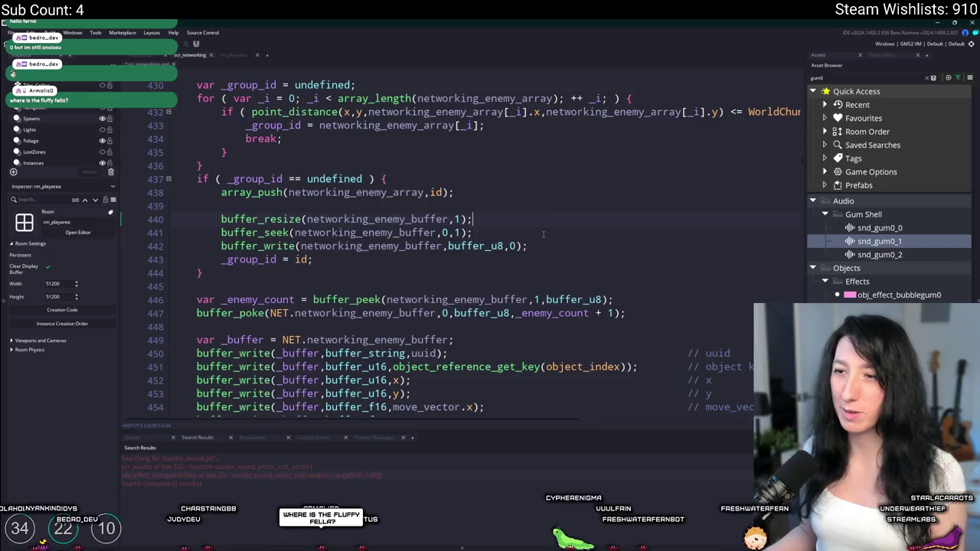
pyautogui.click(543, 234)
pyautogui.press('Return')
pyautogui.hotkey('ctrl', 'v')
pyautogui.click(457, 233)
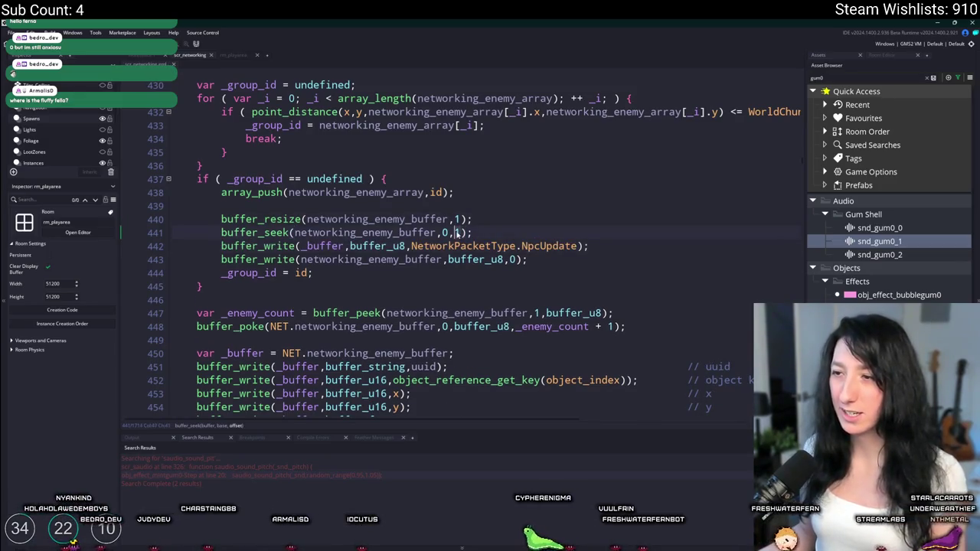
pyautogui.write('2')
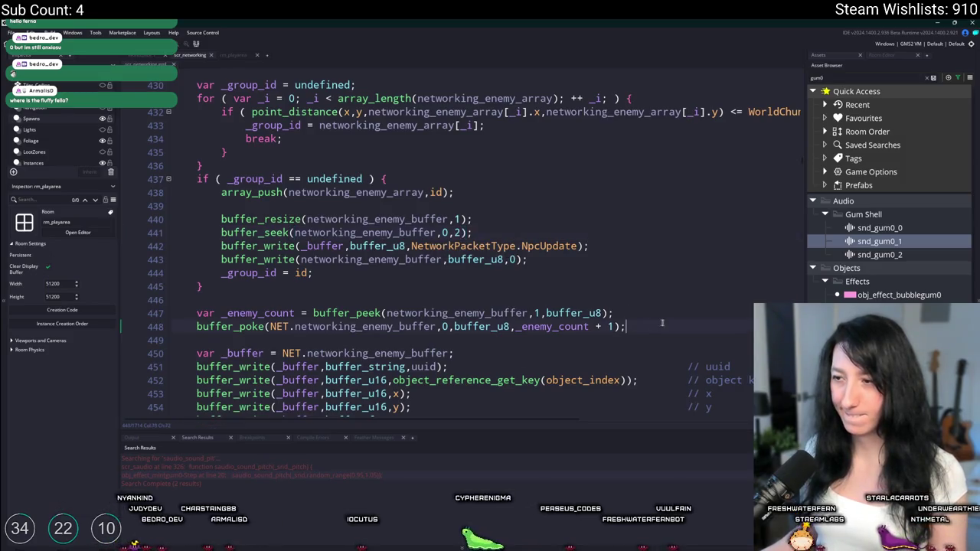
# Turn the buffer_write calls on lines 442 and 443 into buffer_poke calls at offset 0.
pyautogui.click(276, 327)
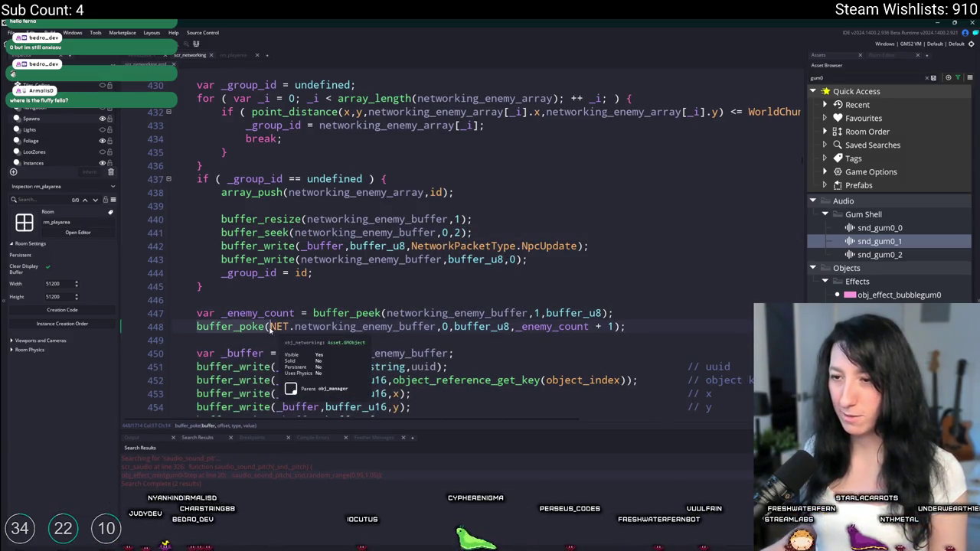
pyautogui.click(233, 247)
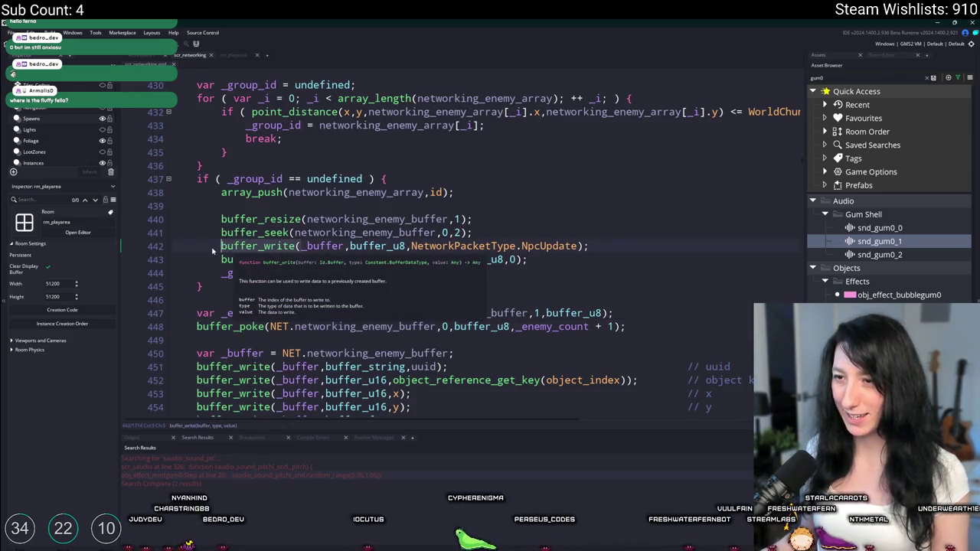
pyautogui.doubleClick(233, 246)
pyautogui.write('buffer_poke')
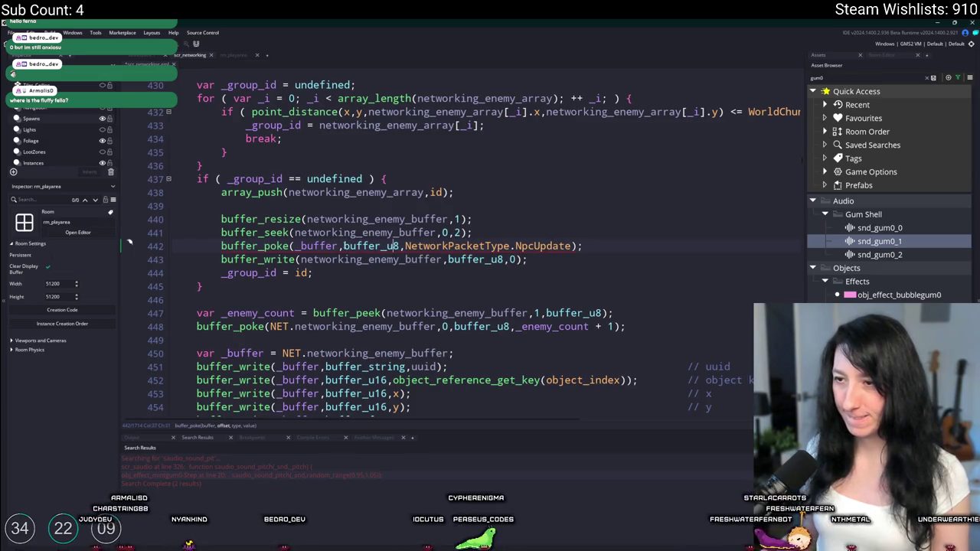
pyautogui.click(342, 246)
pyautogui.write('0,')
pyautogui.click(418, 246)
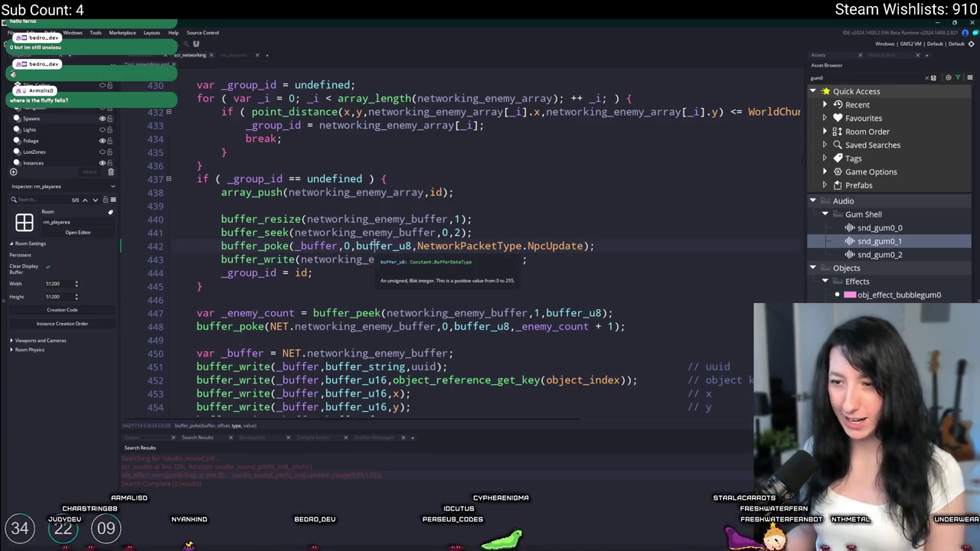
pyautogui.click(603, 257)
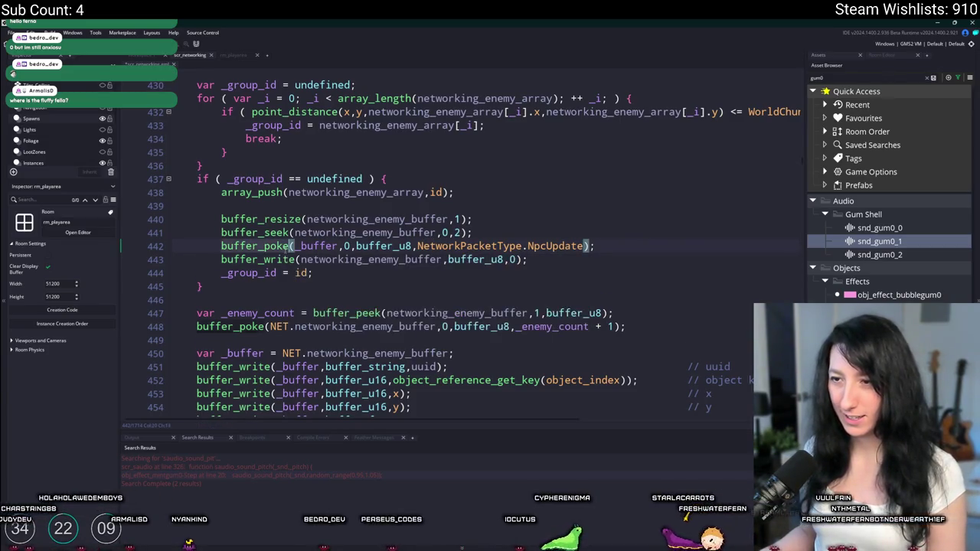
pyautogui.scroll(-1, 275, 237)
pyautogui.hotkey('ctrl', 'Delete')
pyautogui.write('poke')
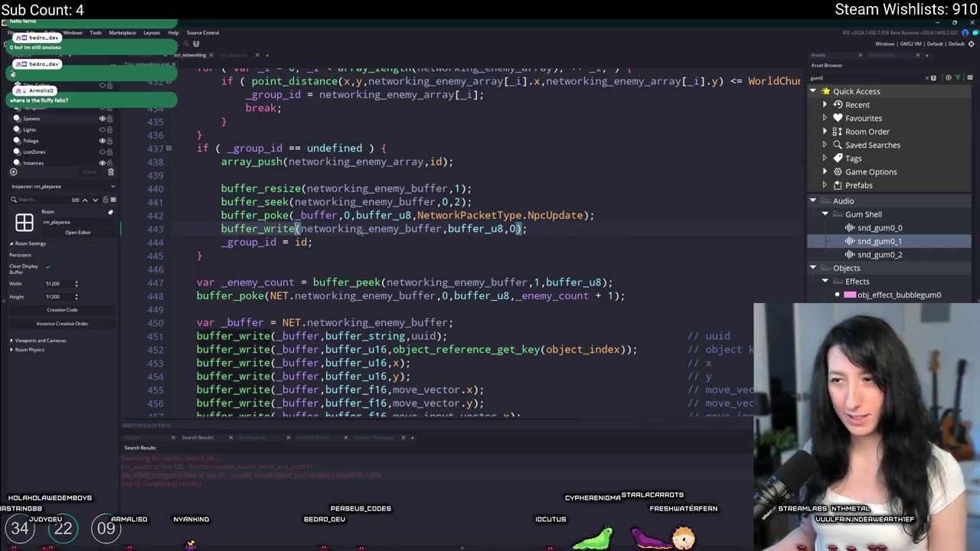
pyautogui.click(497, 228)
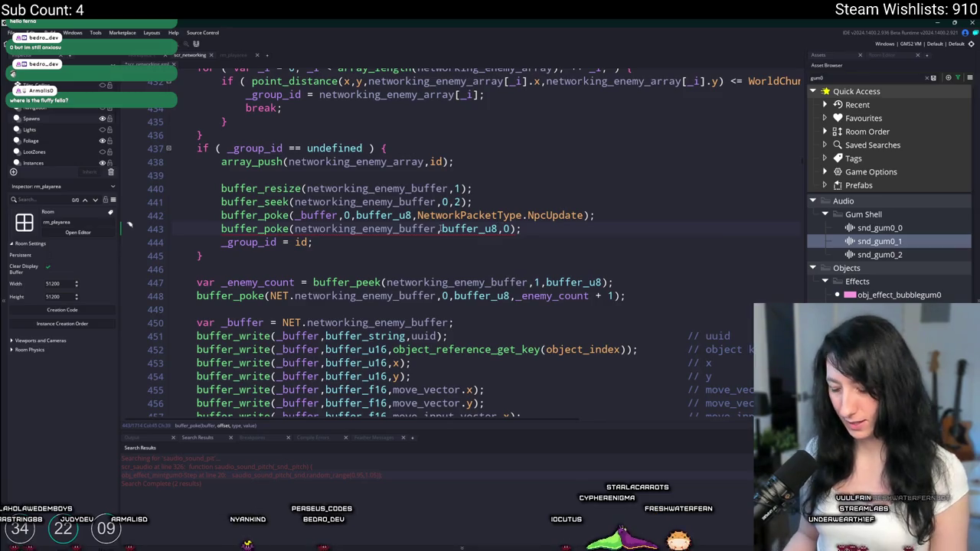
pyautogui.write('0,')
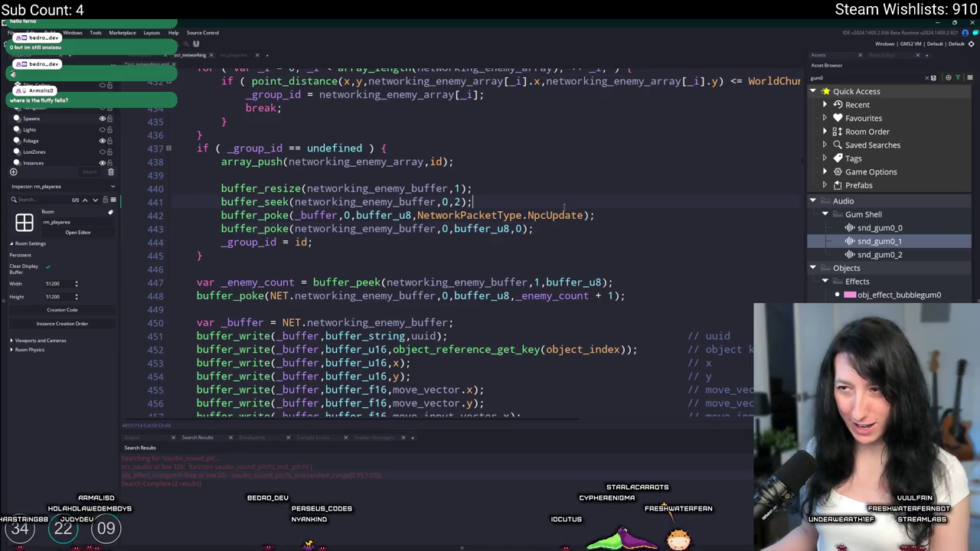
# Change buffer_resize's size from 1 to 2 and recheck the seek and enemy count poke.
pyautogui.click(455, 189)
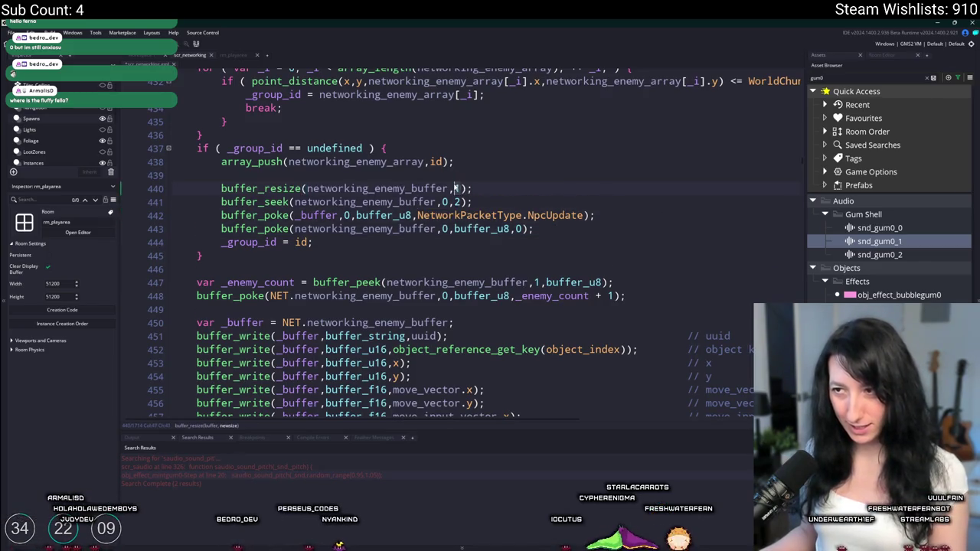
pyautogui.press('BackSpace')
pyautogui.write('2')
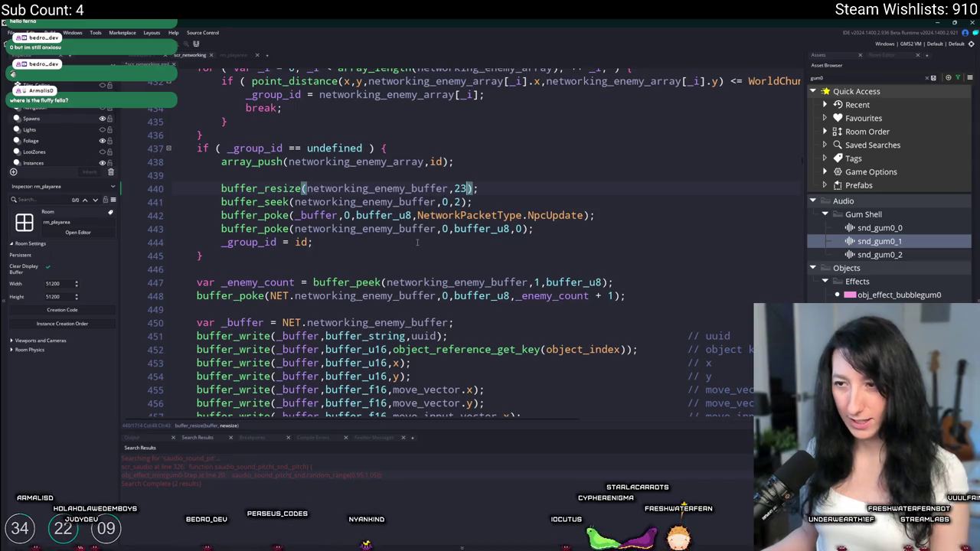
pyautogui.click(446, 201)
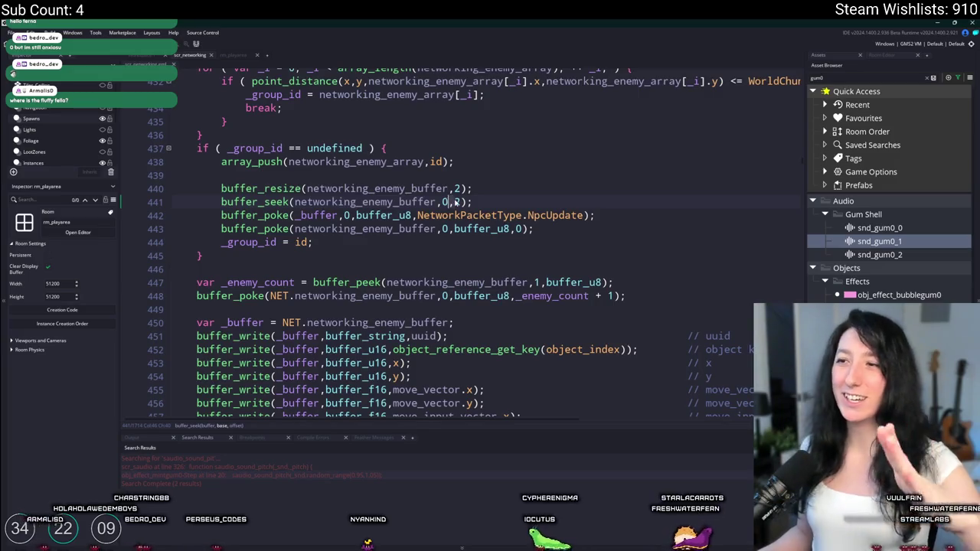
pyautogui.scroll(-2, 346, 221)
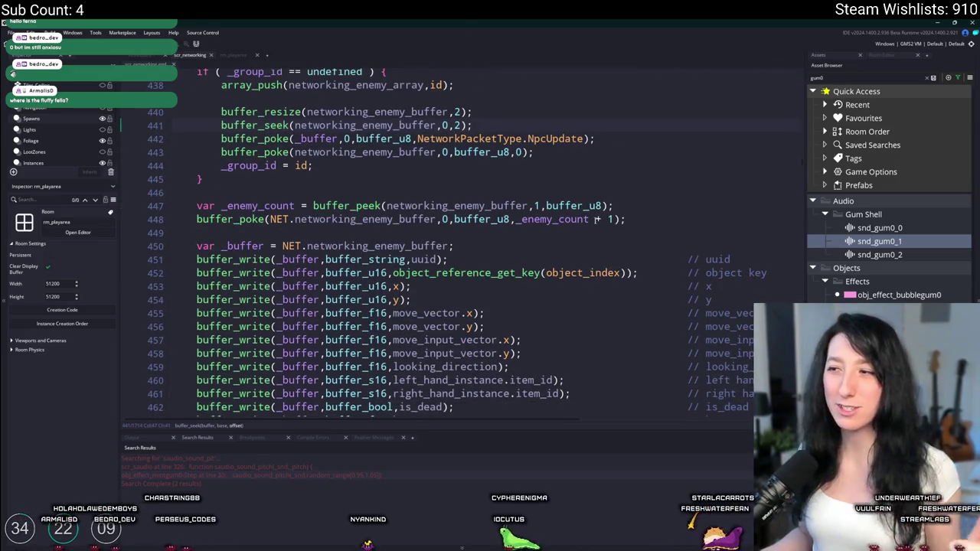
pyautogui.click(520, 254)
pyautogui.click(609, 219)
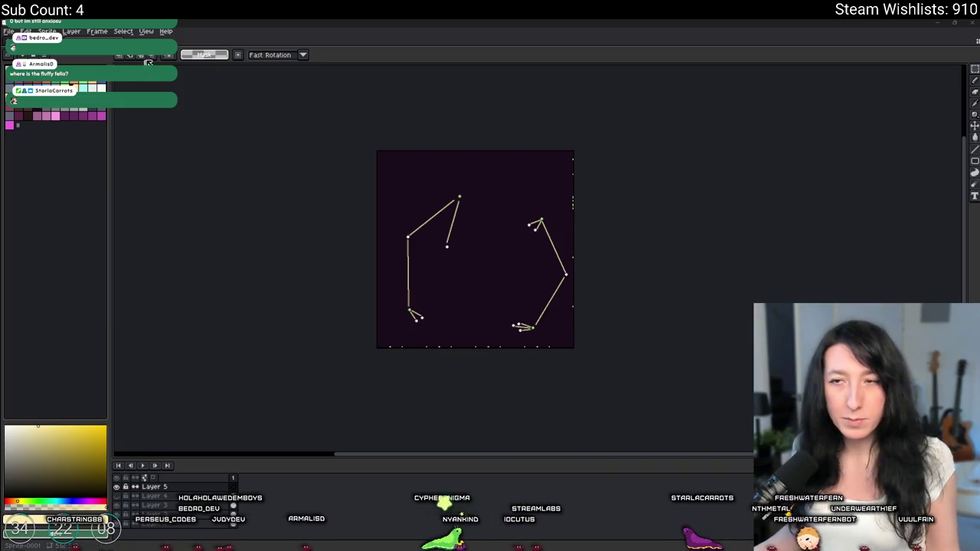
# Close the GameMaker code with Ctrl+W and return to Aseprite's home screen.
pyautogui.hotkey('ctrl', 'w')
# Create a new sprite 1024px wide.
pyautogui.hotkey('ctrl', 'n')
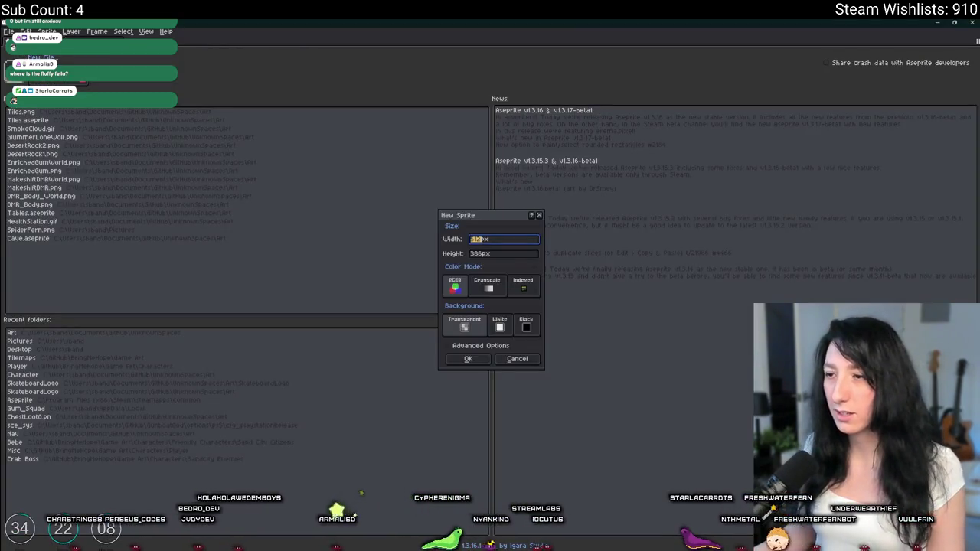
pyautogui.write('1024')
pyautogui.press('Tab')
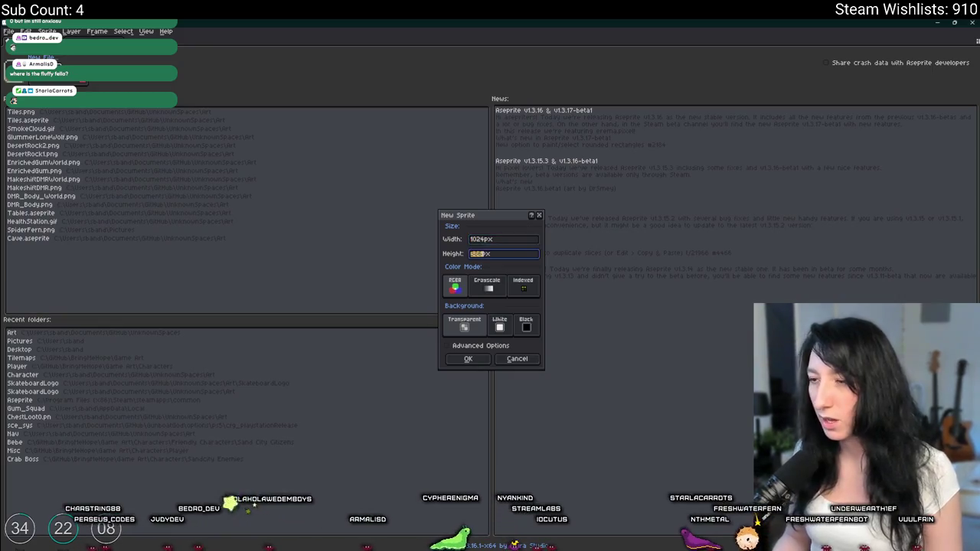
pyautogui.press('Return')
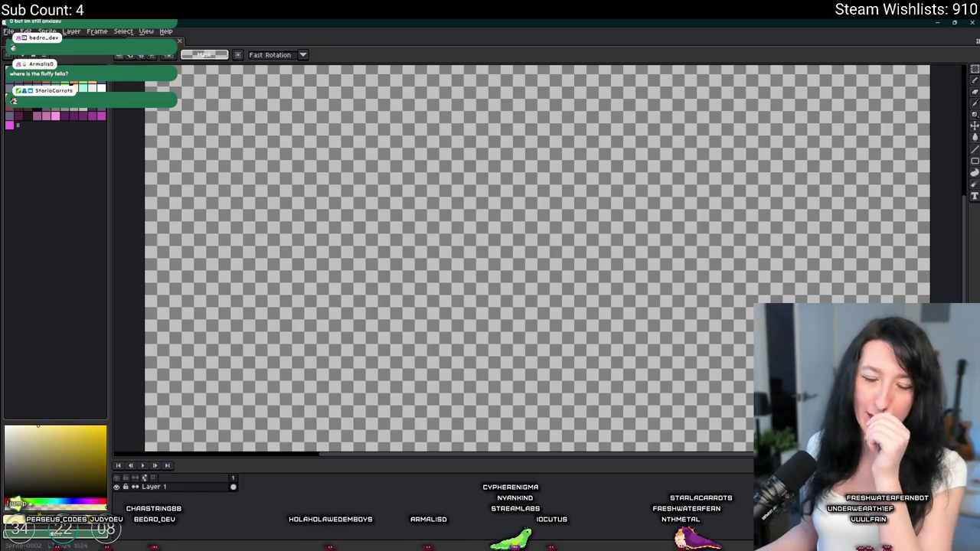
# Fill the whole canvas with a dark purple palette colour using the Paint Bucket.
pyautogui.click(42, 112)
pyautogui.press('g')
pyautogui.click(287, 177)
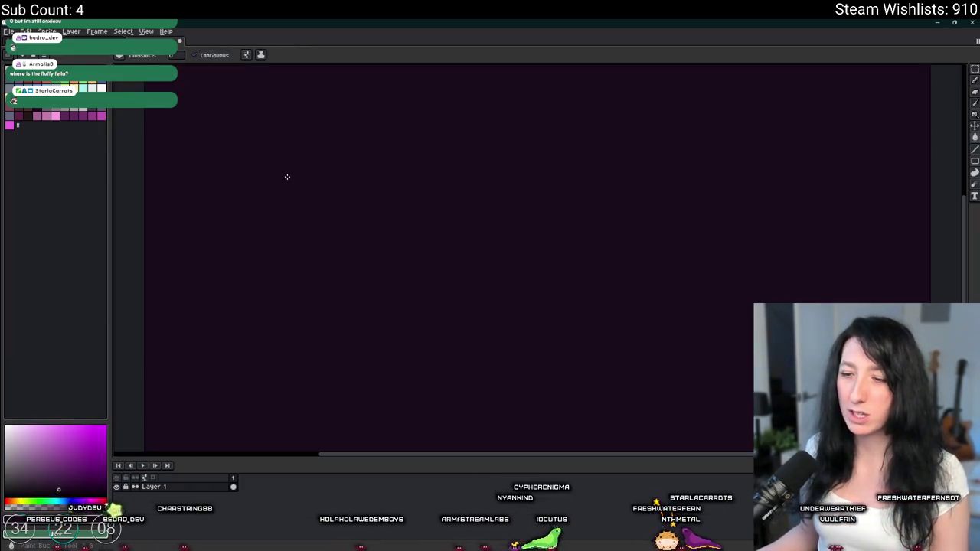
# Sketch the box-shaped building's front, side and top edges with the pencil.
pyautogui.scroll(-3, 287, 177)
pyautogui.press('b')
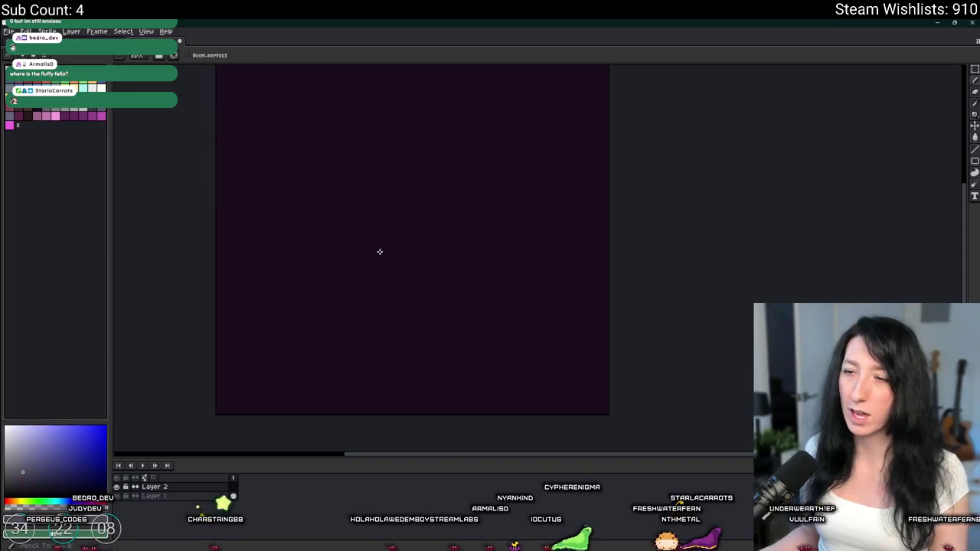
pyautogui.scroll(2, 371, 259)
pyautogui.scroll(-2, 370, 326)
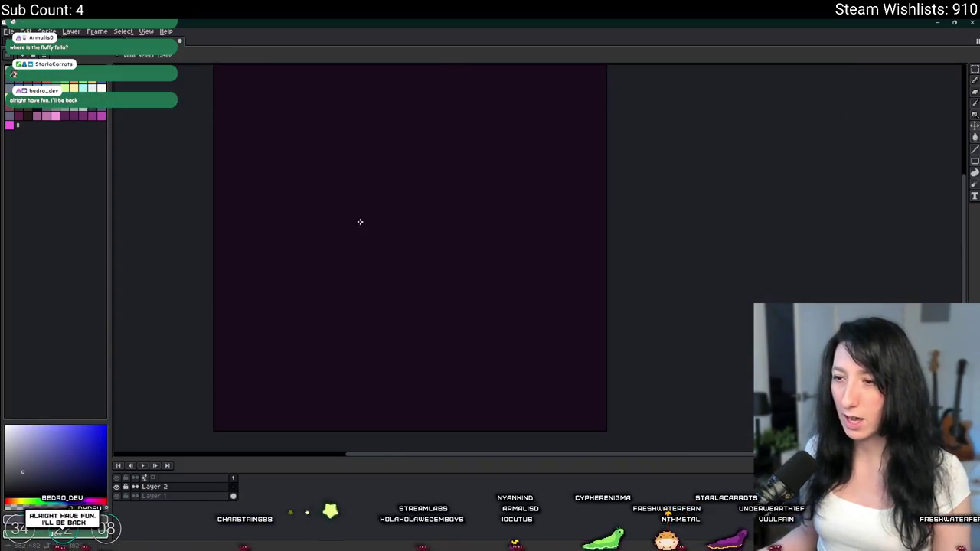
pyautogui.scroll(1, 349, 318)
pyautogui.scroll(-1, 355, 326)
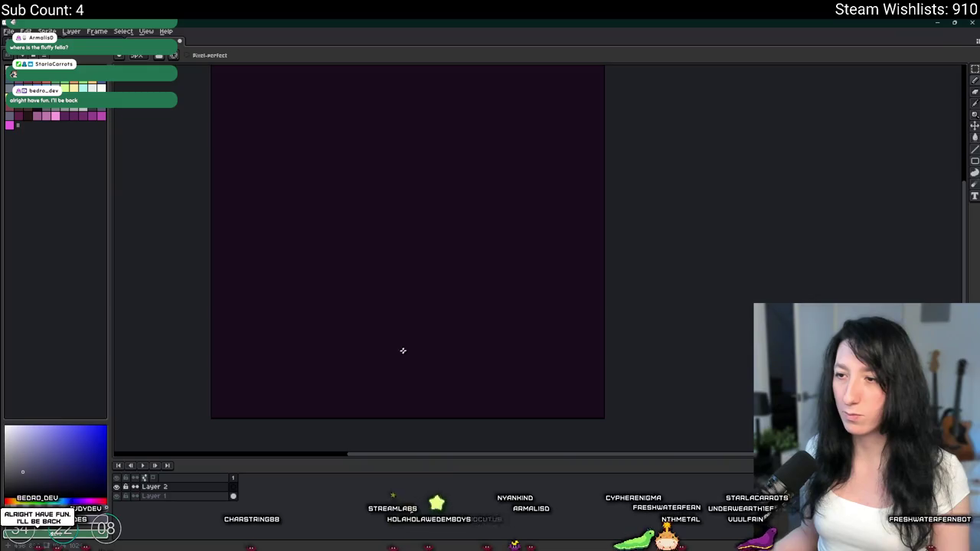
pyautogui.click(351, 346)
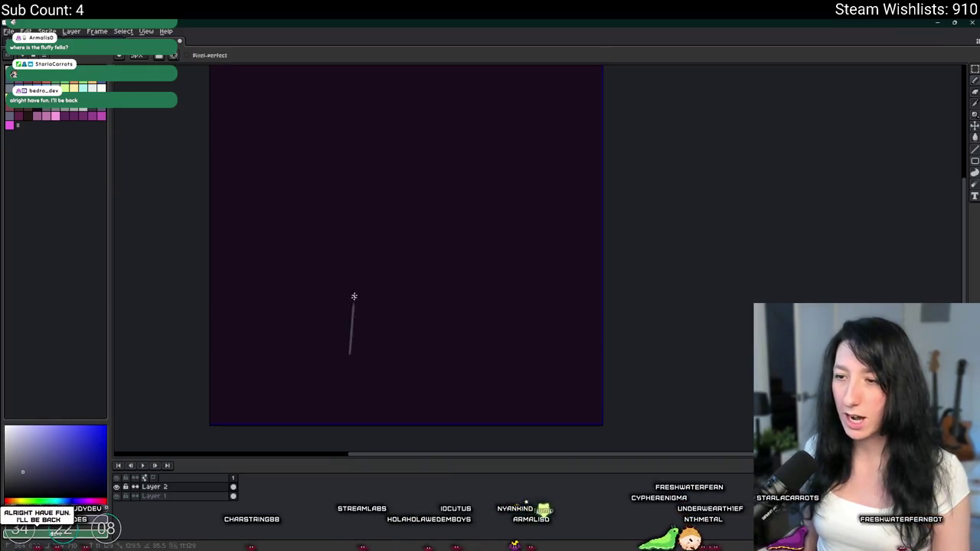
pyautogui.keyDown('shift'); pyautogui.click(347, 209); pyautogui.keyUp('shift')
pyautogui.keyDown('shift'); pyautogui.click(219, 207); pyautogui.keyUp('shift')
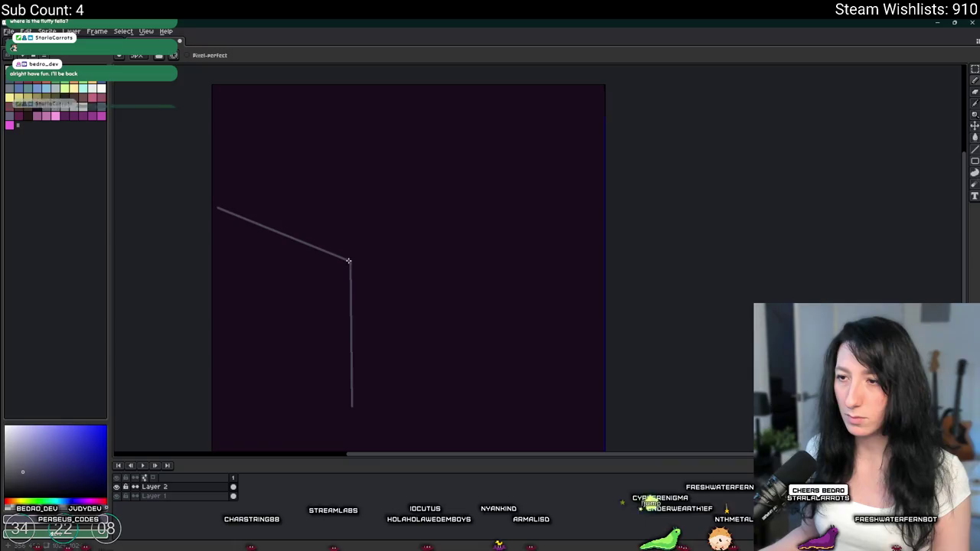
pyautogui.keyDown('shift'); pyautogui.click(500, 179); pyautogui.keyUp('shift')
pyautogui.keyDown('shift'); pyautogui.click(308, 95); pyautogui.keyUp('shift')
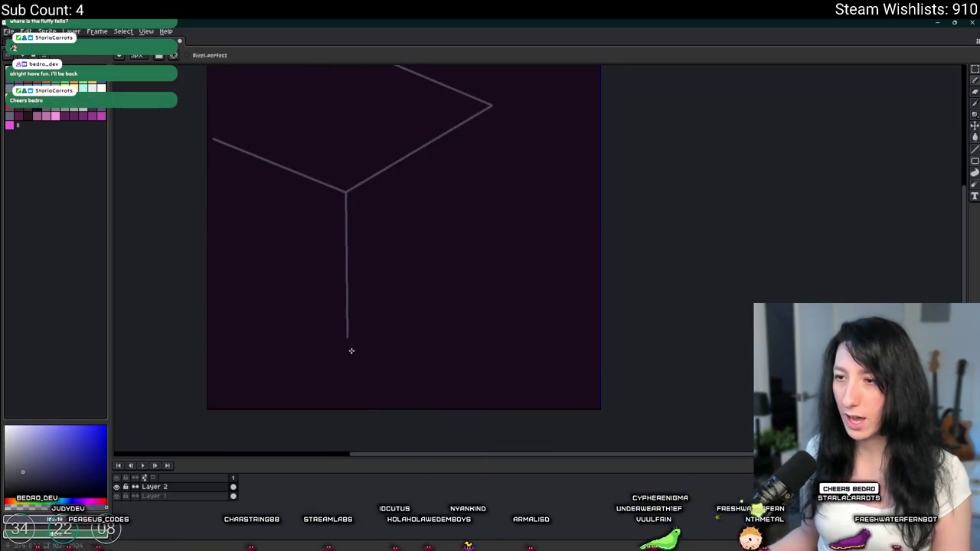
pyautogui.keyDown('shift'); pyautogui.click(346, 338); pyautogui.keyUp('shift')
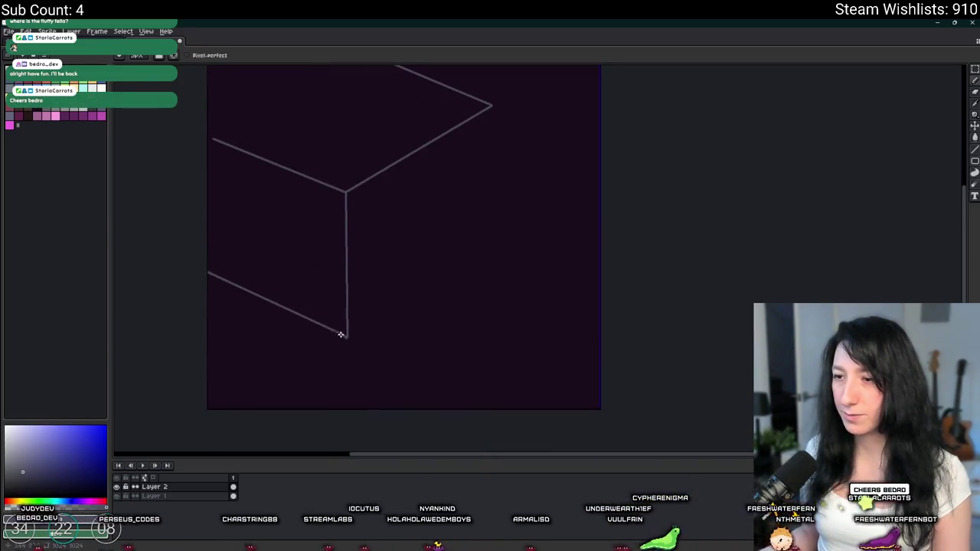
pyautogui.keyDown('shift'); pyautogui.click(478, 239); pyautogui.keyUp('shift')
pyautogui.keyDown('shift'); pyautogui.click(491, 105); pyautogui.keyUp('shift')
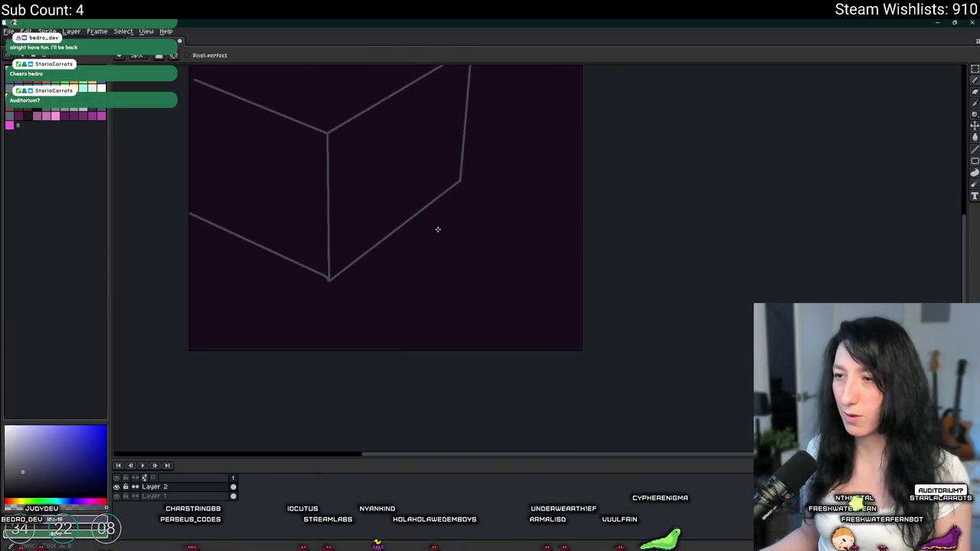
# Draw a small doorway with a knob on the box's left face.
pyautogui.moveTo(316, 289); pyautogui.dragTo(205, 252)
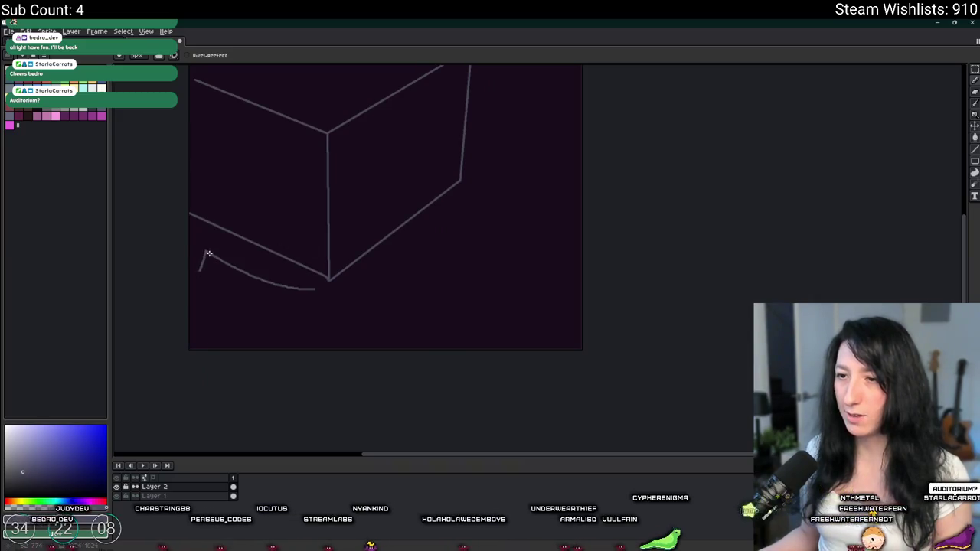
pyautogui.scroll(2, 279, 269)
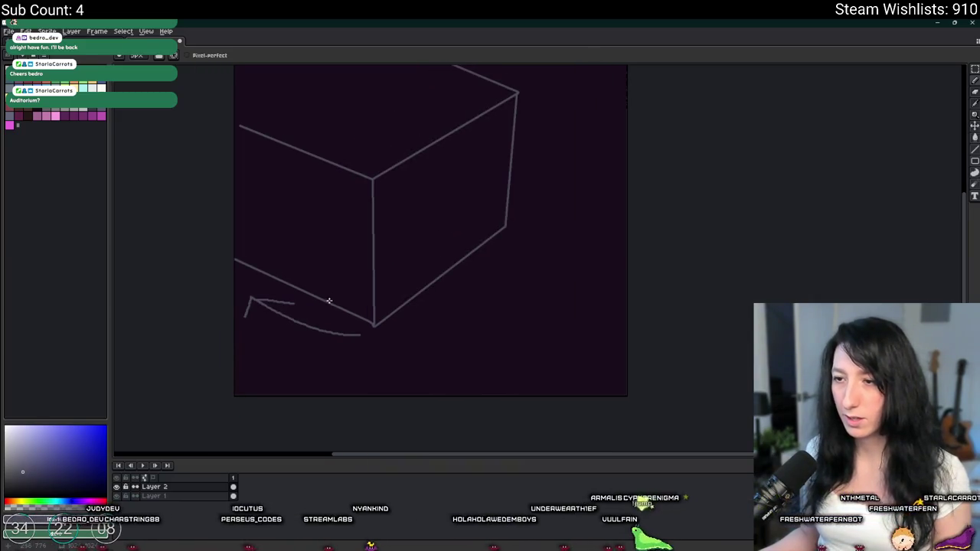
pyautogui.moveTo(265, 271); pyautogui.dragTo(265, 225)
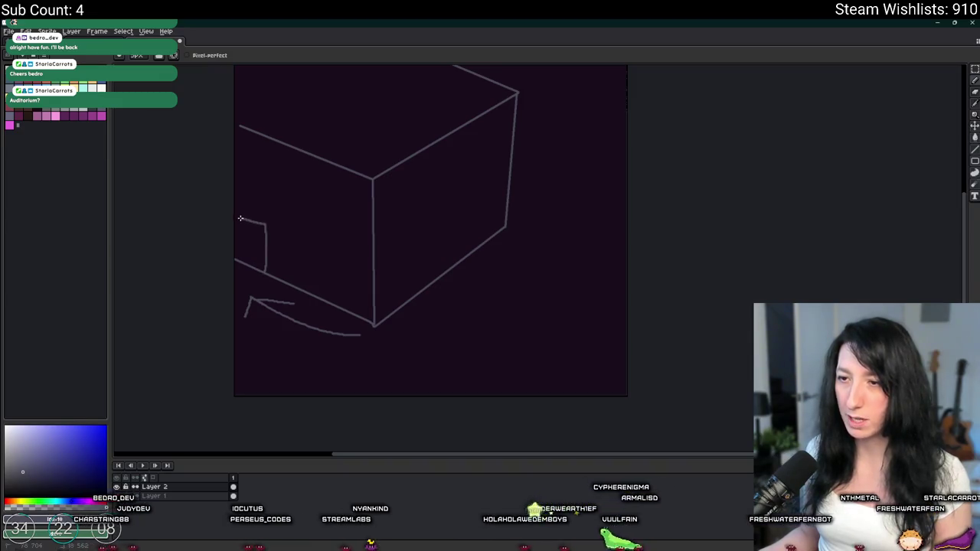
pyautogui.click(262, 251)
pyautogui.moveTo(266, 270)
pyautogui.mouseDown()
pyautogui.moveTo(294, 243)
pyautogui.moveTo(312, 203)
pyautogui.mouseUp()
pyautogui.moveTo(372, 203); pyautogui.dragTo(219, 151)
pyautogui.hotkey('ctrl', 'z')
pyautogui.hotkey('ctrl', 'z')
# Try several floor lines across the left face, then draw a small window on the right face.
pyautogui.moveTo(375, 234); pyautogui.dragTo(317, 226)
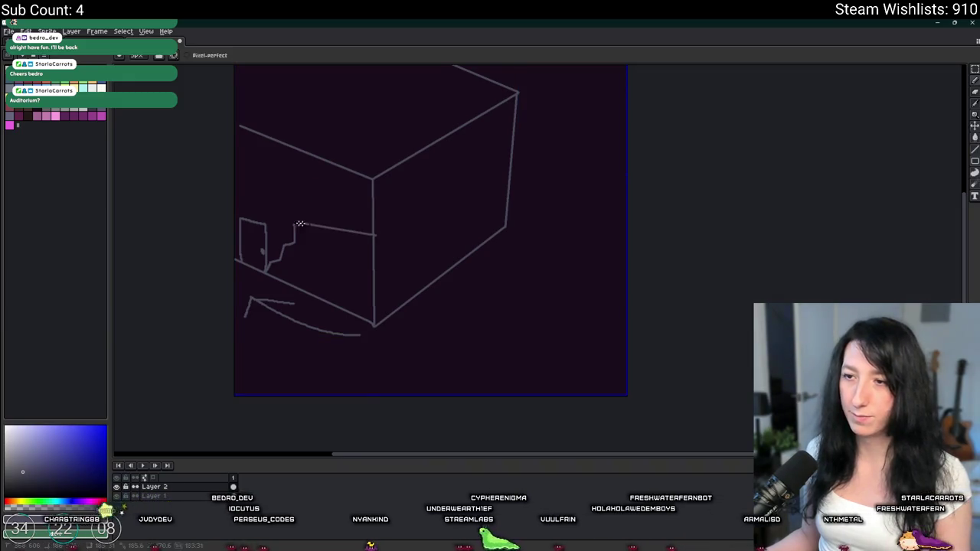
pyautogui.hotkey('ctrl', 'z')
pyautogui.hotkey('ctrl', 'z')
pyautogui.moveTo(373, 252); pyautogui.dragTo(236, 203)
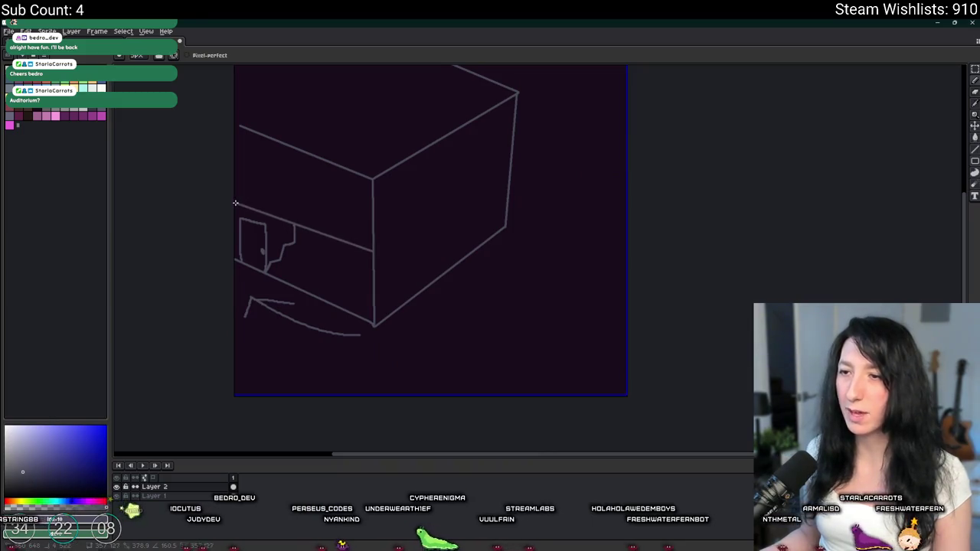
pyautogui.hotkey('ctrl', 'z')
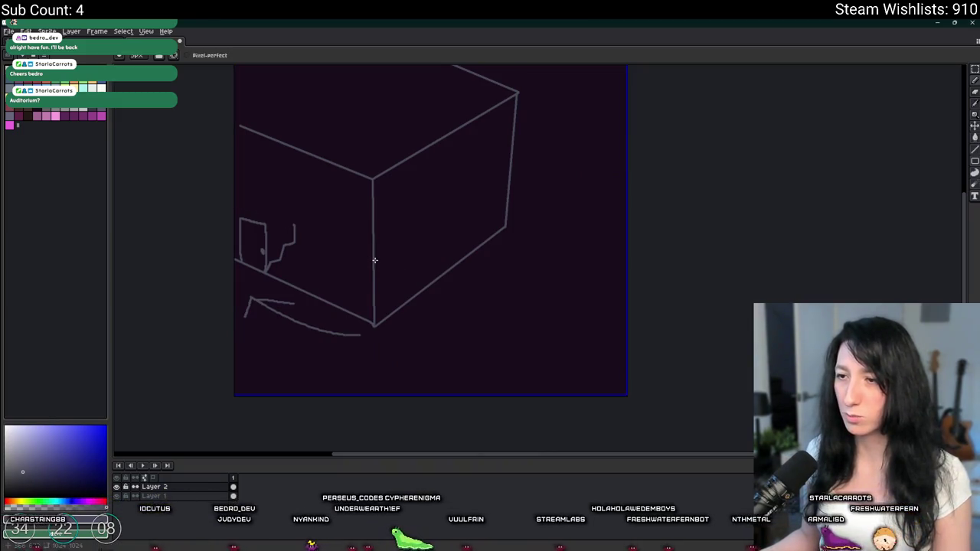
pyautogui.moveTo(373, 268); pyautogui.dragTo(245, 200)
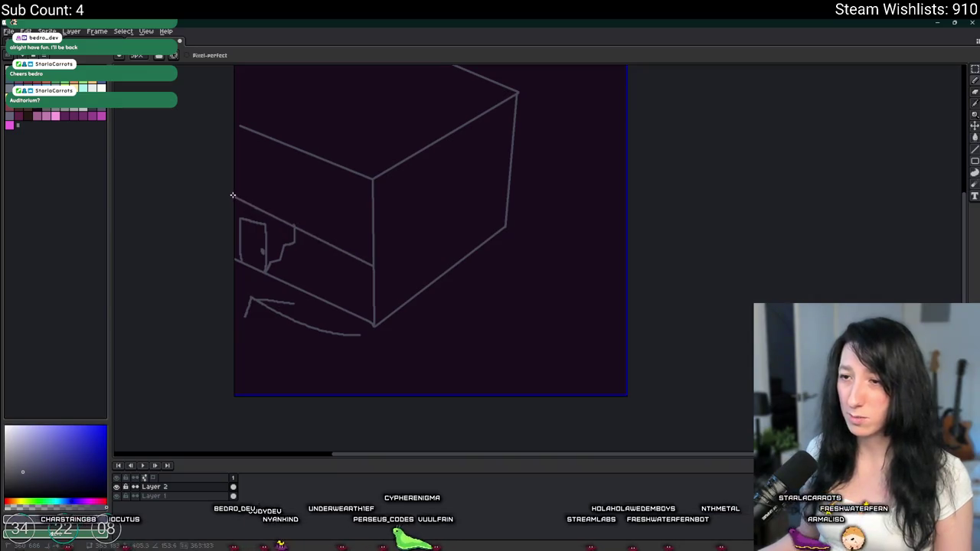
pyautogui.hotkey('ctrl', 'z')
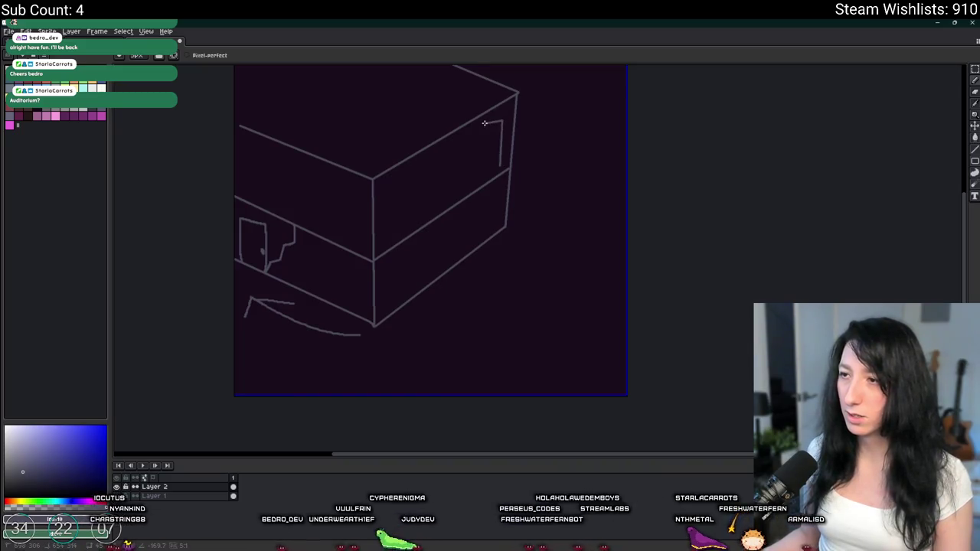
pyautogui.moveTo(480, 131)
pyautogui.mouseDown()
pyautogui.moveTo(481, 178)
pyautogui.moveTo(498, 166)
pyautogui.mouseUp()
# Copy the window outline further left on the right face's upper storey.
pyautogui.press('w')
pyautogui.click(482, 151)
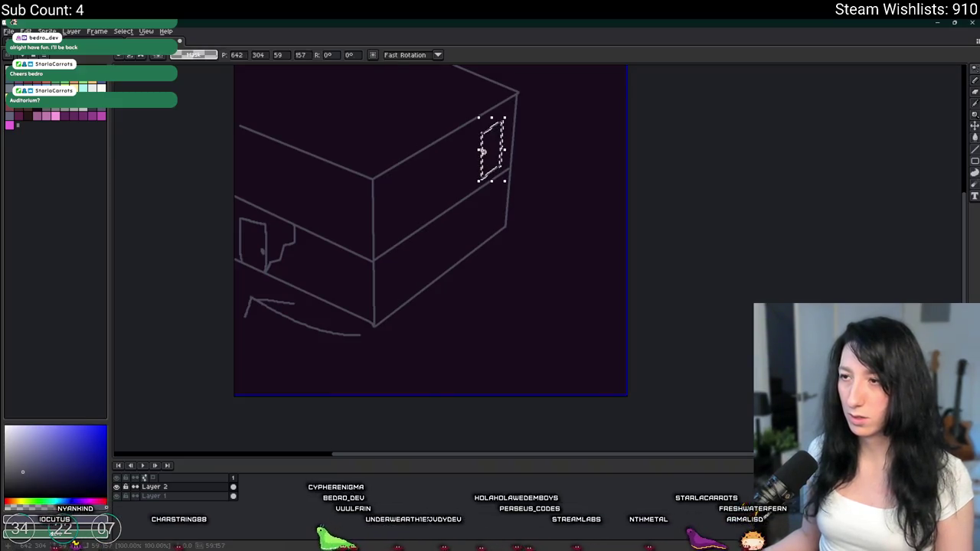
pyautogui.moveTo(434, 188); pyautogui.dragTo(403, 209)
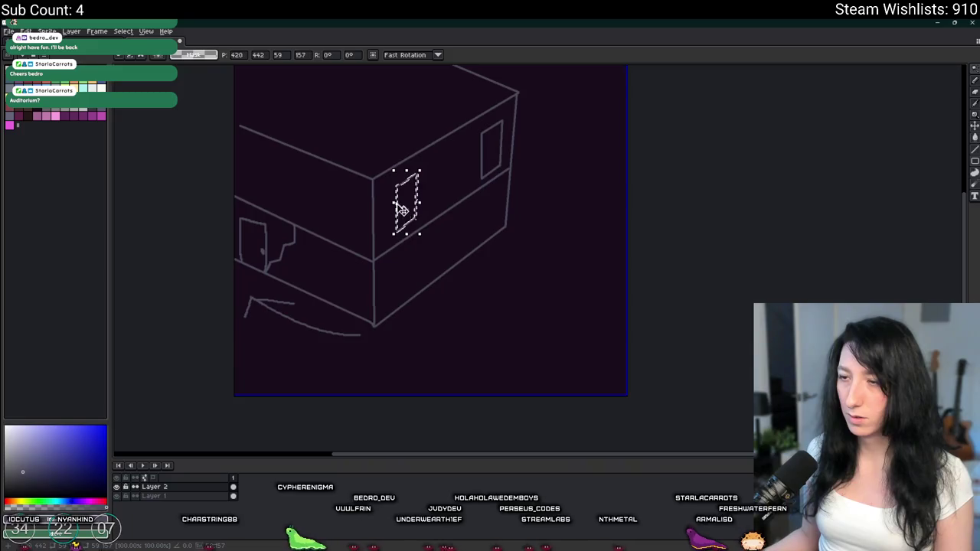
pyautogui.hotkey('ctrl', 'd')
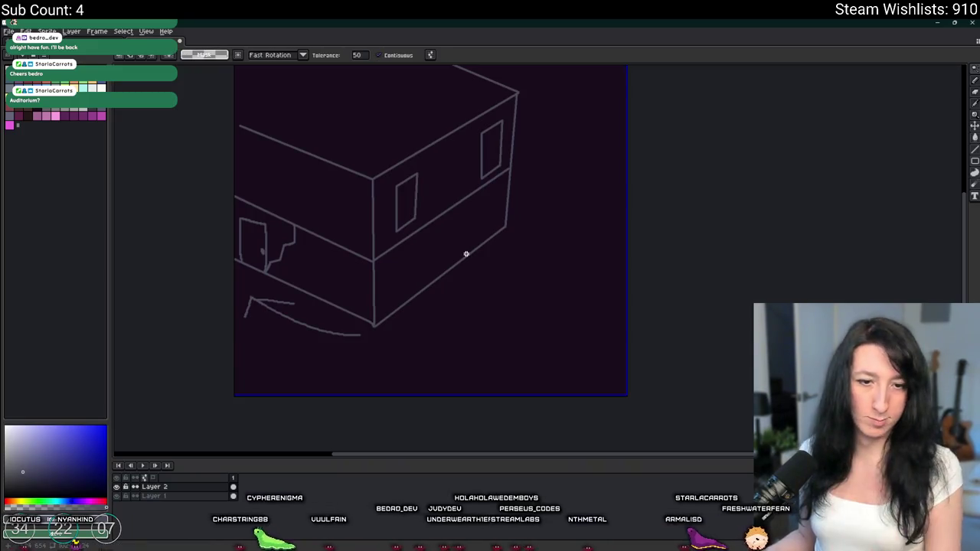
# Place another window copy on the right face's lower storey.
pyautogui.moveTo(467, 253); pyautogui.dragTo(437, 228)
pyautogui.click(459, 154)
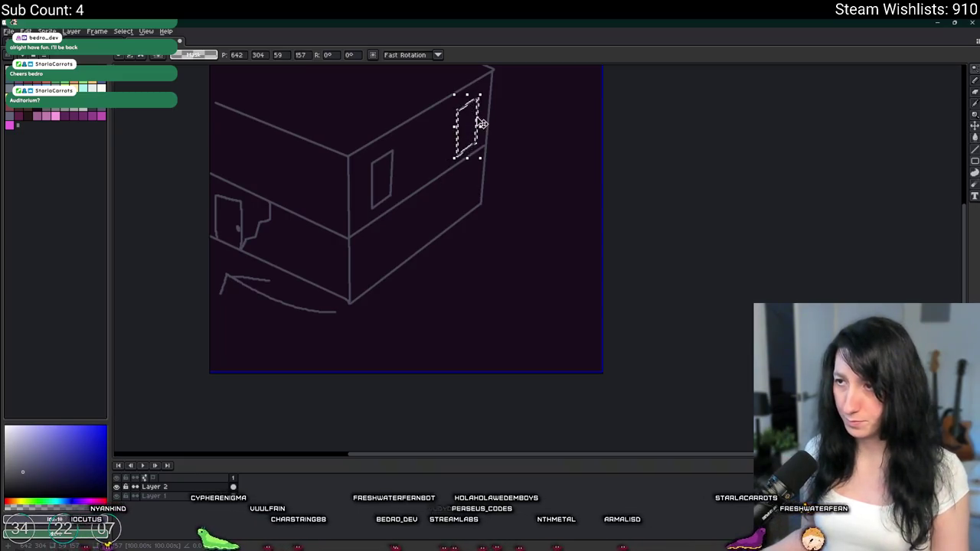
pyautogui.moveTo(481, 123)
pyautogui.mouseDown()
pyautogui.moveTo(475, 186)
pyautogui.moveTo(455, 184)
pyautogui.mouseUp()
pyautogui.press('w')
pyautogui.hotkey('ctrl', 'd')
pyautogui.click(449, 216)
pyautogui.moveTo(448, 216)
pyautogui.mouseDown()
pyautogui.moveTo(458, 148)
pyautogui.moveTo(449, 230)
pyautogui.moveTo(432, 240)
pyautogui.mouseUp()
# Drop the moved window copy, deselect it, and draw a new window beside the door.
pyautogui.press('b')
pyautogui.scroll(4, 440, 214)
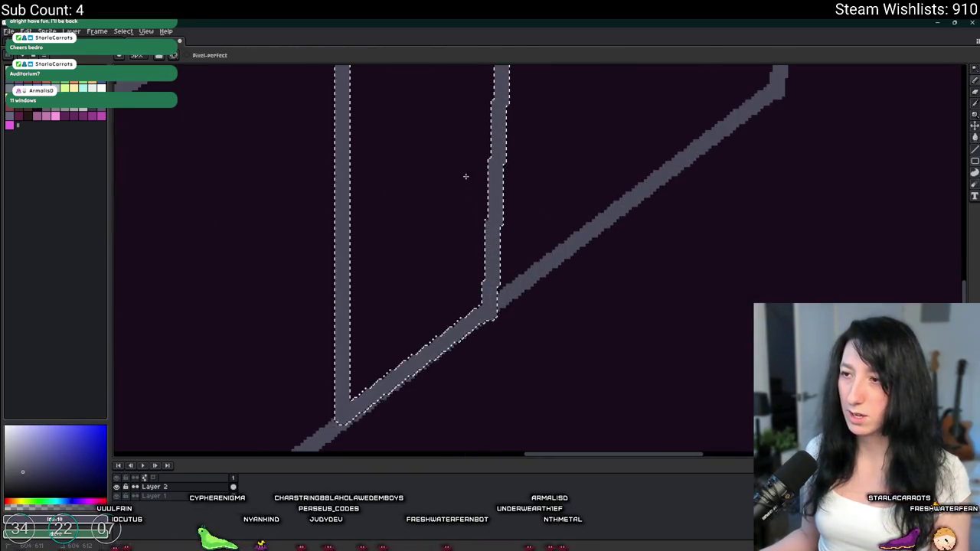
pyautogui.hotkey('ctrl', 'd')
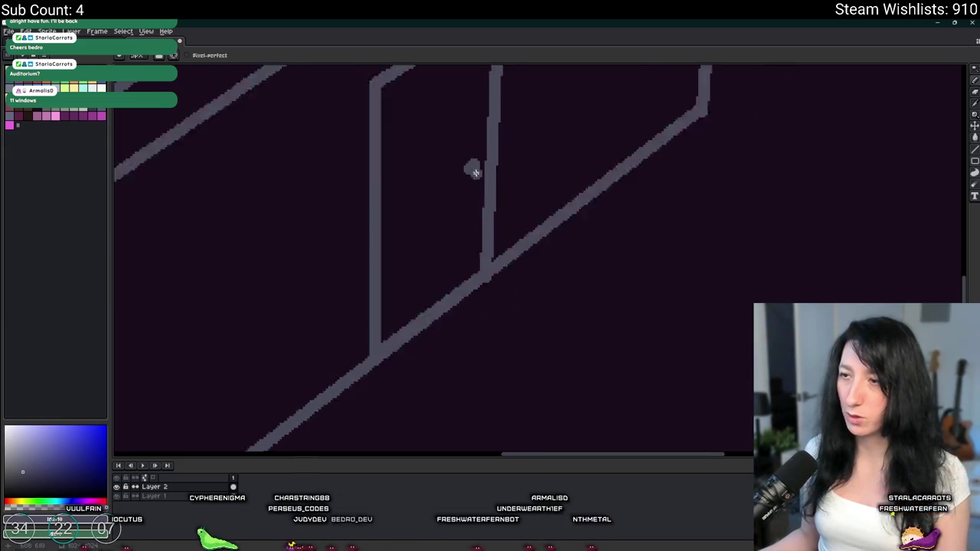
pyautogui.scroll(-5, 497, 219)
pyautogui.scroll(2, 475, 235)
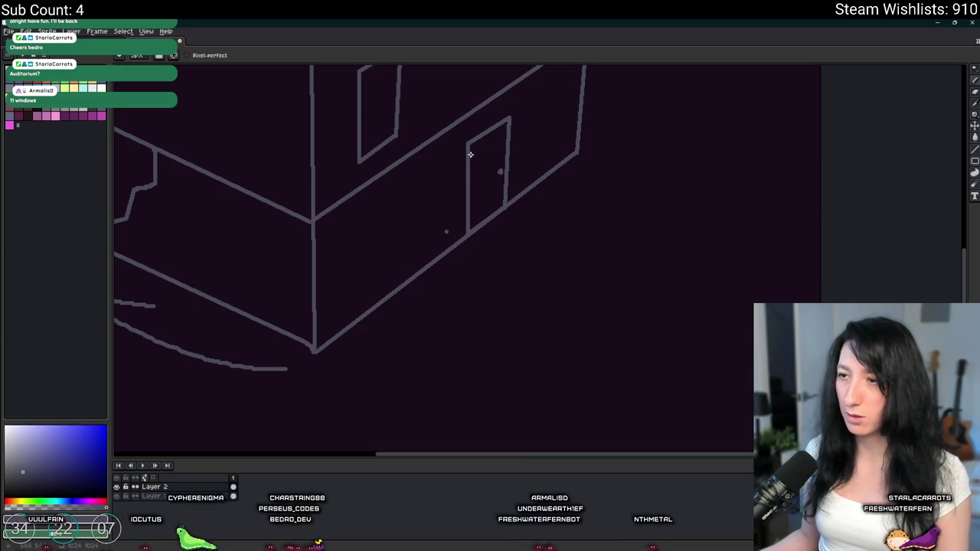
pyautogui.moveTo(448, 158)
pyautogui.mouseDown()
pyautogui.moveTo(449, 223)
pyautogui.moveTo(413, 247)
pyautogui.moveTo(403, 184)
pyautogui.mouseUp()
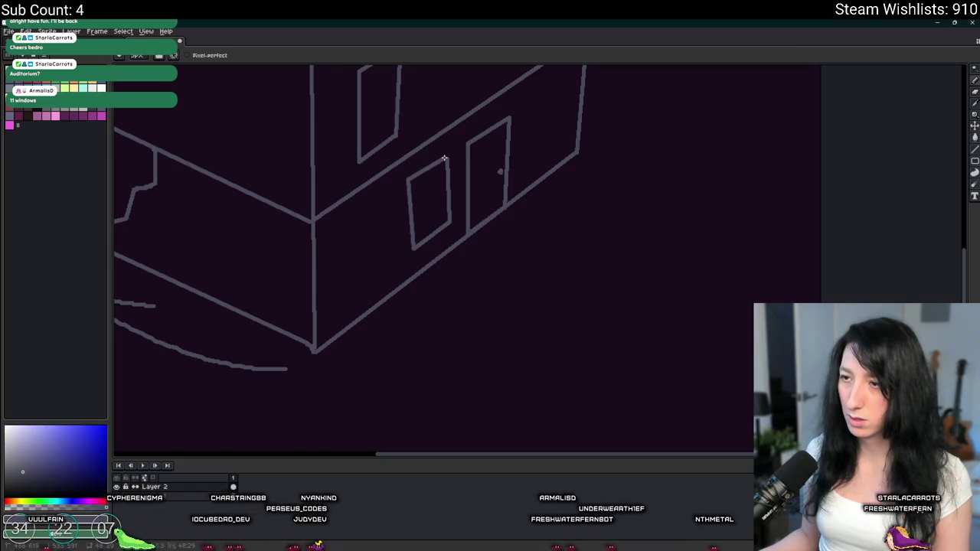
# Draw the street's edge and crossing lines, redoing the long diagonal road edge.
pyautogui.scroll(-4, 451, 192)
pyautogui.scroll(1, 457, 194)
pyautogui.scroll(1, 448, 219)
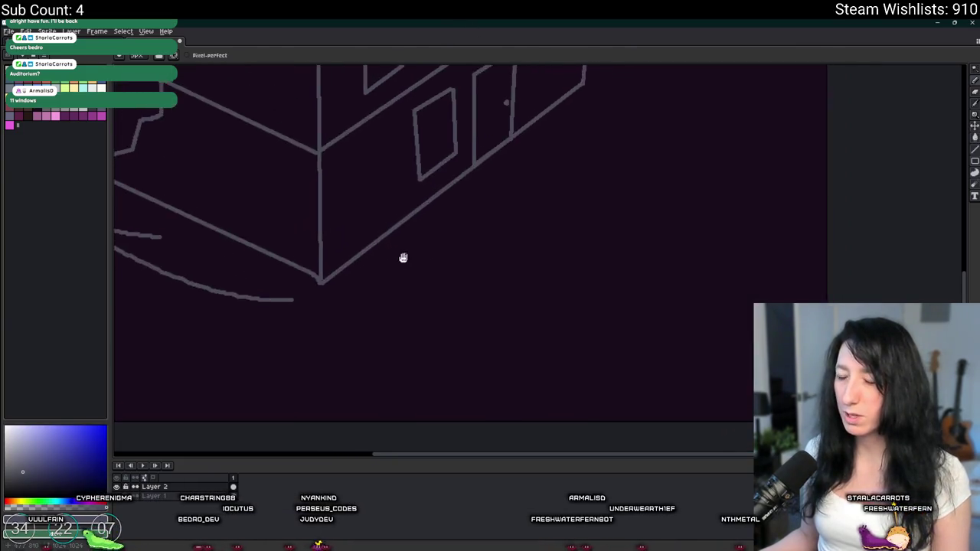
pyautogui.scroll(-1, 407, 256)
pyautogui.moveTo(501, 187)
pyautogui.mouseDown()
pyautogui.moveTo(429, 271)
pyautogui.moveTo(392, 277)
pyautogui.mouseUp()
pyautogui.moveTo(457, 227)
pyautogui.mouseDown()
pyautogui.moveTo(550, 284)
pyautogui.moveTo(503, 241)
pyautogui.mouseUp()
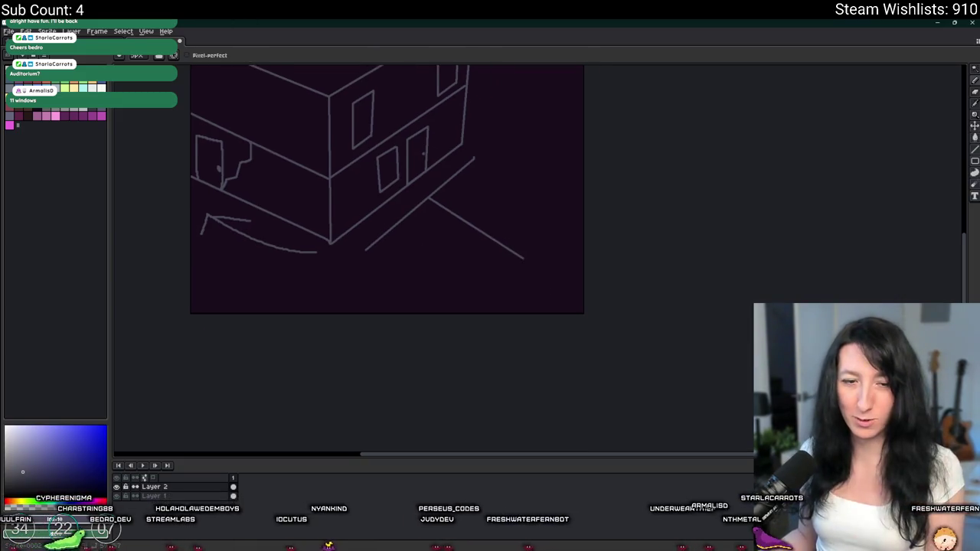
pyautogui.moveTo(366, 248)
pyautogui.mouseDown()
pyautogui.moveTo(459, 282)
pyautogui.moveTo(467, 306)
pyautogui.mouseUp()
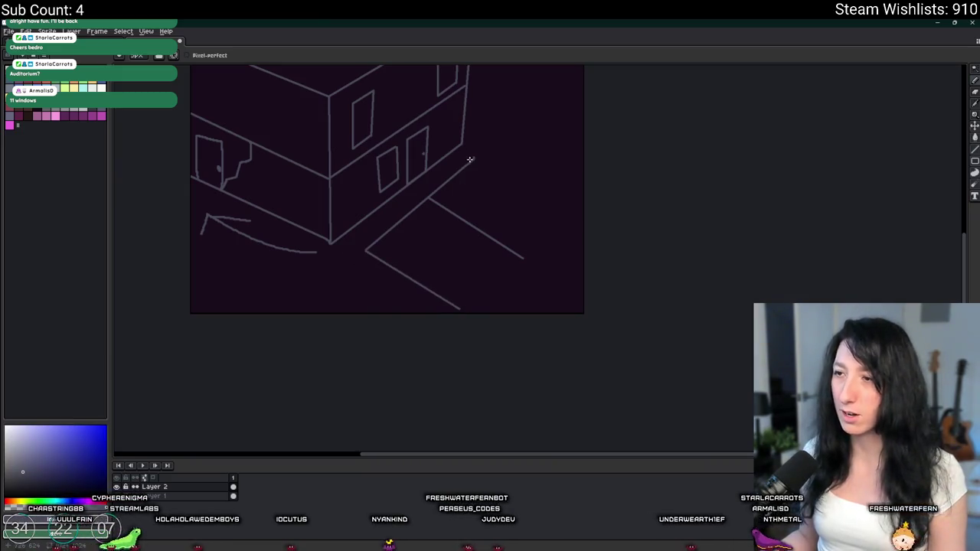
pyautogui.moveTo(474, 159); pyautogui.dragTo(553, 200)
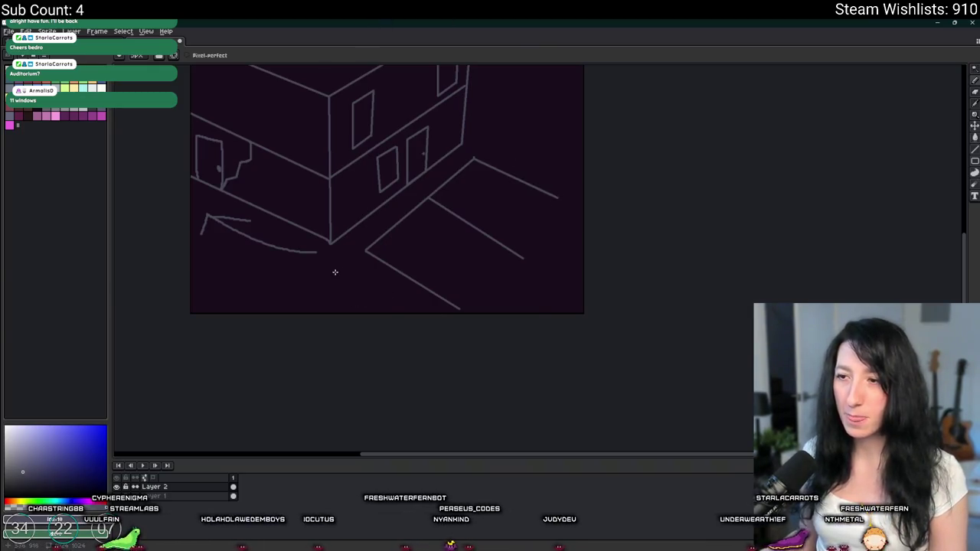
pyautogui.moveTo(502, 128)
pyautogui.mouseDown()
pyautogui.moveTo(344, 273)
pyautogui.moveTo(261, 330)
pyautogui.mouseUp()
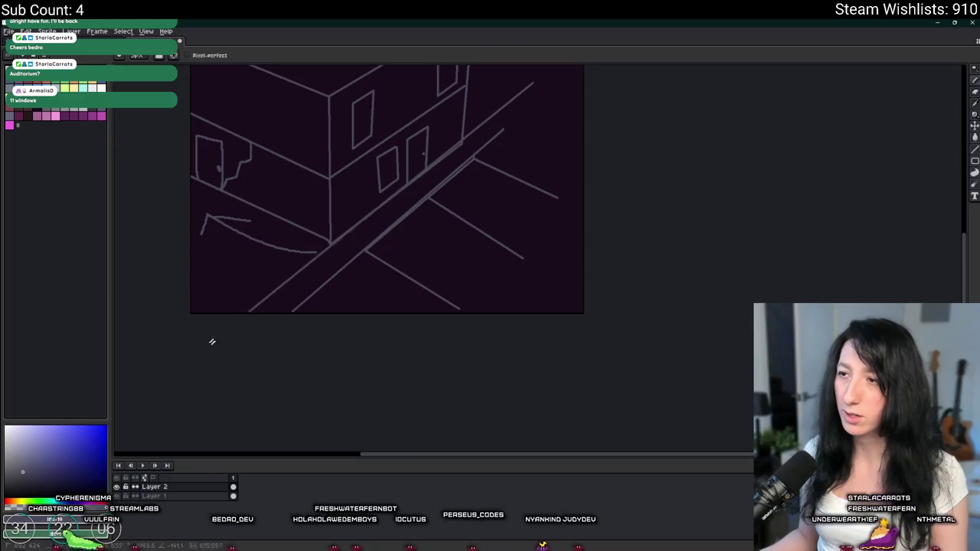
pyautogui.hotkey('ctrl', 'z')
pyautogui.moveTo(532, 87); pyautogui.dragTo(219, 332)
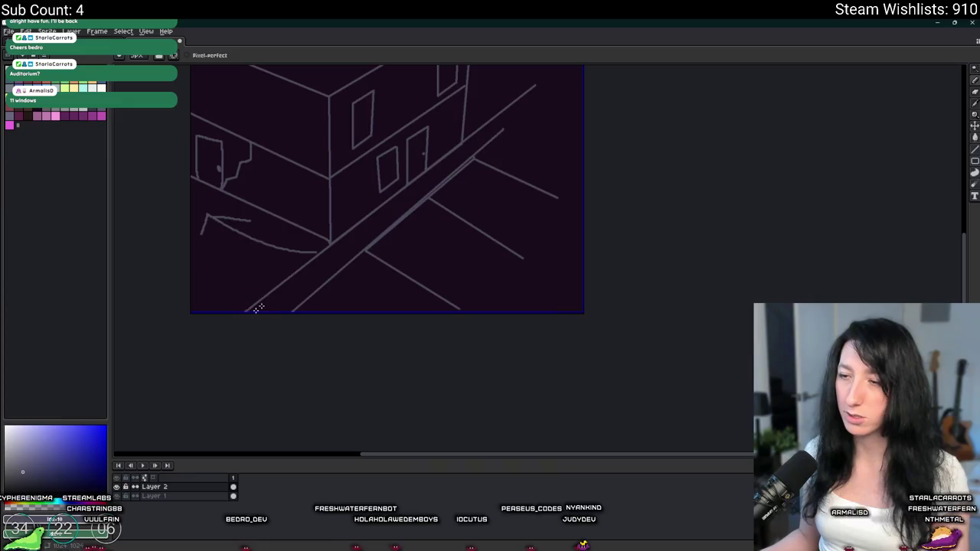
# Draw a wall corner in the upper right and undo a stray scribble.
pyautogui.scroll(5, 396, 213)
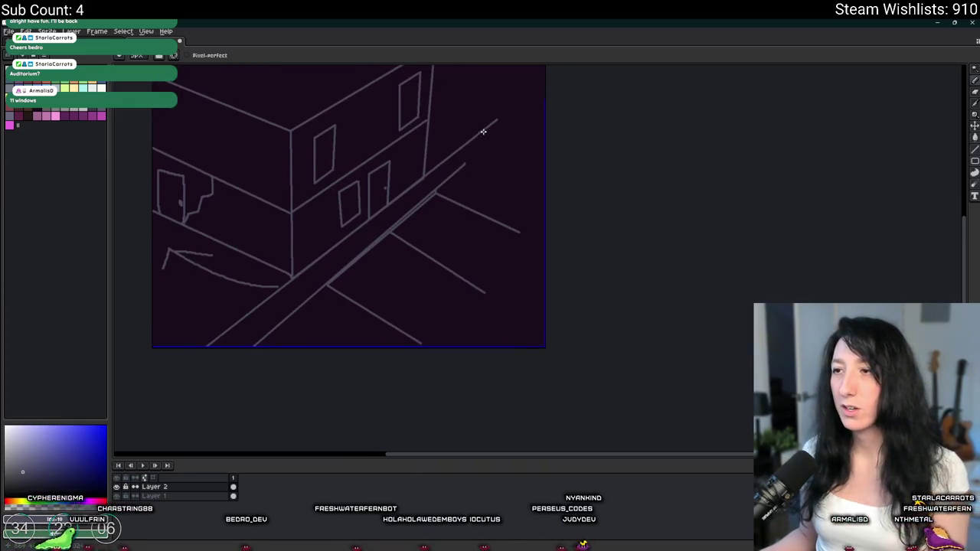
pyautogui.moveTo(456, 112)
pyautogui.mouseDown()
pyautogui.moveTo(458, 166)
pyautogui.moveTo(545, 221)
pyautogui.mouseUp()
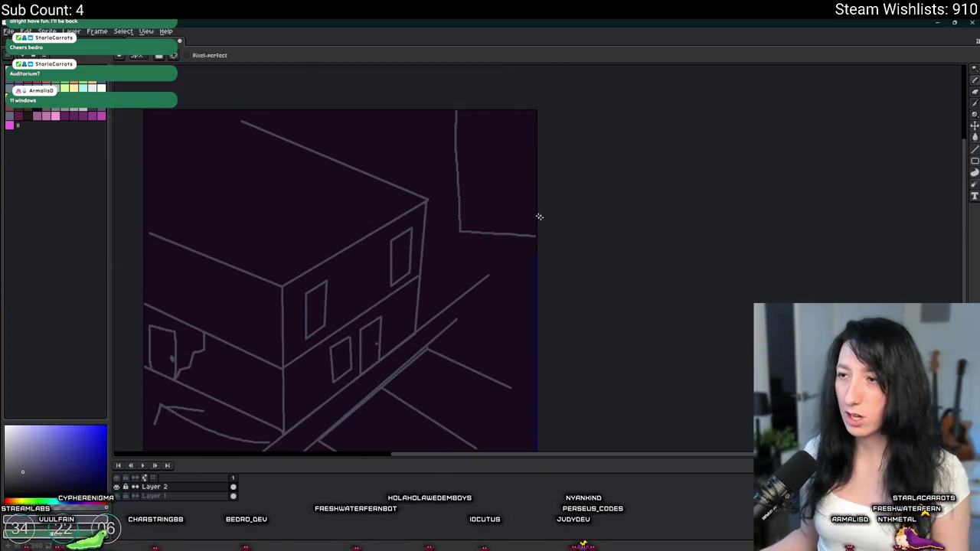
pyautogui.scroll(3, 488, 171)
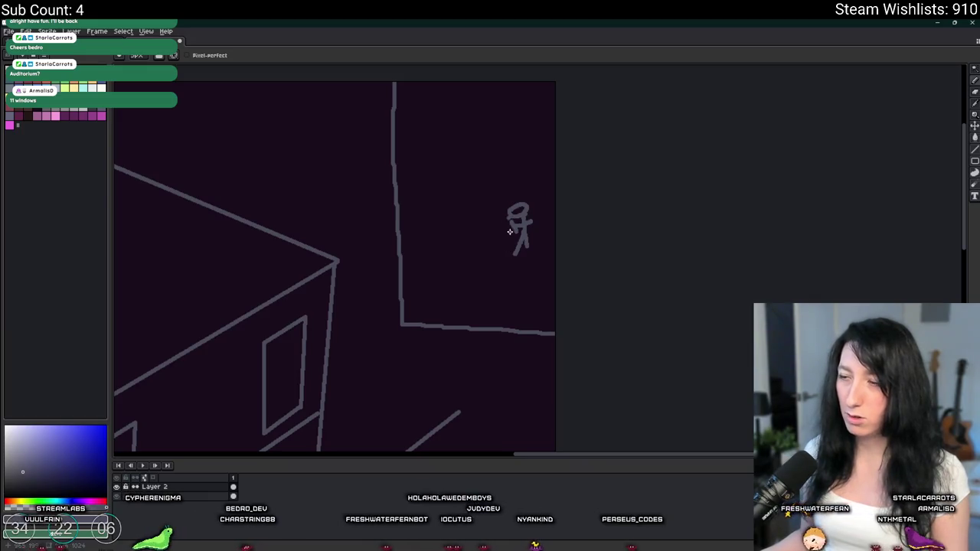
pyautogui.scroll(-3, 445, 239)
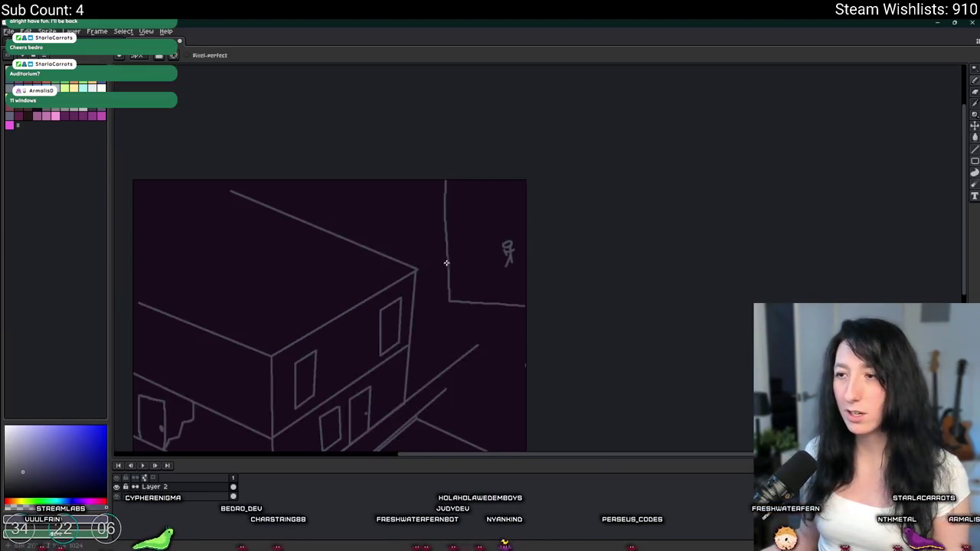
pyautogui.moveTo(394, 227); pyautogui.dragTo(424, 214)
pyautogui.hotkey('ctrl', 'z')
pyautogui.hotkey('ctrl', 'z')
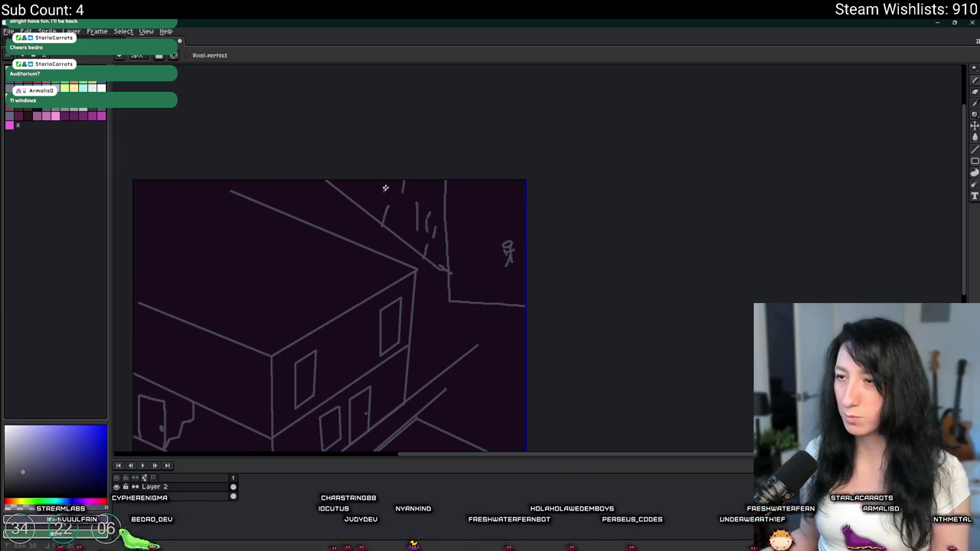
pyautogui.scroll(-3, 457, 169)
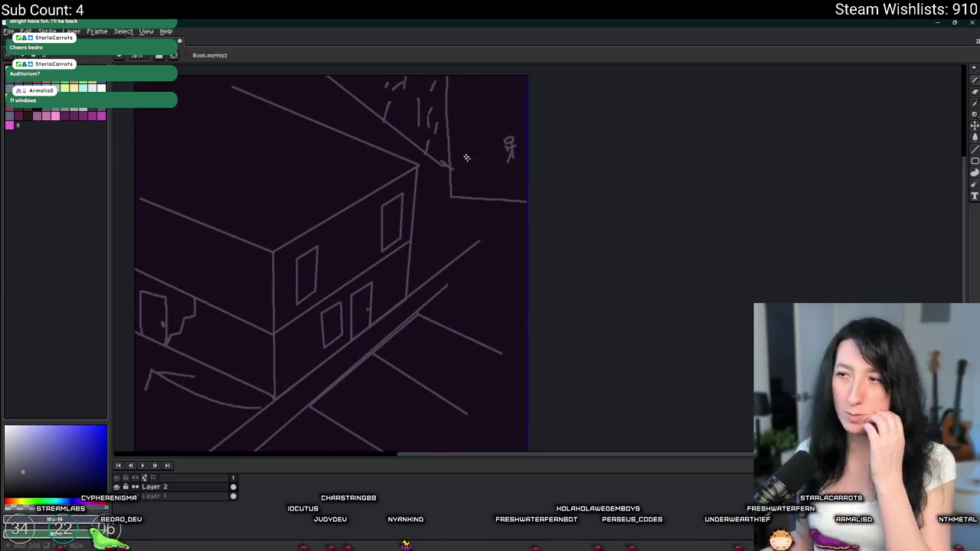
pyautogui.scroll(1, 456, 169)
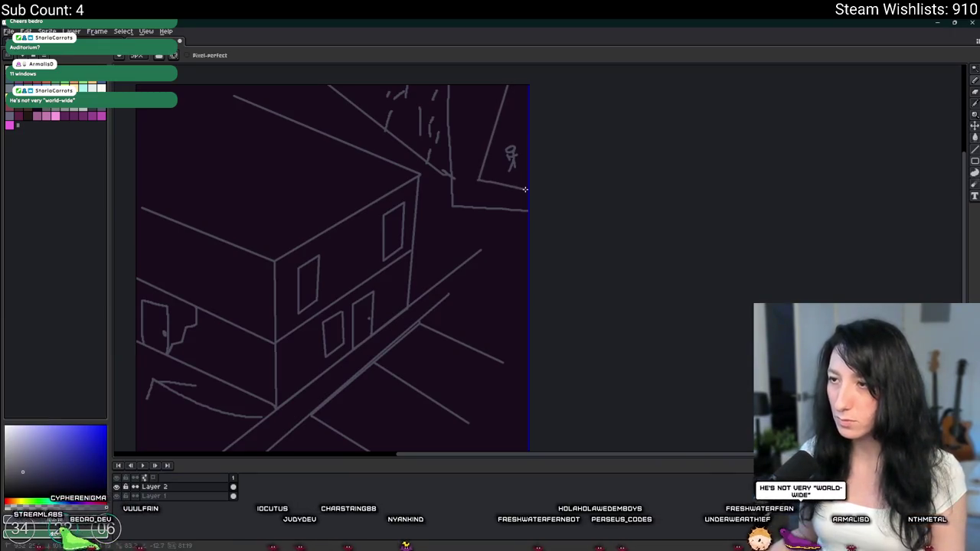
pyautogui.scroll(-2, 528, 191)
pyautogui.scroll(1, 506, 197)
pyautogui.scroll(-1, 506, 197)
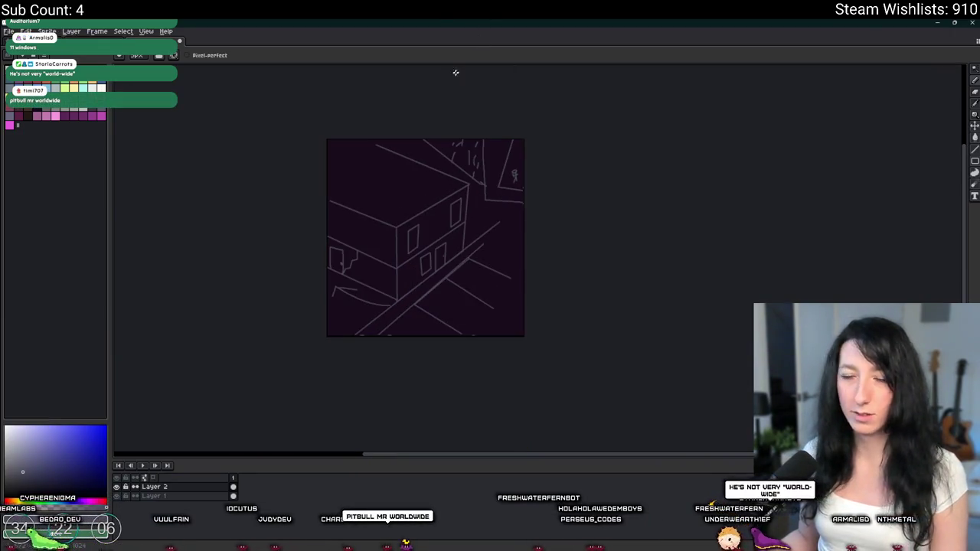
# Try a scribble over the building and a loop to its left, undoing both.
pyautogui.scroll(-2, 444, 262)
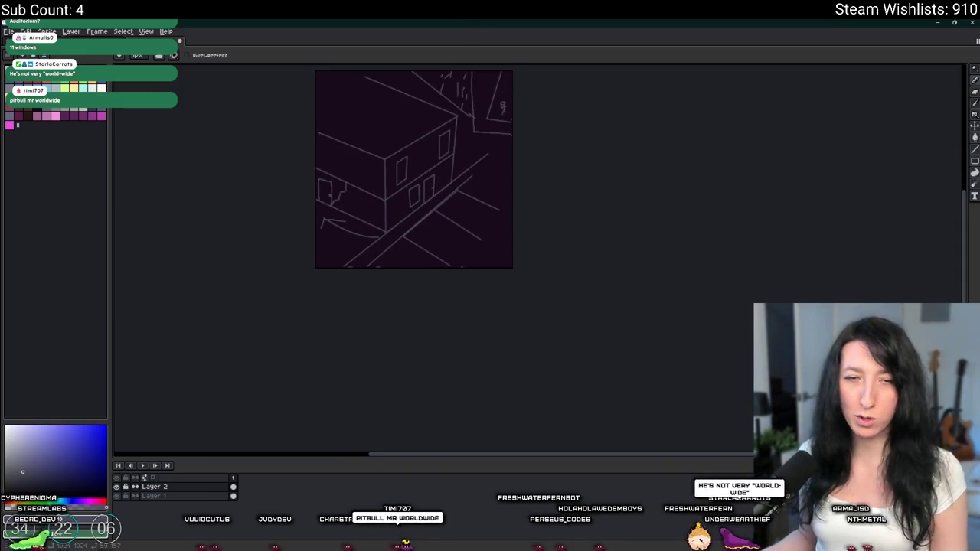
pyautogui.scroll(5, 491, 241)
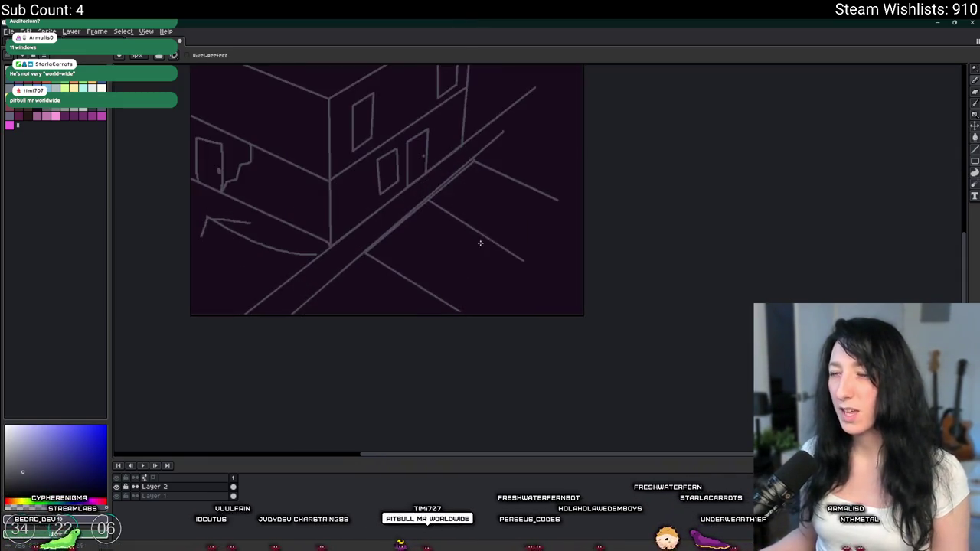
pyautogui.scroll(-3, 490, 242)
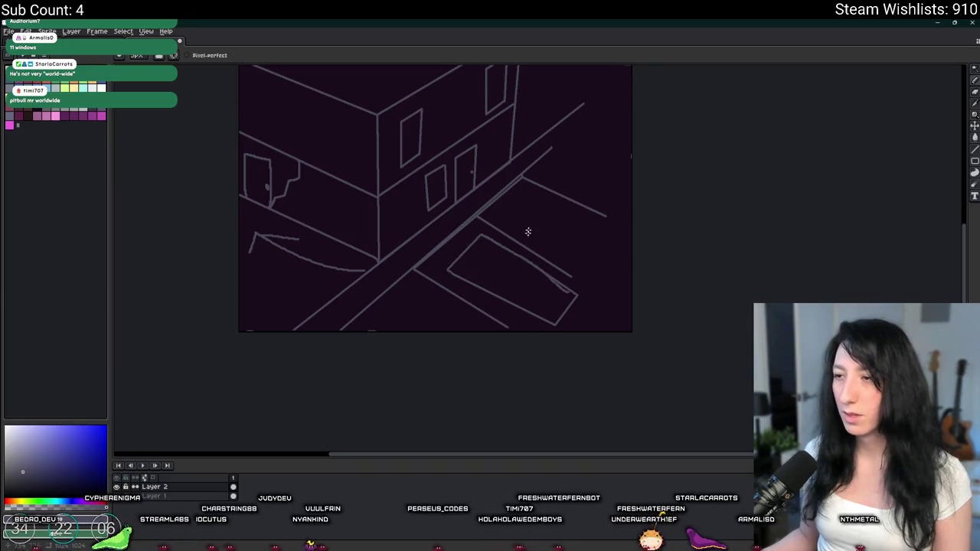
pyautogui.moveTo(485, 186); pyautogui.dragTo(482, 254)
pyautogui.hotkey('ctrl', 'z')
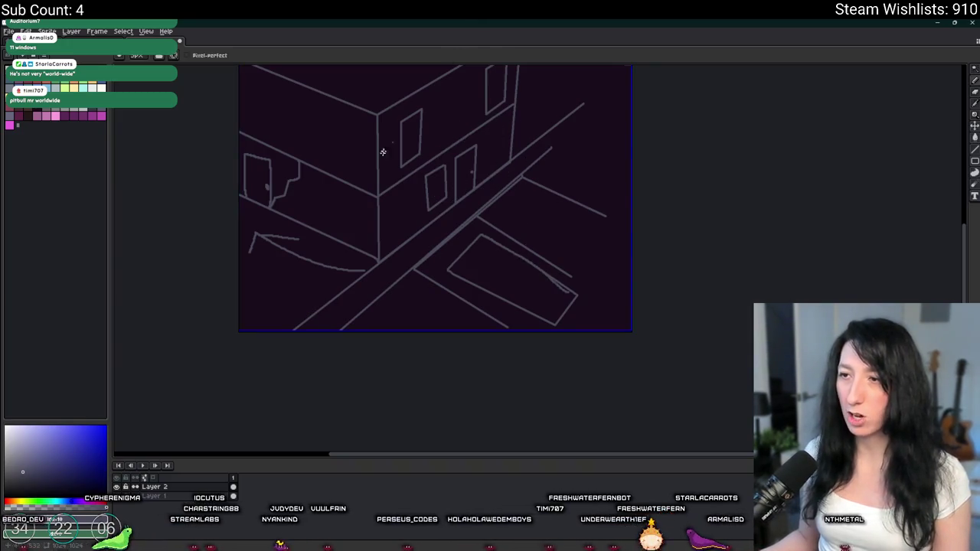
pyautogui.moveTo(316, 177)
pyautogui.mouseDown()
pyautogui.moveTo(321, 184)
pyautogui.moveTo(320, 138)
pyautogui.moveTo(330, 222)
pyautogui.mouseUp()
pyautogui.hotkey('ctrl', 'z')
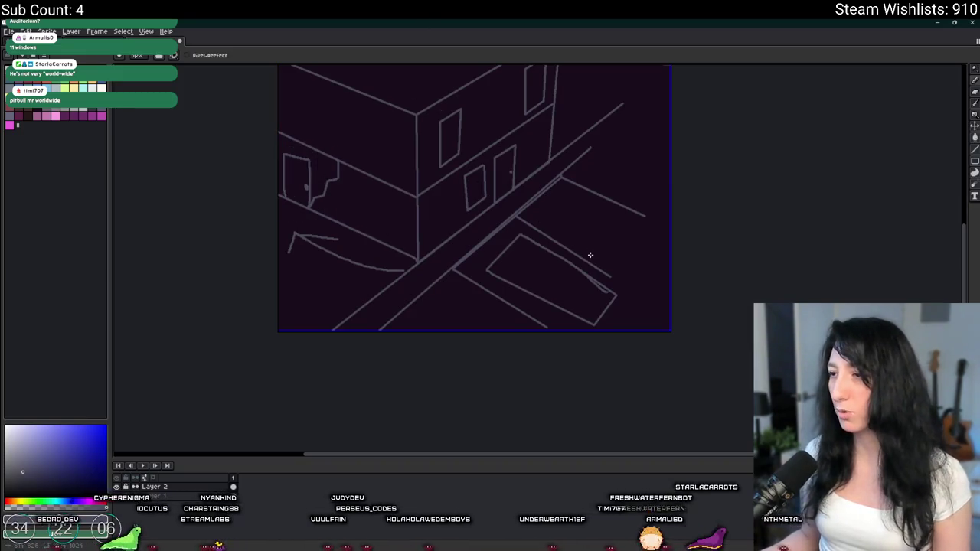
# Undo the parking-space outline and add a new empty Layer 3 above the sketch.
pyautogui.moveTo(591, 255); pyautogui.dragTo(493, 234)
pyautogui.hotkey('ctrl', 'z')
pyautogui.hotkey('ctrl', 'z')
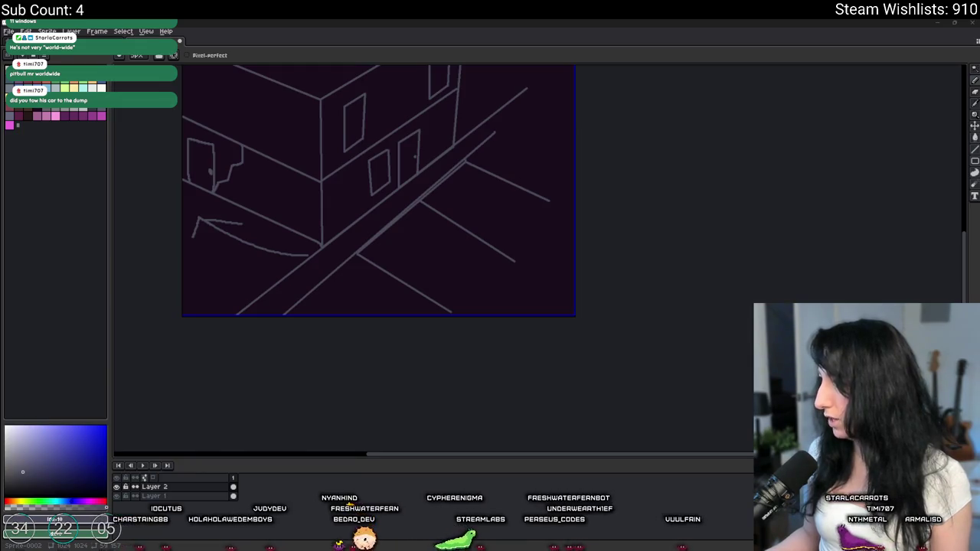
pyautogui.hotkey('shift', 'n')
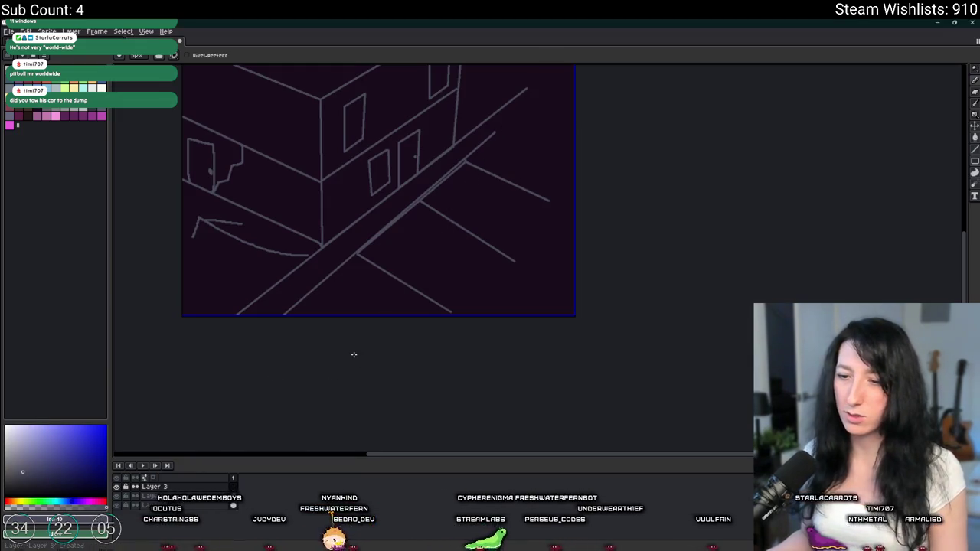
# Paste the pickup truck photo onto Layer 3, shrink it, and park it in the street.
pyautogui.hotkey('shift', 'b')
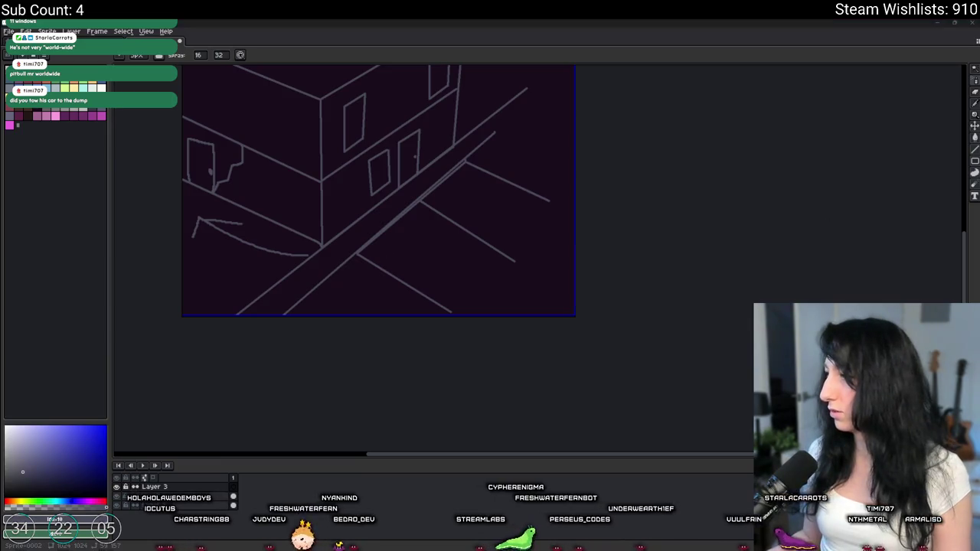
pyautogui.hotkey('ctrl', 'v')
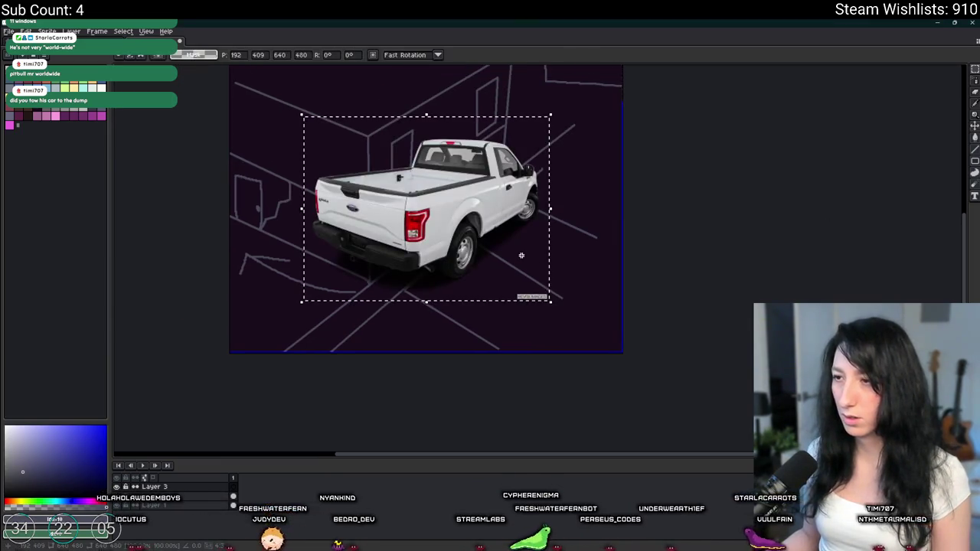
pyautogui.moveTo(503, 243); pyautogui.dragTo(575, 314)
pyautogui.moveTo(622, 371)
pyautogui.mouseDown()
pyautogui.moveTo(565, 289)
pyautogui.moveTo(520, 252)
pyautogui.moveTo(596, 276)
pyautogui.moveTo(586, 269)
pyautogui.moveTo(595, 283)
pyautogui.mouseUp()
pyautogui.press('Return')
pyautogui.scroll(3, 457, 327)
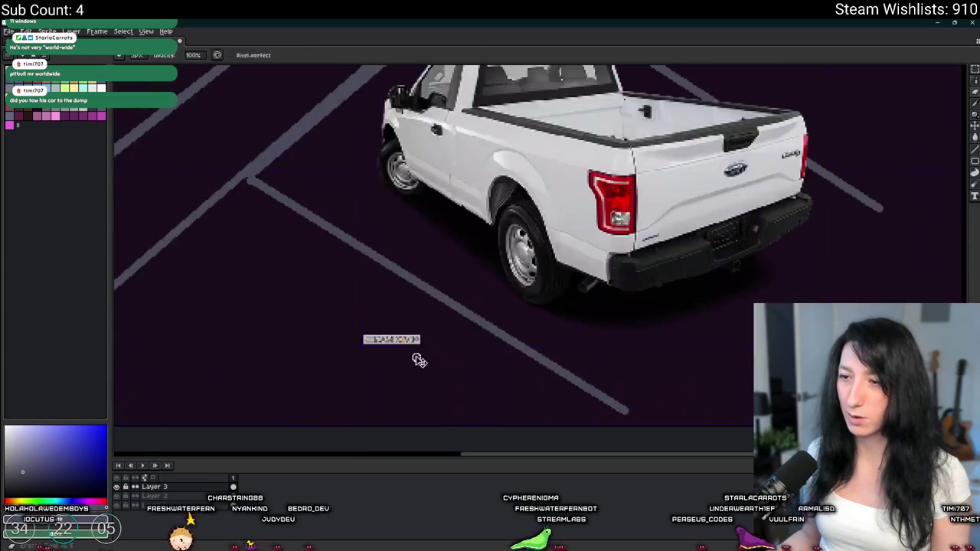
pyautogui.scroll(-3, 365, 337)
pyautogui.hscroll(-2, 317, 79)
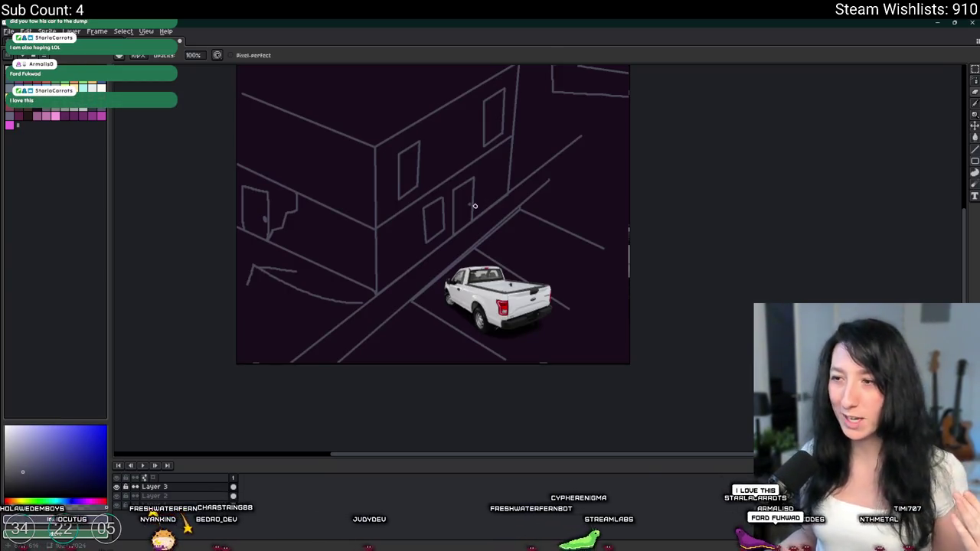
pyautogui.moveTo(491, 239)
pyautogui.mouseDown()
pyautogui.moveTo(544, 227)
pyautogui.moveTo(556, 247)
pyautogui.mouseUp()
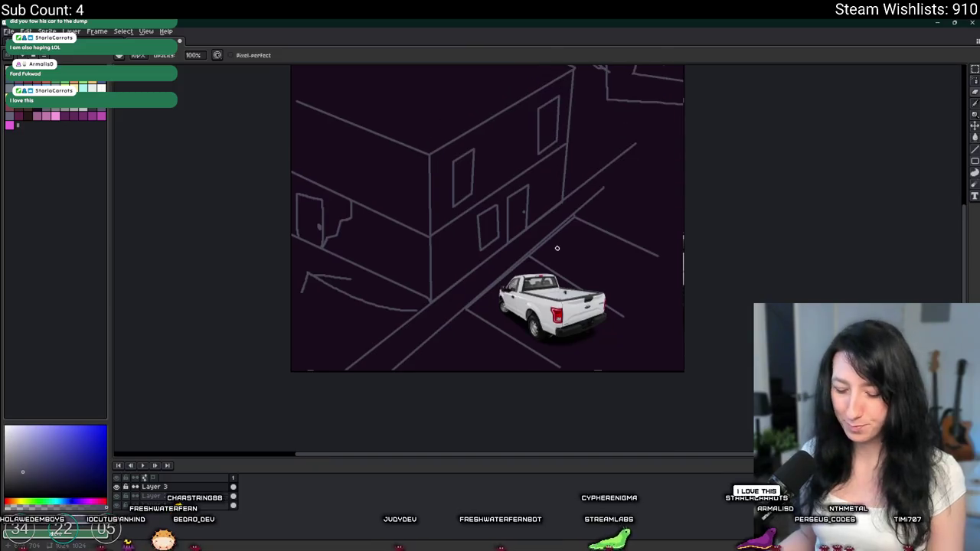
pyautogui.press('m')
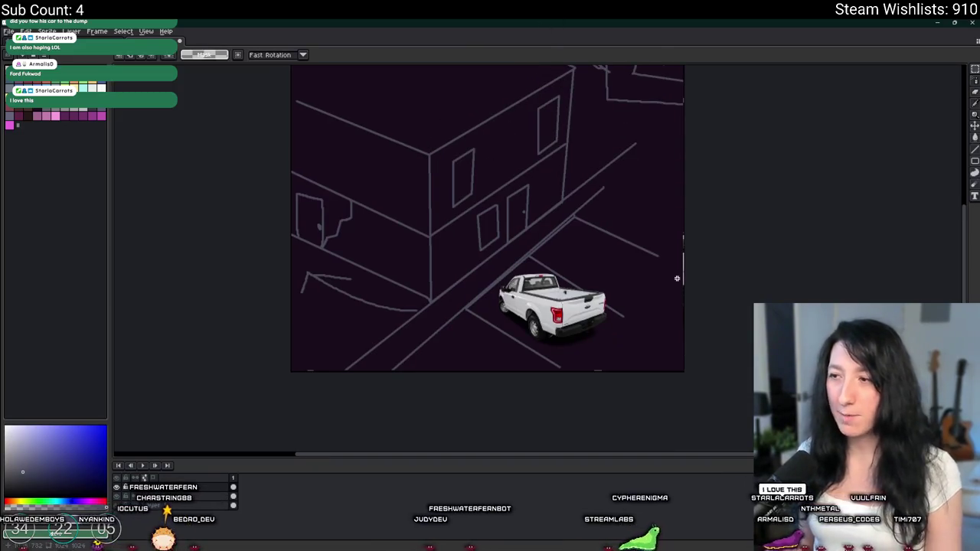
pyautogui.press('b')
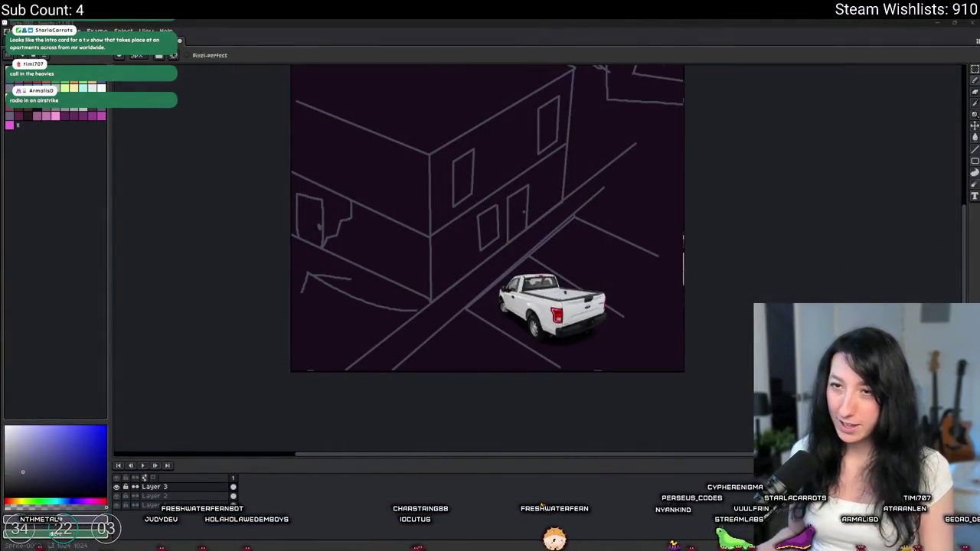
pyautogui.click(93, 88)
# Draw a white tow line from the truck's bumper.
pyautogui.scroll(4, 602, 330)
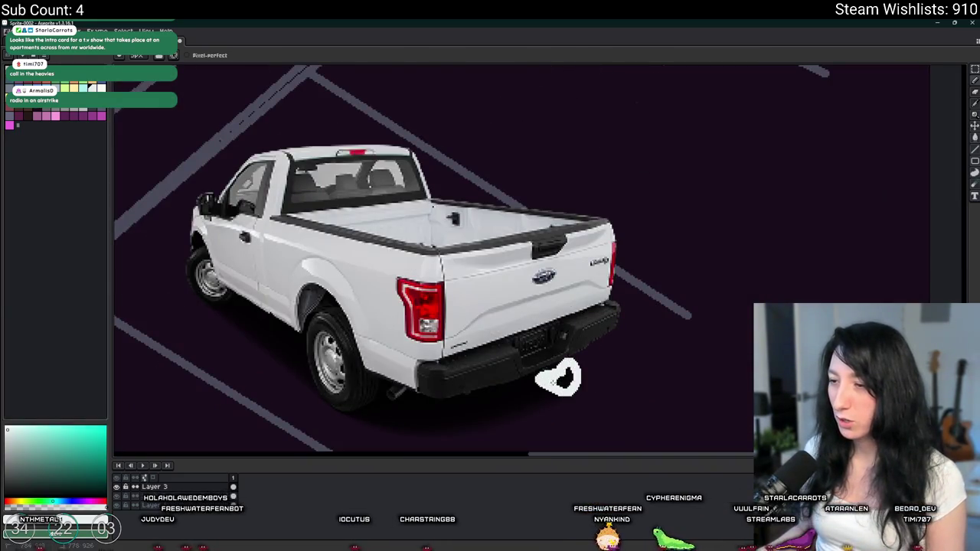
pyautogui.scroll(-2, 558, 377)
pyautogui.moveTo(565, 381); pyautogui.dragTo(660, 436)
pyautogui.scroll(-3, 600, 349)
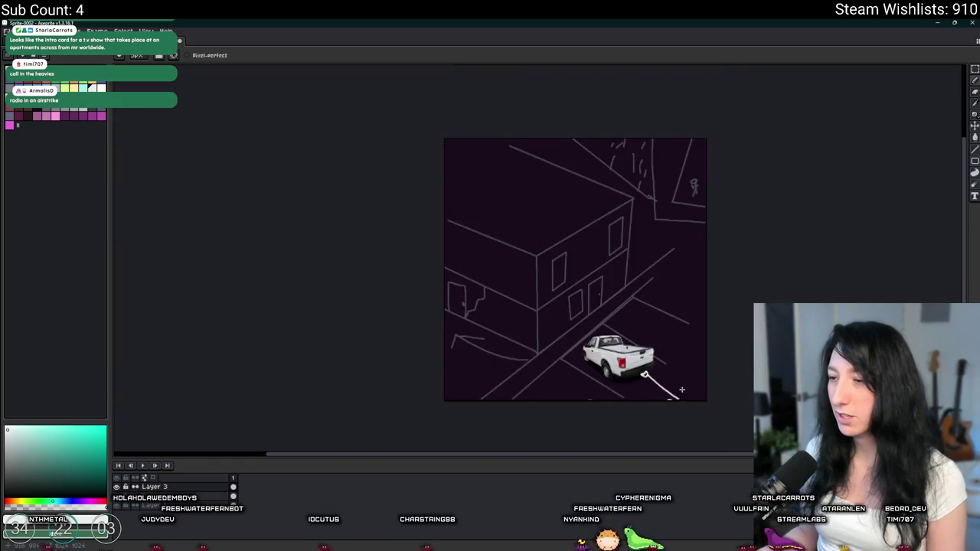
# Marquee-select the truck with its tow line and drag it off the canvas edge.
pyautogui.press('m')
pyautogui.moveTo(504, 281); pyautogui.dragTo(630, 385)
pyautogui.moveTo(485, 282); pyautogui.dragTo(632, 365)
pyautogui.moveTo(537, 330); pyautogui.dragTo(649, 399)
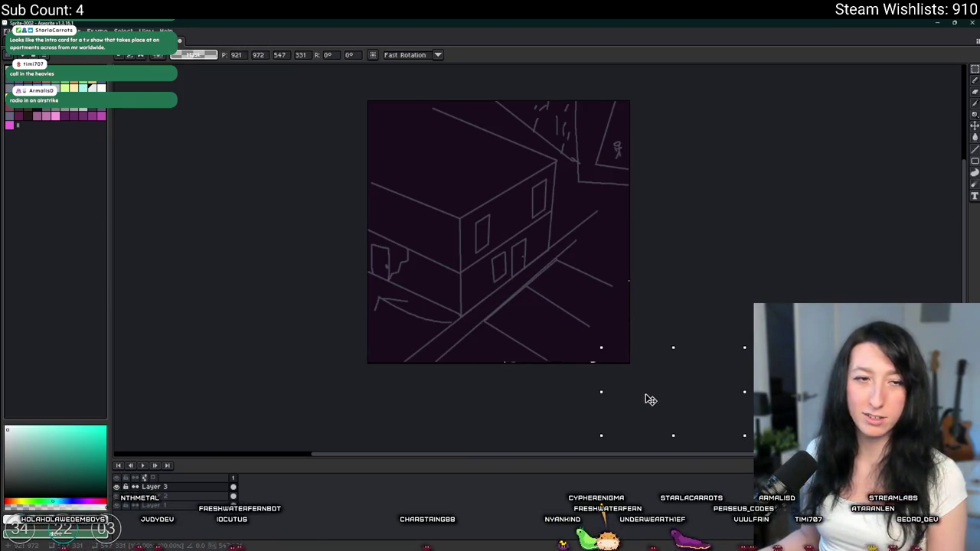
pyautogui.click(591, 359)
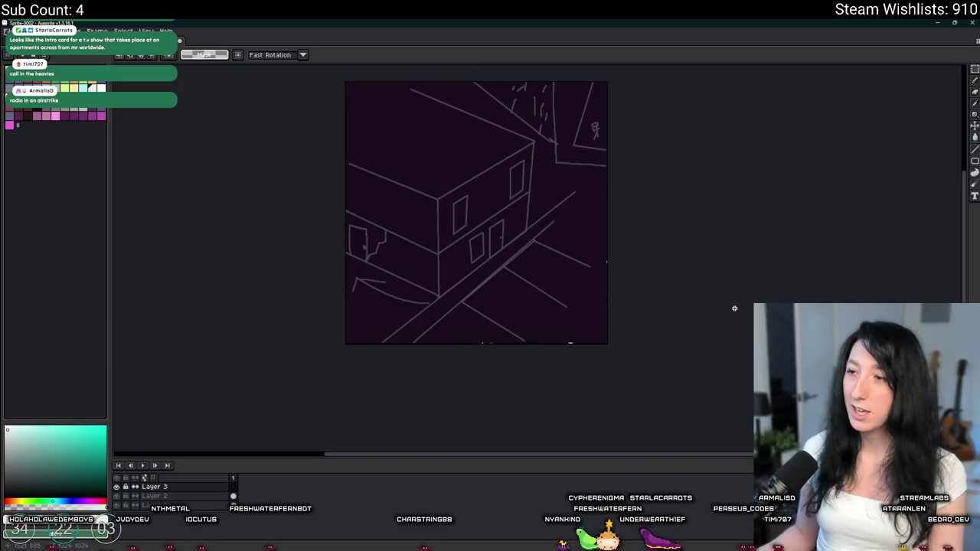
pyautogui.scroll(1, 735, 308)
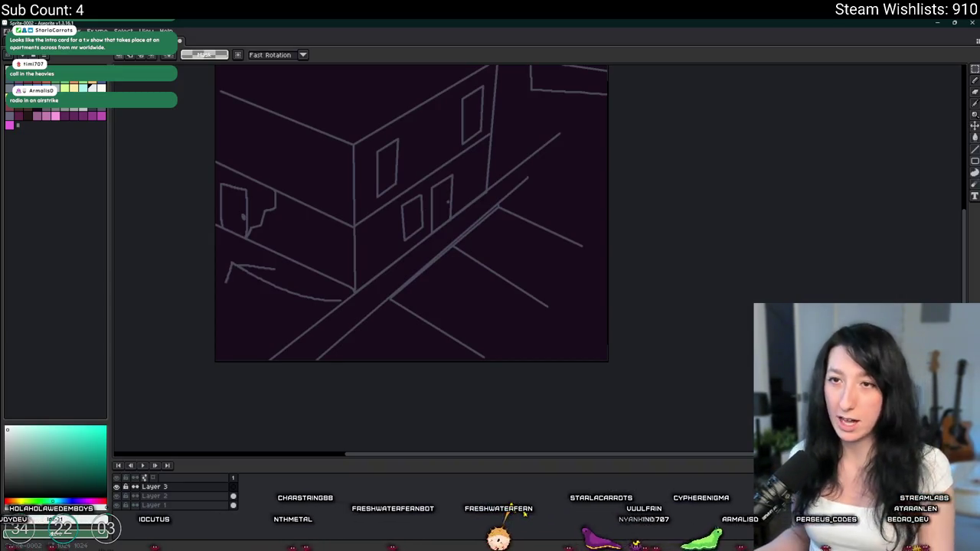
# Add a new layer for the stick figures and hide Layer 3 holding the truck.
pyautogui.hotkey('ctrl', 'v')
pyautogui.click(116, 487)
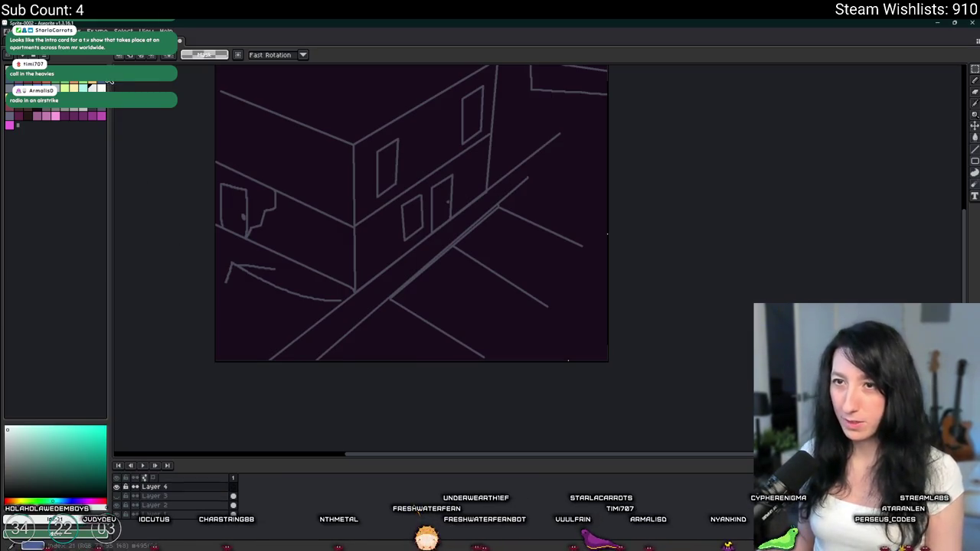
pyautogui.scroll(4, 383, 253)
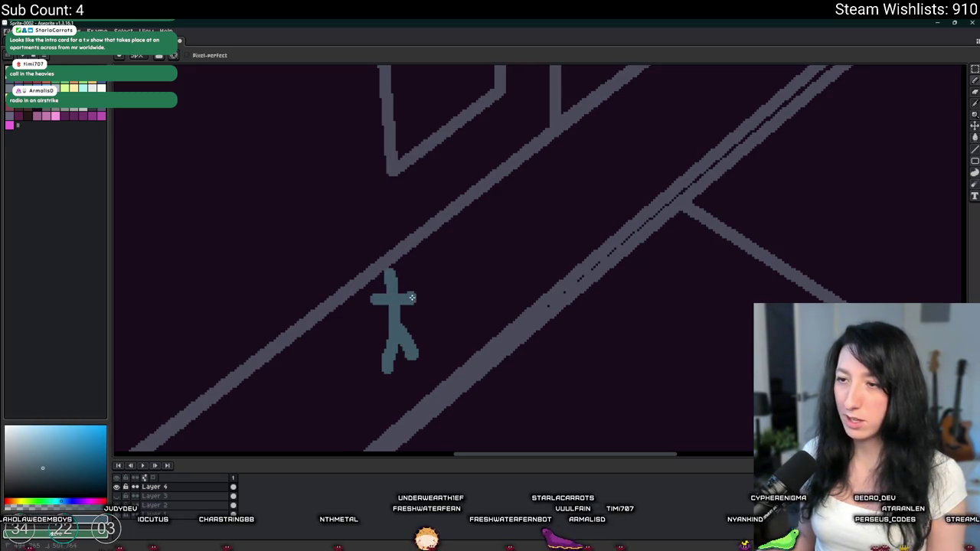
pyautogui.scroll(-1, 429, 287)
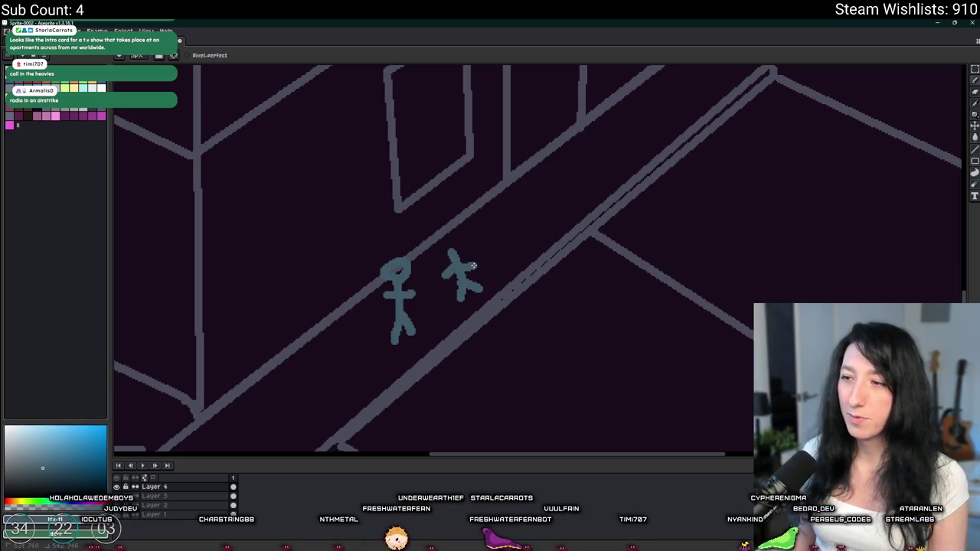
pyautogui.scroll(-1, 457, 246)
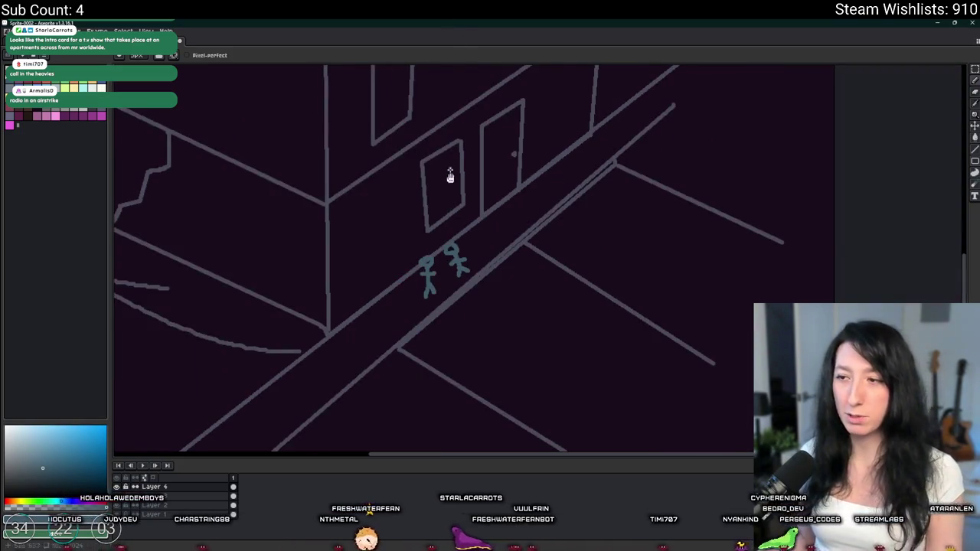
pyautogui.scroll(-3, 448, 146)
pyautogui.scroll(2, 453, 204)
pyautogui.scroll(-1, 441, 230)
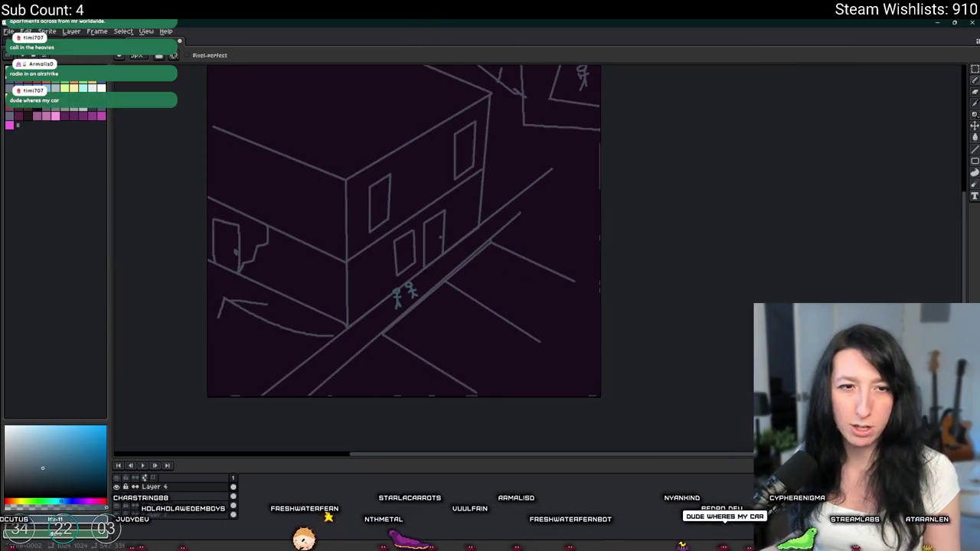
pyautogui.scroll(1, 392, 214)
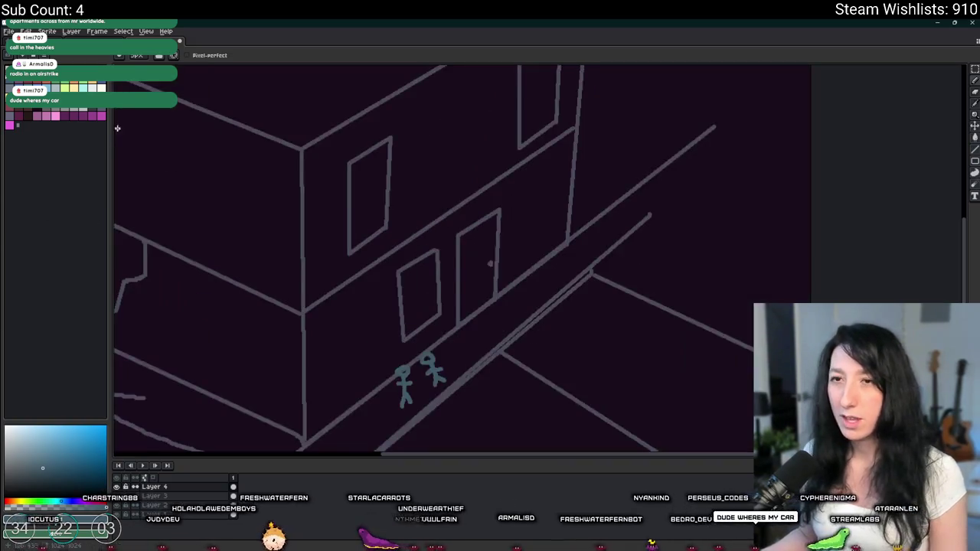
pyautogui.scroll(3, 360, 261)
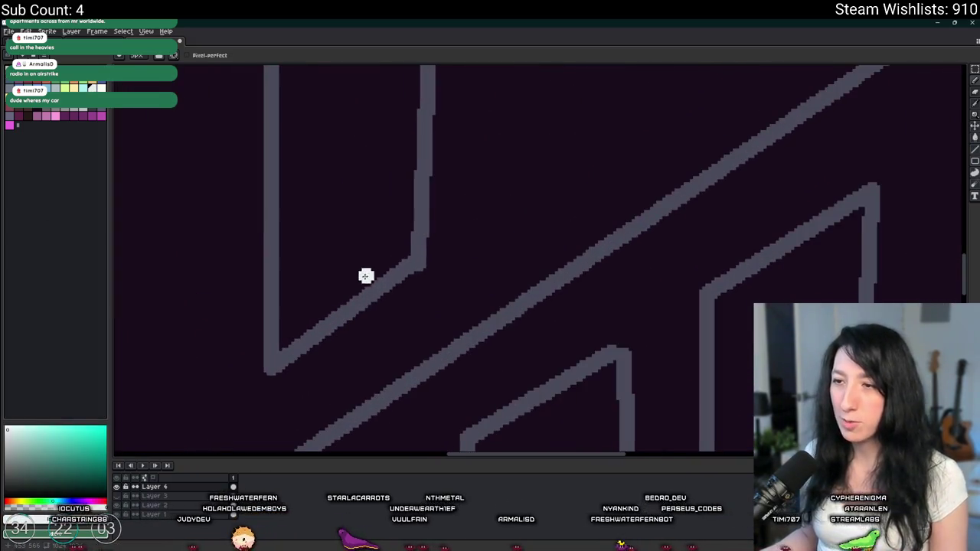
# Paint a white alien head, undo it, then select the alien and place a copy beside it.
pyautogui.moveTo(359, 256)
pyautogui.mouseDown()
pyautogui.moveTo(366, 245)
pyautogui.moveTo(349, 201)
pyautogui.moveTo(391, 245)
pyautogui.moveTo(334, 246)
pyautogui.moveTo(388, 248)
pyautogui.mouseUp()
pyautogui.hotkey('ctrl', 'z')
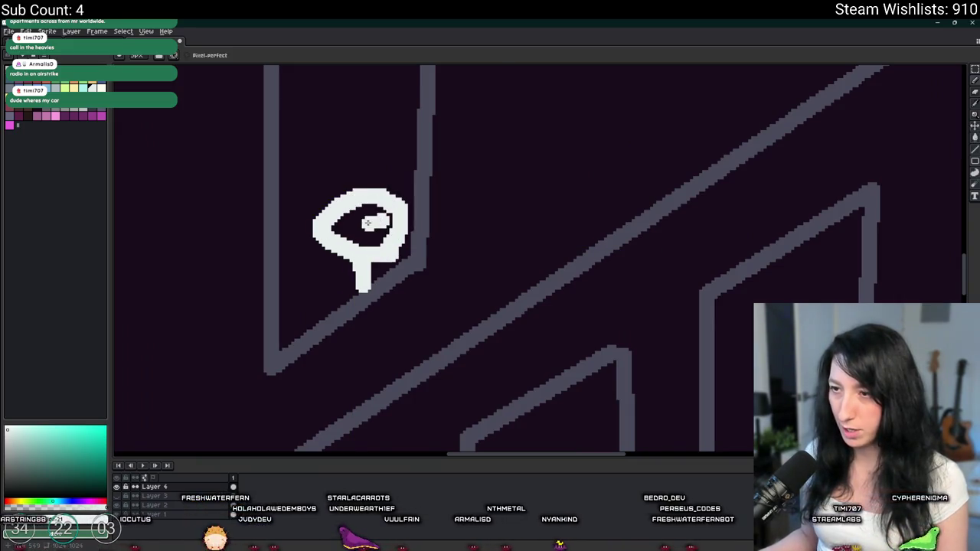
pyautogui.scroll(-5, 371, 241)
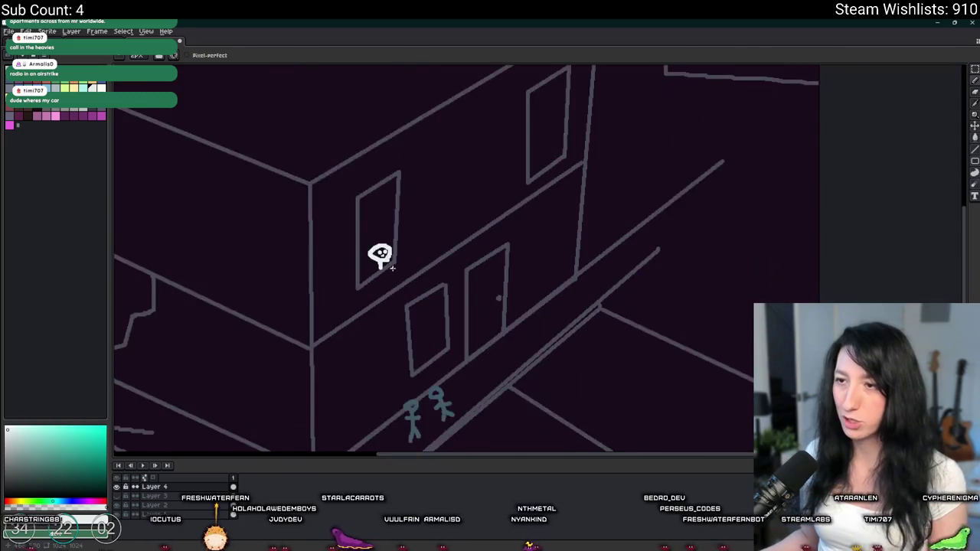
pyautogui.press('v')
pyautogui.scroll(4, 376, 258)
pyautogui.moveTo(311, 207); pyautogui.dragTo(470, 339)
pyautogui.moveTo(410, 262)
pyautogui.mouseDown()
pyautogui.moveTo(348, 272)
pyautogui.moveTo(359, 271)
pyautogui.moveTo(363, 230)
pyautogui.mouseUp()
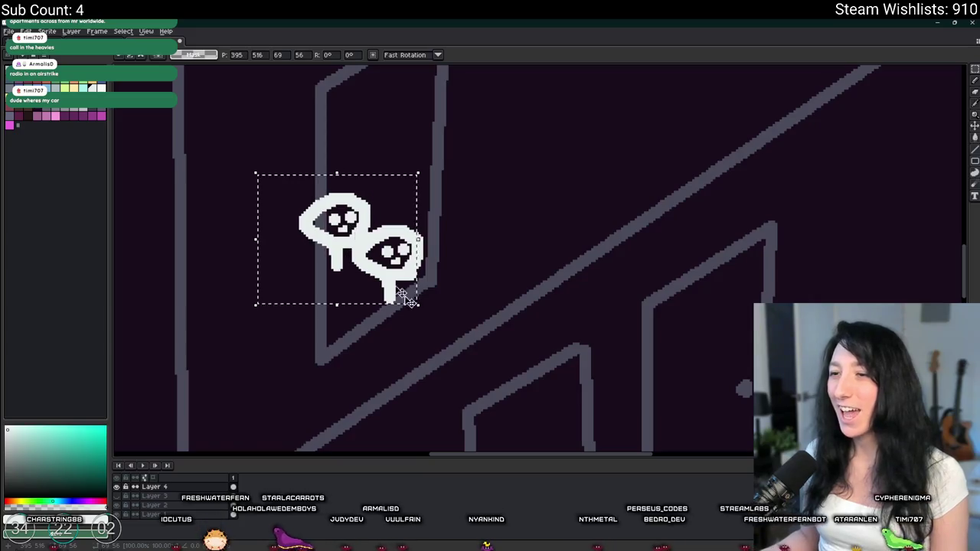
# Toggle Layer 4's visibility to check it, then erase the white blob beside the upper alien.
pyautogui.scroll(-4, 458, 337)
pyautogui.scroll(1, 415, 286)
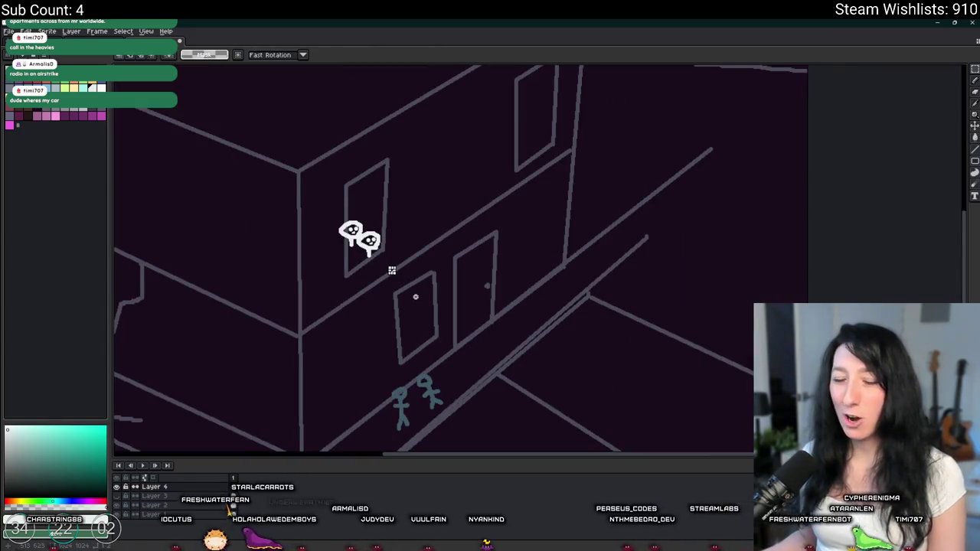
pyautogui.scroll(3, 337, 215)
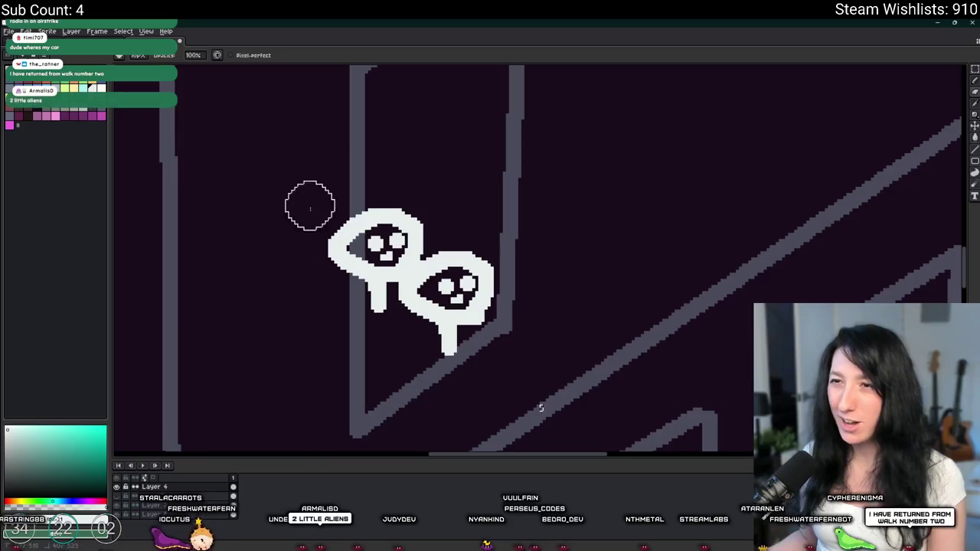
pyautogui.click(119, 488)
pyautogui.click(120, 487)
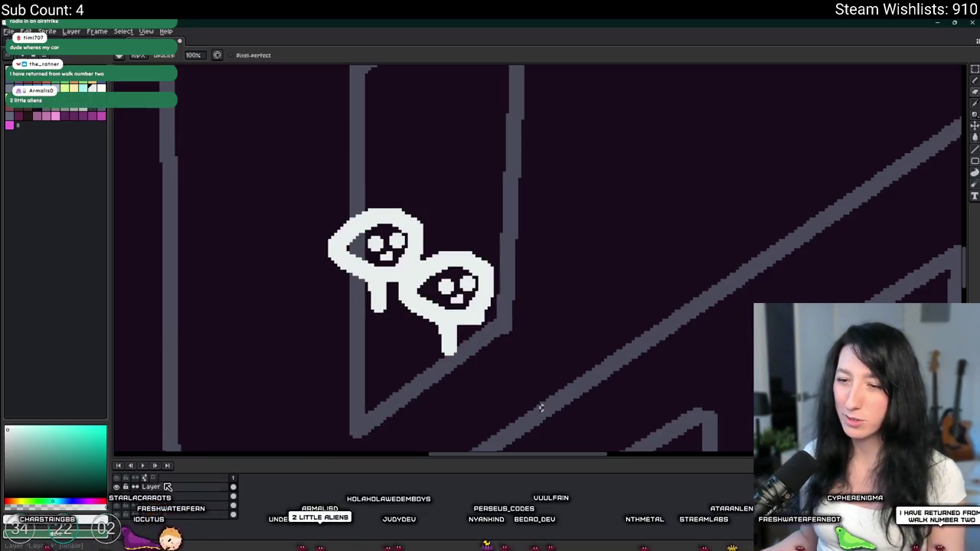
pyautogui.moveTo(333, 214)
pyautogui.mouseDown()
pyautogui.moveTo(331, 252)
pyautogui.moveTo(343, 208)
pyautogui.moveTo(338, 265)
pyautogui.mouseUp()
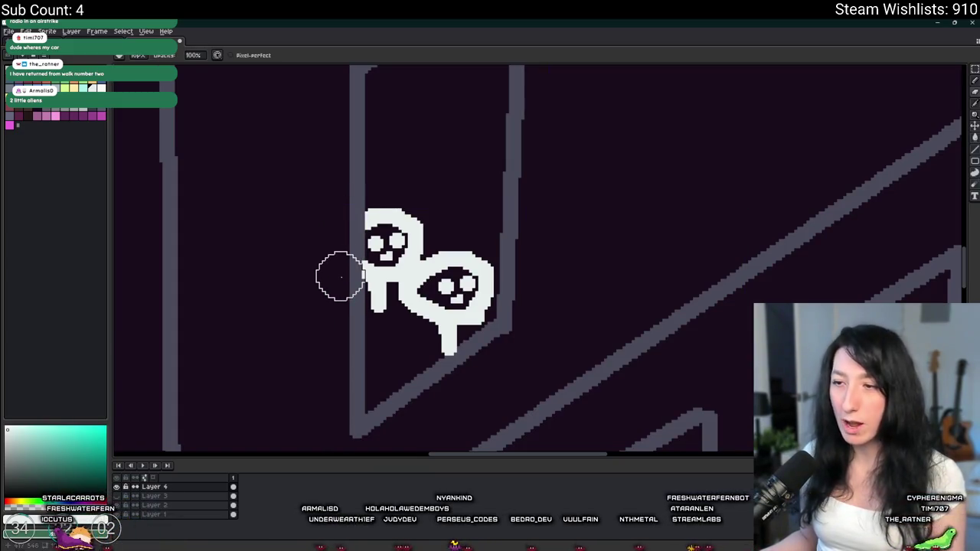
pyautogui.scroll(-4, 340, 264)
pyautogui.scroll(2, 356, 280)
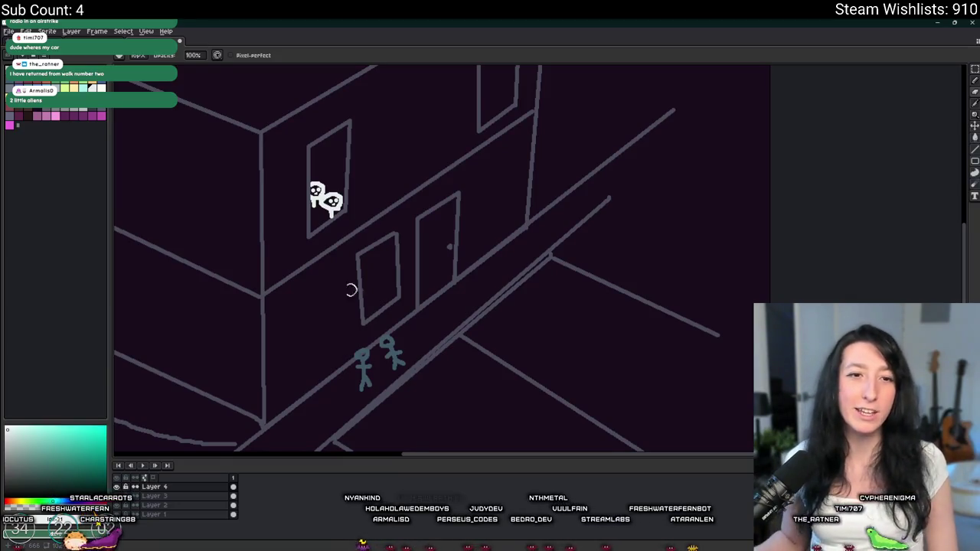
pyautogui.moveTo(402, 262); pyautogui.dragTo(407, 190)
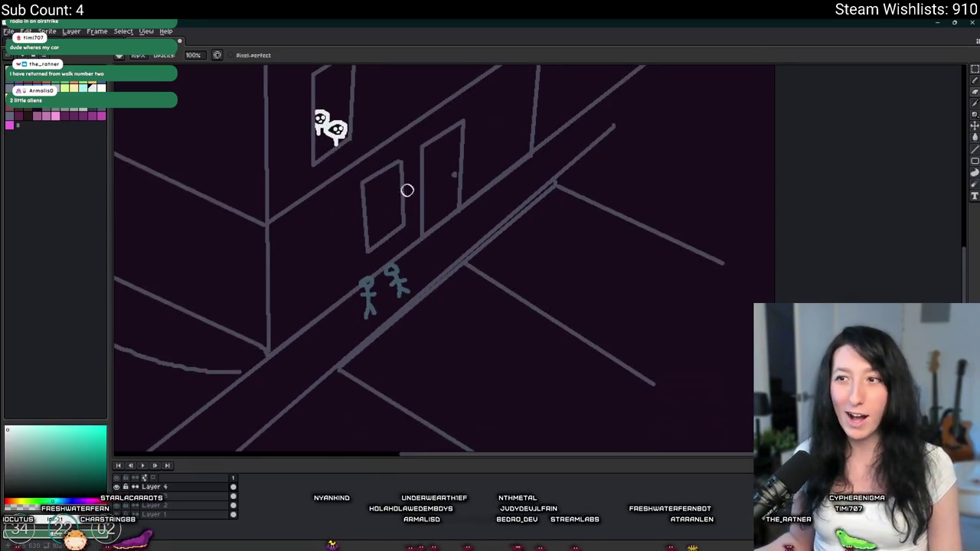
# Undo the stray white stroke, then marquee-move the two stick figures beside the door and deselect.
pyautogui.scroll(1, 388, 271)
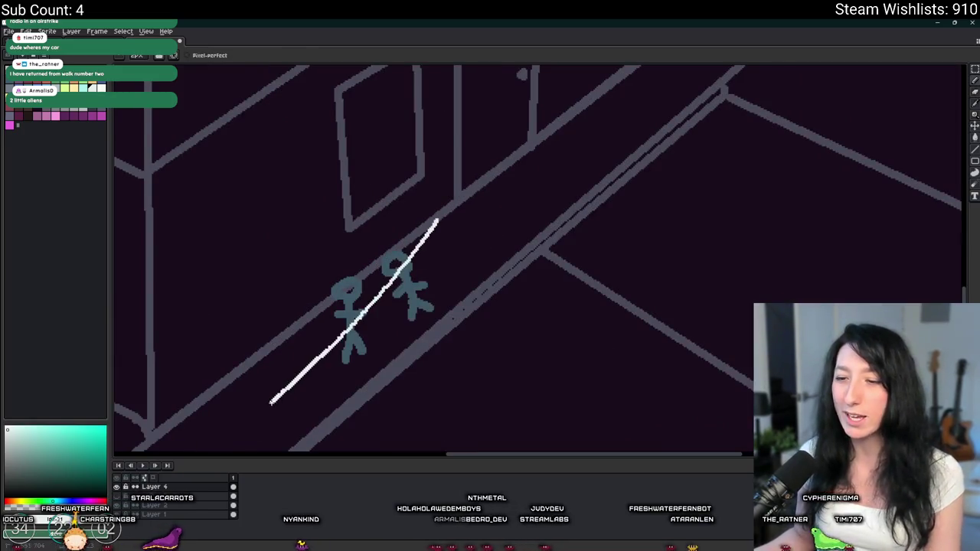
pyautogui.hotkey('ctrl', 'z')
pyautogui.scroll(-1, 335, 376)
pyautogui.press('m')
pyautogui.moveTo(340, 204)
pyautogui.mouseDown()
pyautogui.moveTo(525, 339)
pyautogui.moveTo(540, 365)
pyautogui.mouseUp()
pyautogui.scroll(-1, 536, 367)
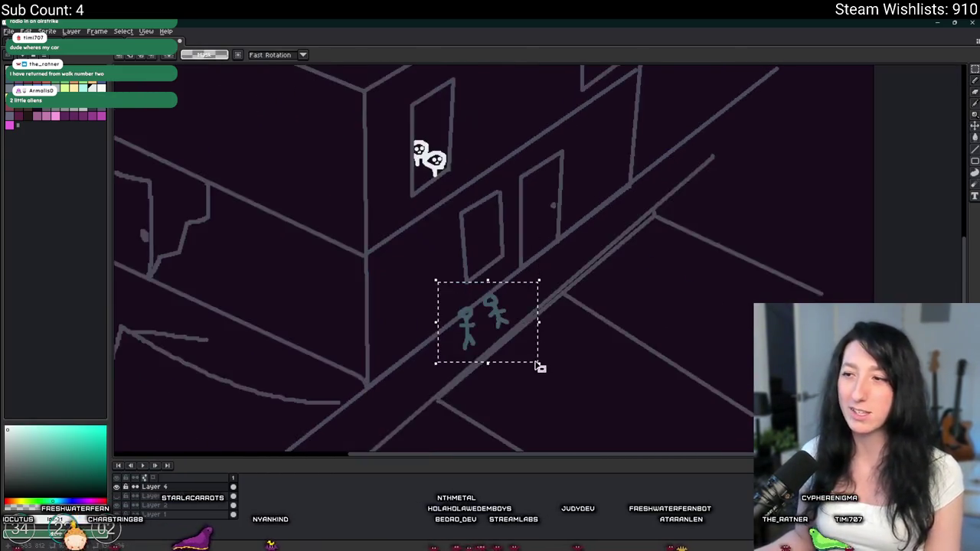
pyautogui.scroll(-1, 455, 258)
pyautogui.moveTo(455, 258); pyautogui.dragTo(564, 332)
pyautogui.scroll(-1, 567, 335)
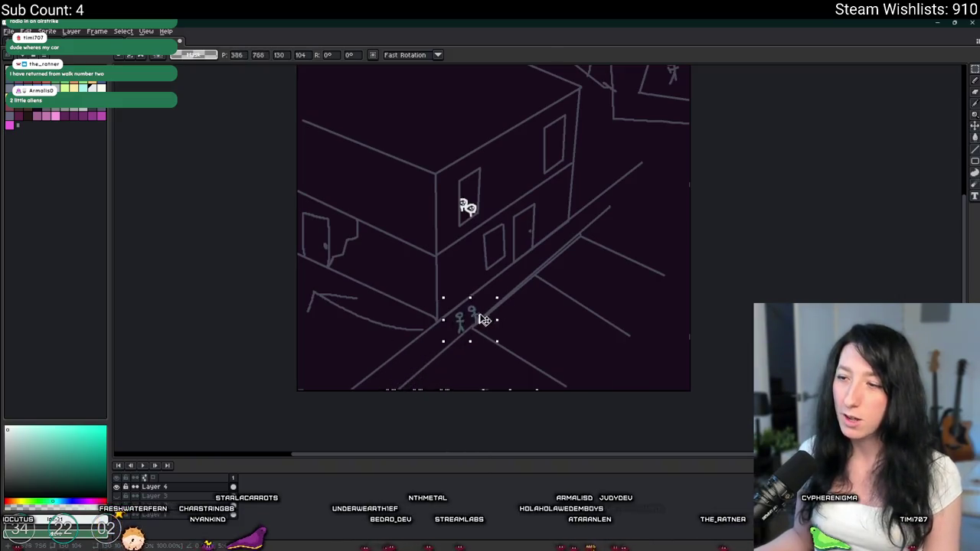
pyautogui.scroll(2, 521, 220)
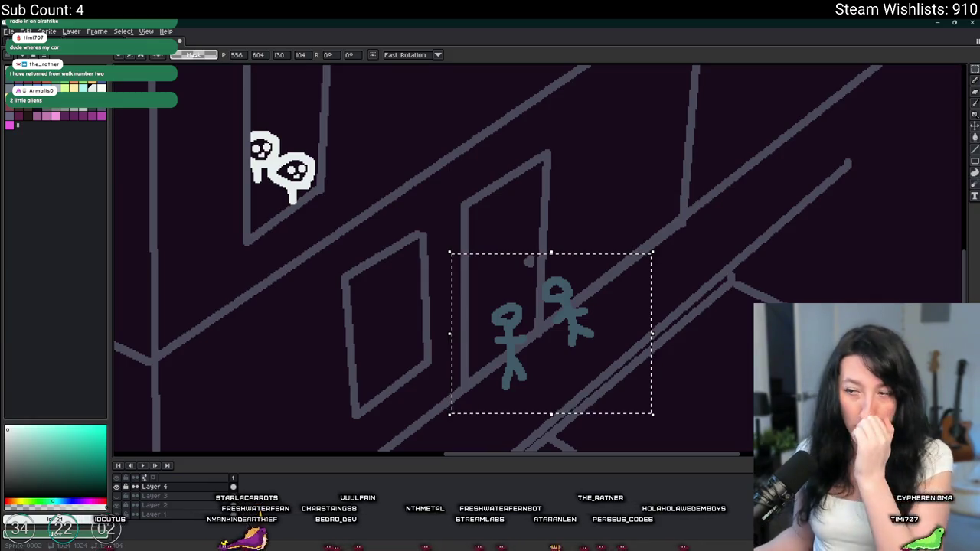
pyautogui.scroll(-2, 205, 265)
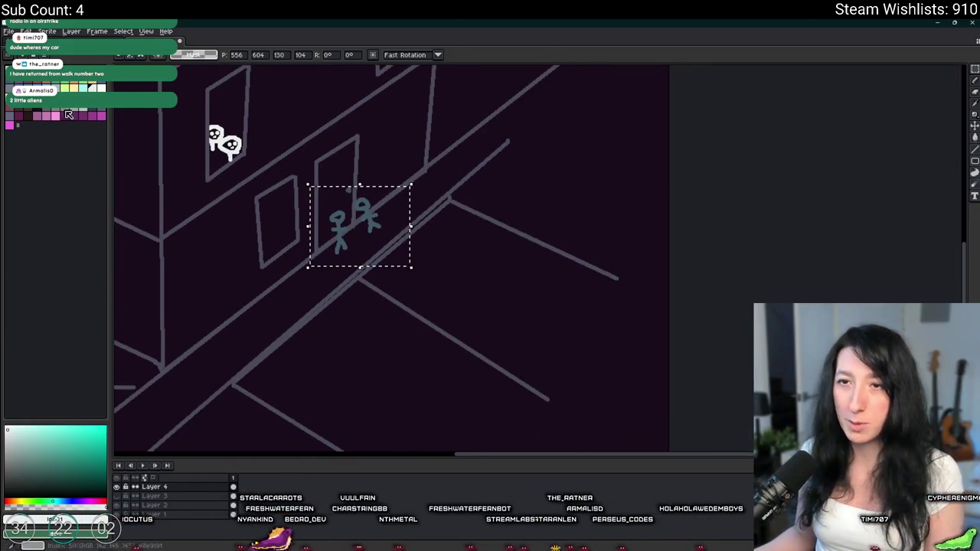
pyautogui.moveTo(208, 250); pyautogui.dragTo(256, 204)
pyautogui.hotkey('ctrl', 'd')
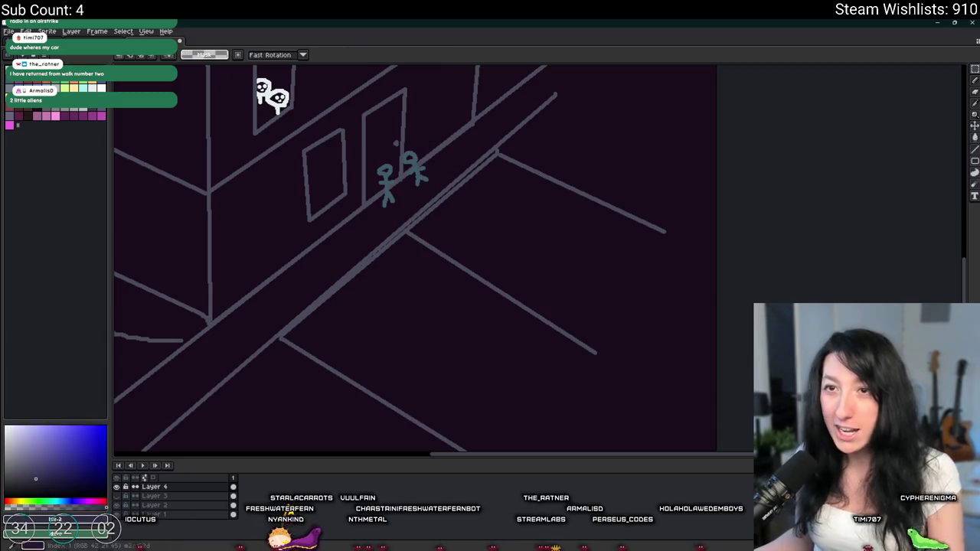
pyautogui.press('b')
pyautogui.moveTo(420, 284)
pyautogui.mouseDown()
pyautogui.moveTo(540, 370)
pyautogui.moveTo(403, 266)
pyautogui.mouseUp()
pyautogui.click(36, 465)
pyautogui.moveTo(328, 347)
pyautogui.mouseDown()
pyautogui.moveTo(494, 435)
pyautogui.moveTo(571, 387)
pyautogui.mouseUp()
pyautogui.press('g')
pyautogui.click(453, 373)
pyautogui.moveTo(453, 372); pyautogui.dragTo(459, 332)
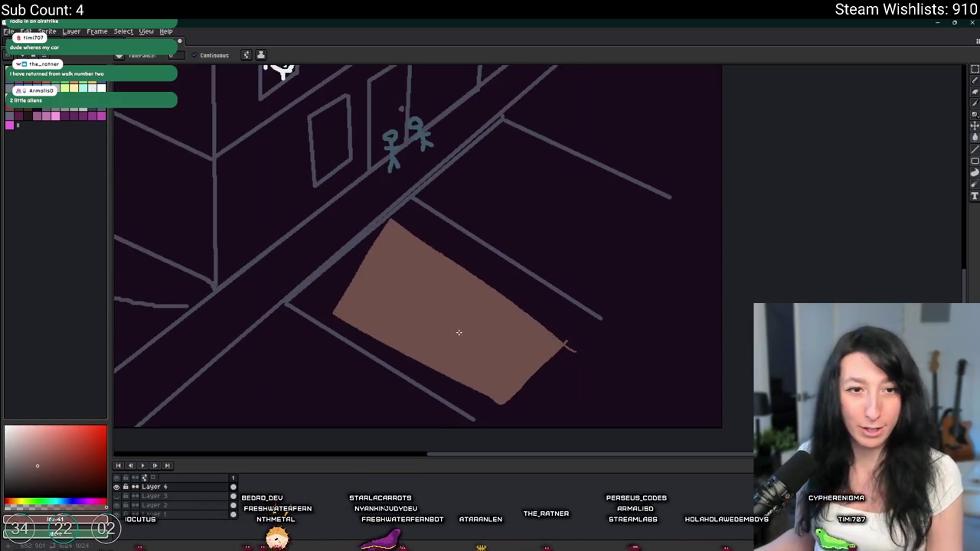
pyautogui.hotkey('ctrl', 'z')
pyautogui.hotkey('ctrl', 'z')
pyautogui.hotkey('ctrl', 'z')
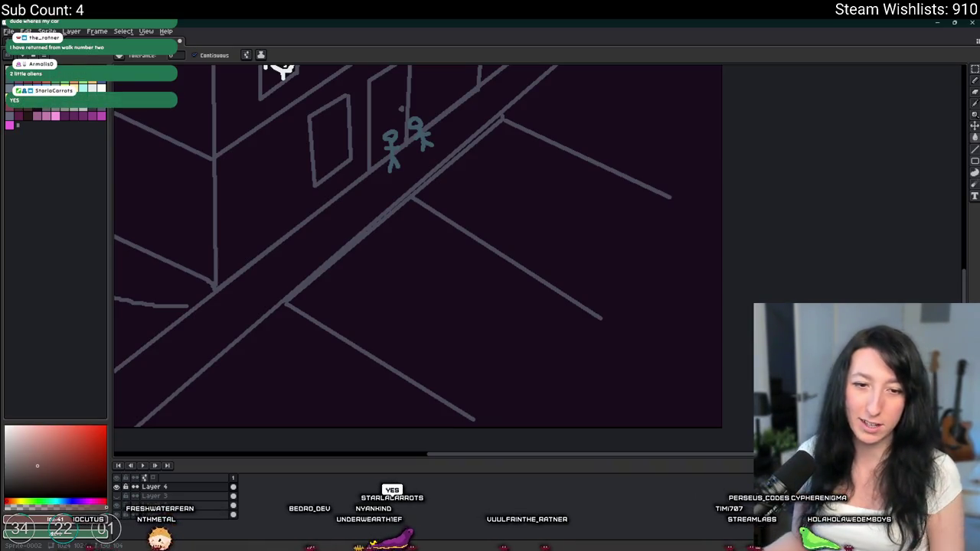
pyautogui.moveTo(327, 279); pyautogui.dragTo(511, 367)
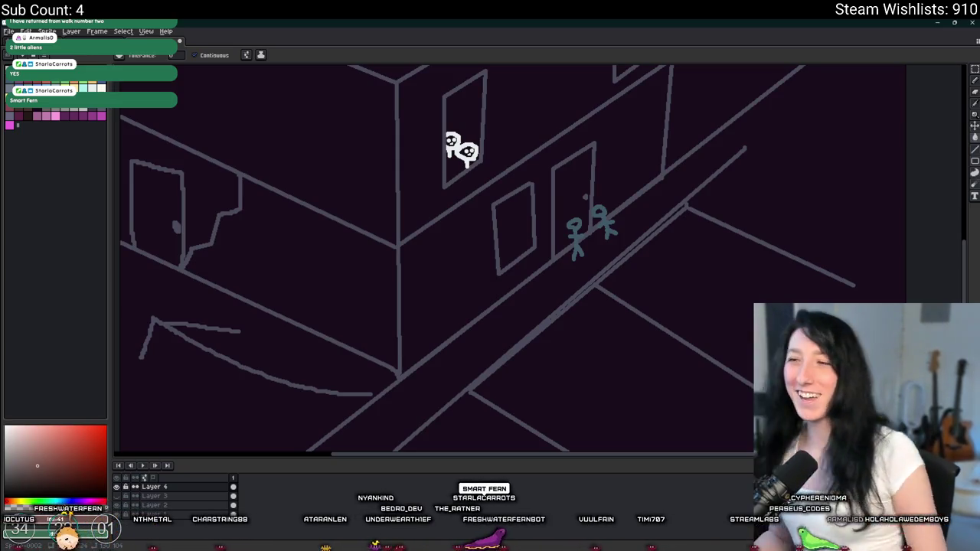
pyautogui.press('-')
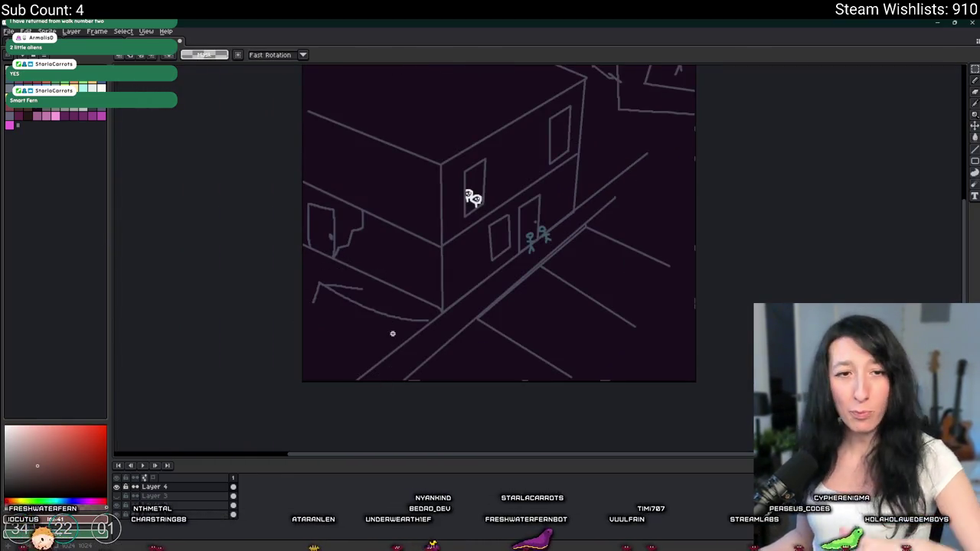
pyautogui.moveTo(605, 320)
pyautogui.mouseDown()
pyautogui.moveTo(486, 230)
pyautogui.moveTo(511, 219)
pyautogui.moveTo(426, 324)
pyautogui.moveTo(323, 309)
pyautogui.mouseUp()
pyautogui.click(451, 317)
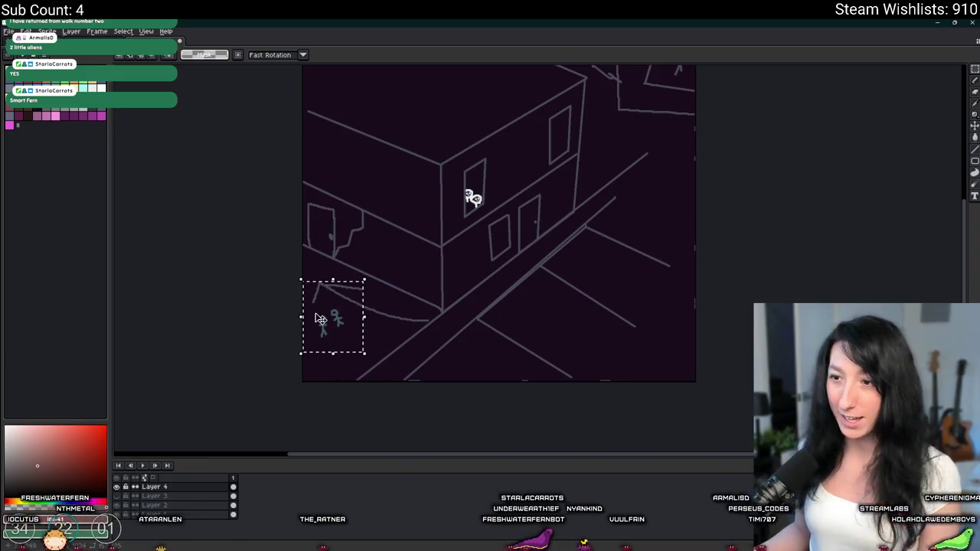
pyautogui.moveTo(320, 318); pyautogui.dragTo(446, 321)
pyautogui.click(470, 197)
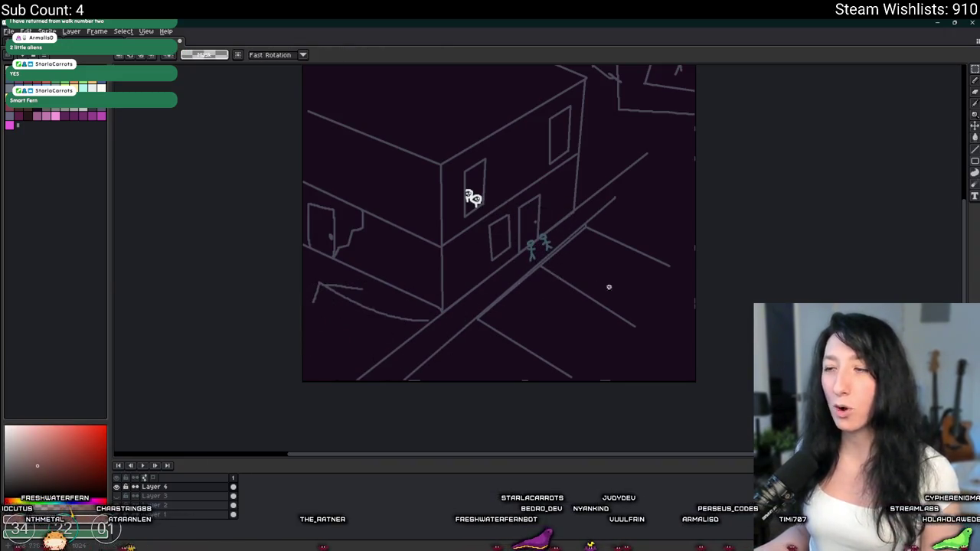
pyautogui.scroll(3, 470, 197)
pyautogui.moveTo(284, 87); pyautogui.dragTo(397, 154)
pyautogui.scroll(3, 547, 183)
pyautogui.click(545, 184)
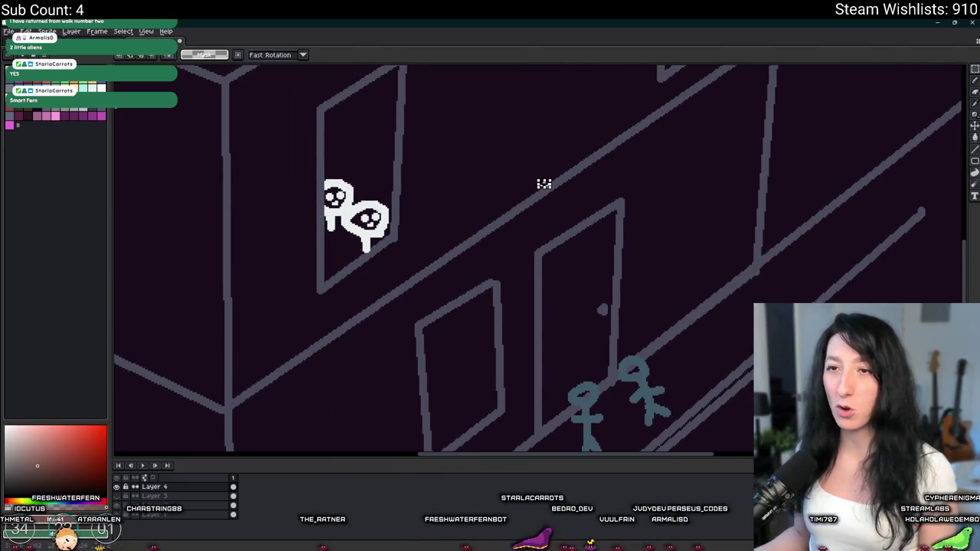
pyautogui.press('b')
pyautogui.scroll(4, 381, 279)
pyautogui.scroll(1, 380, 279)
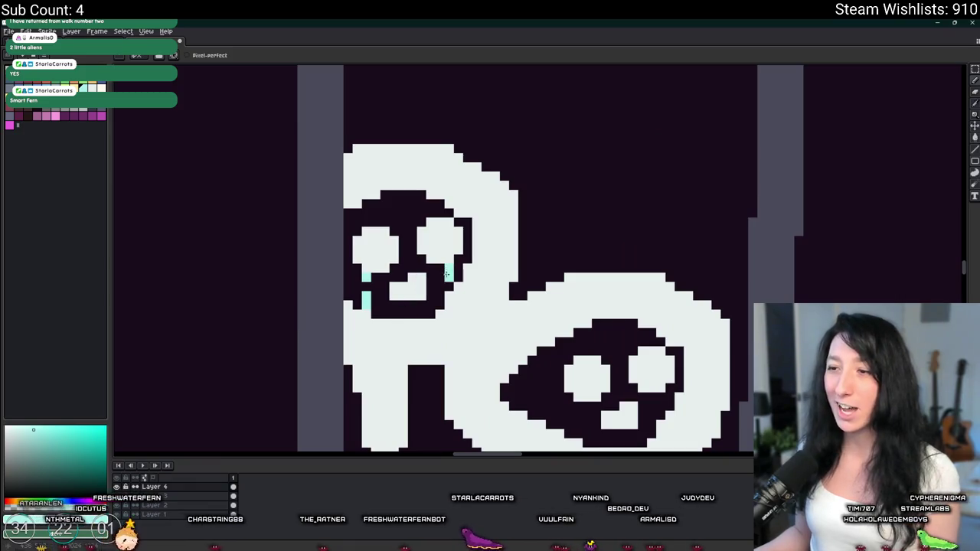
pyautogui.scroll(-3, 450, 305)
pyautogui.press('v')
pyautogui.scroll(-3, 373, 349)
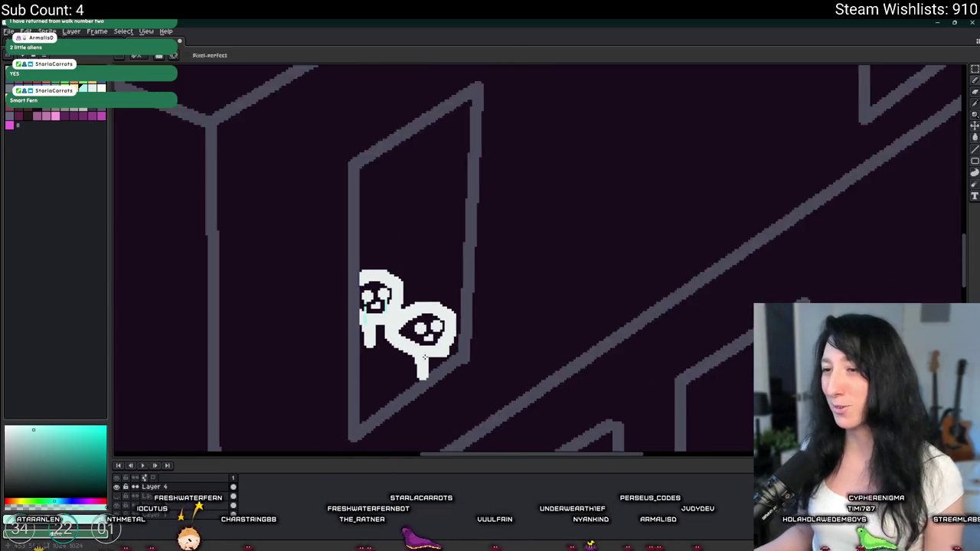
pyautogui.scroll(2, 268, 174)
pyautogui.scroll(-3, 299, 188)
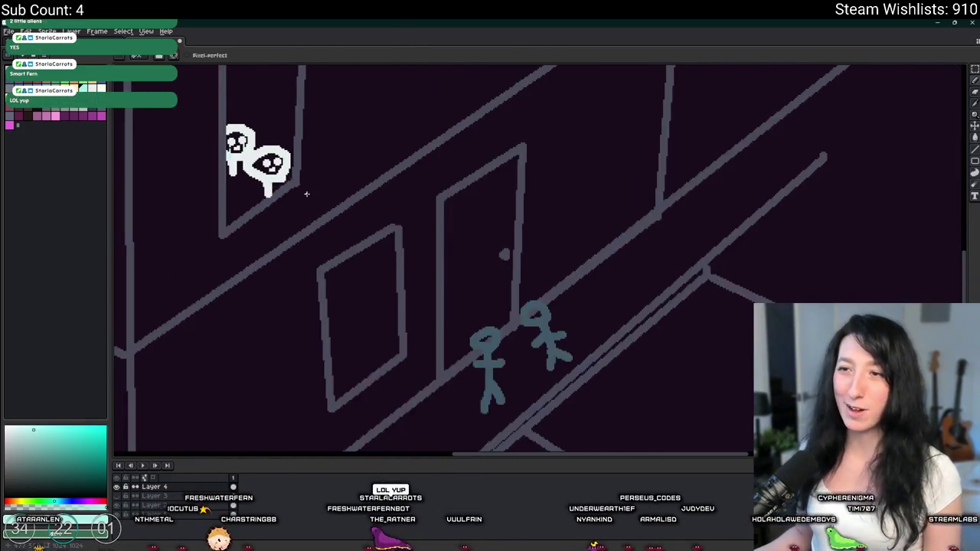
pyautogui.scroll(5, 330, 246)
pyautogui.scroll(-2, 329, 246)
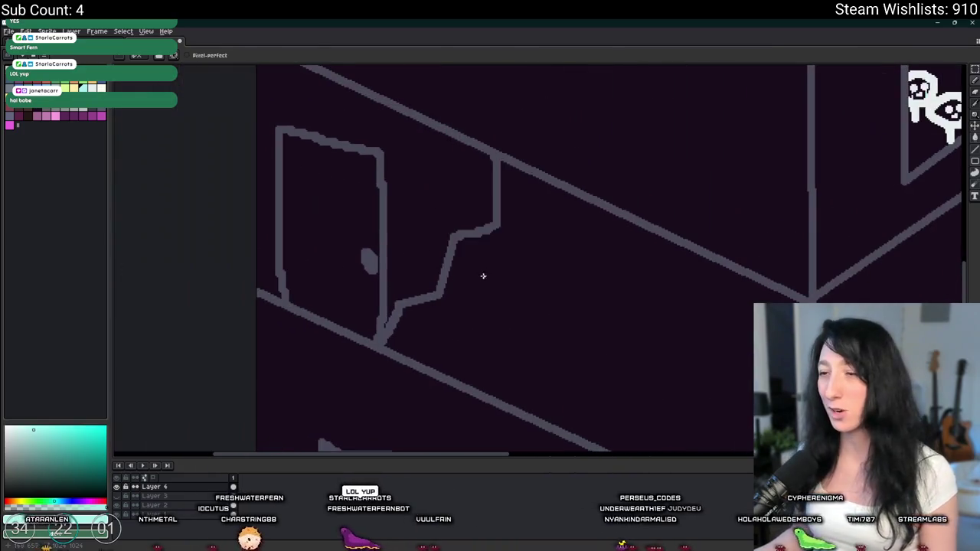
pyautogui.scroll(3, 350, 284)
pyautogui.moveTo(787, 92); pyautogui.dragTo(589, 272)
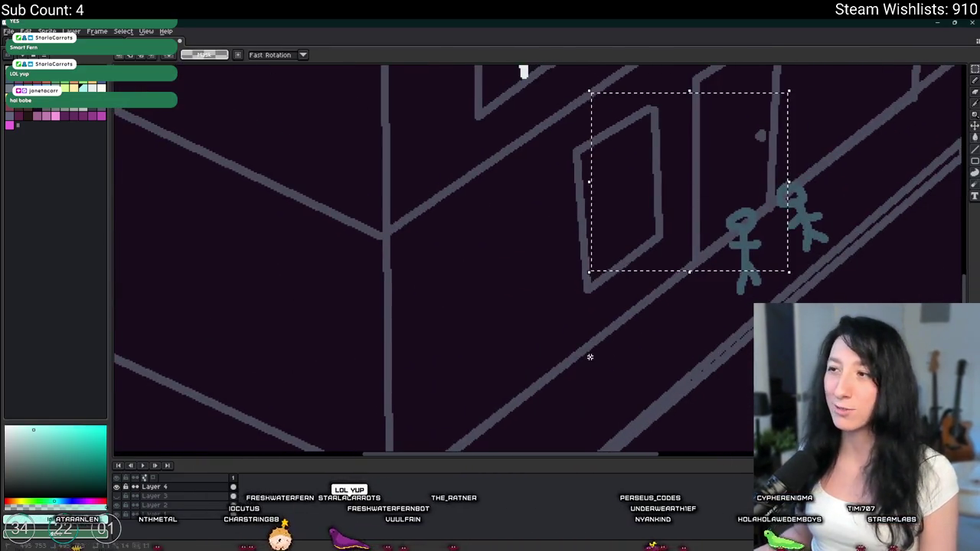
pyautogui.scroll(-2, 520, 314)
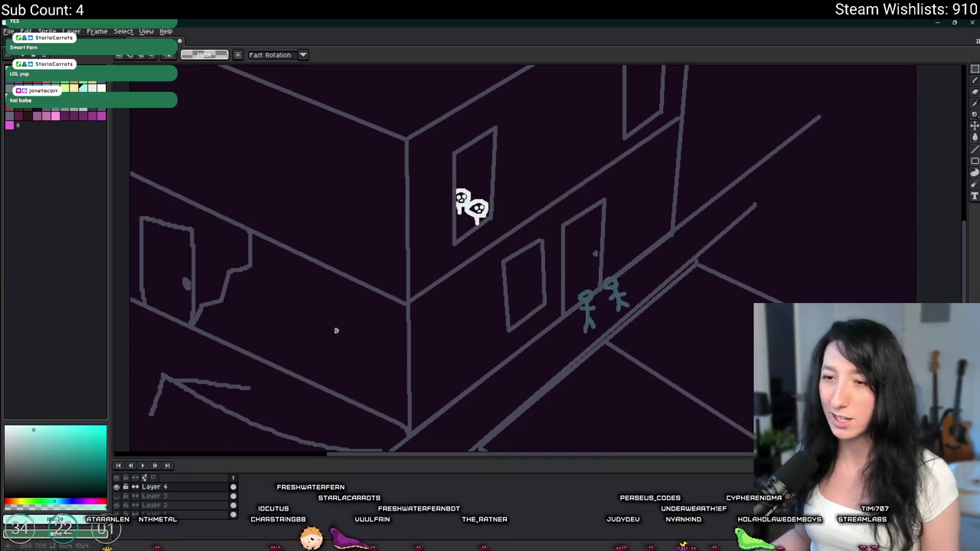
pyautogui.scroll(-1, 345, 332)
pyautogui.scroll(2, 322, 199)
pyautogui.moveTo(425, 352); pyautogui.dragTo(306, 119)
pyautogui.scroll(-1, 451, 222)
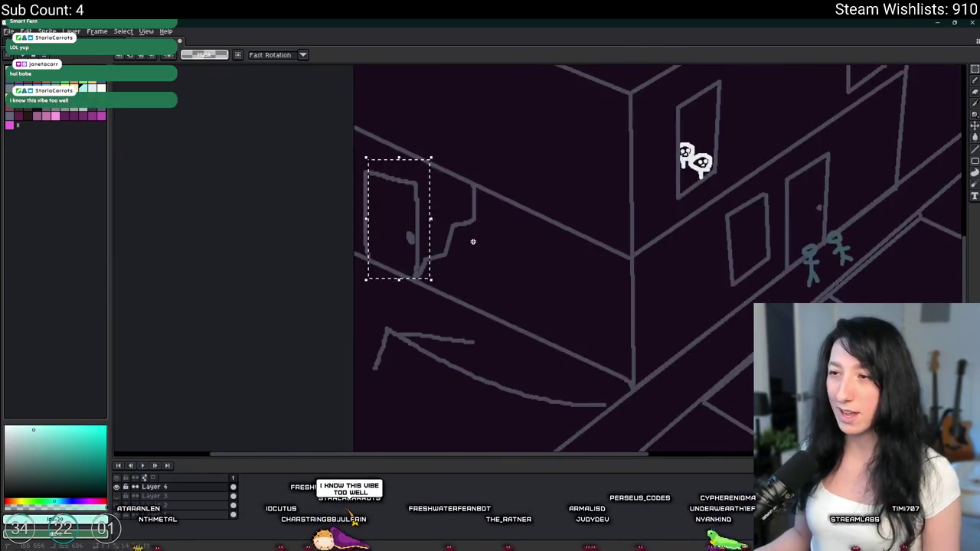
pyautogui.hotkey('ctrl', 'd')
pyautogui.press('b')
pyautogui.hotkey('ctrl', 'z')
pyautogui.scroll(-2, 645, 153)
pyautogui.press('m')
pyautogui.moveTo(645, 153); pyautogui.dragTo(526, 153)
pyautogui.scroll(2, 328, 160)
pyautogui.scroll(1, 427, 251)
pyautogui.moveTo(427, 251); pyautogui.dragTo(300, 426)
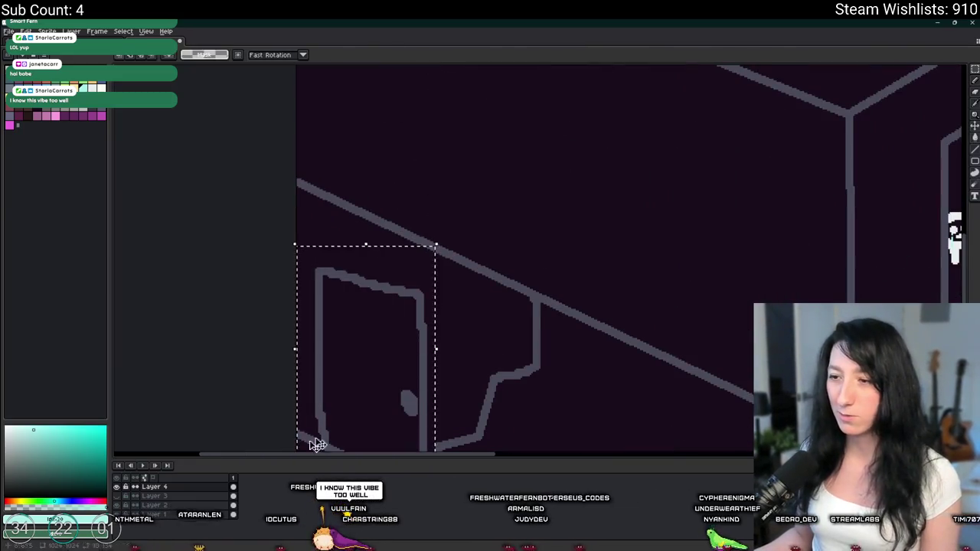
pyautogui.scroll(-3, 433, 260)
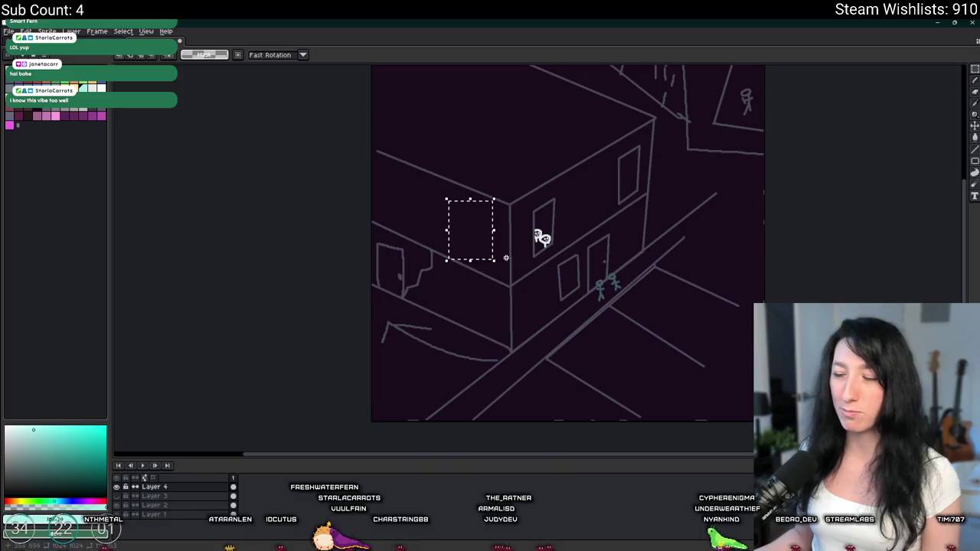
pyautogui.moveTo(612, 293); pyautogui.dragTo(498, 274)
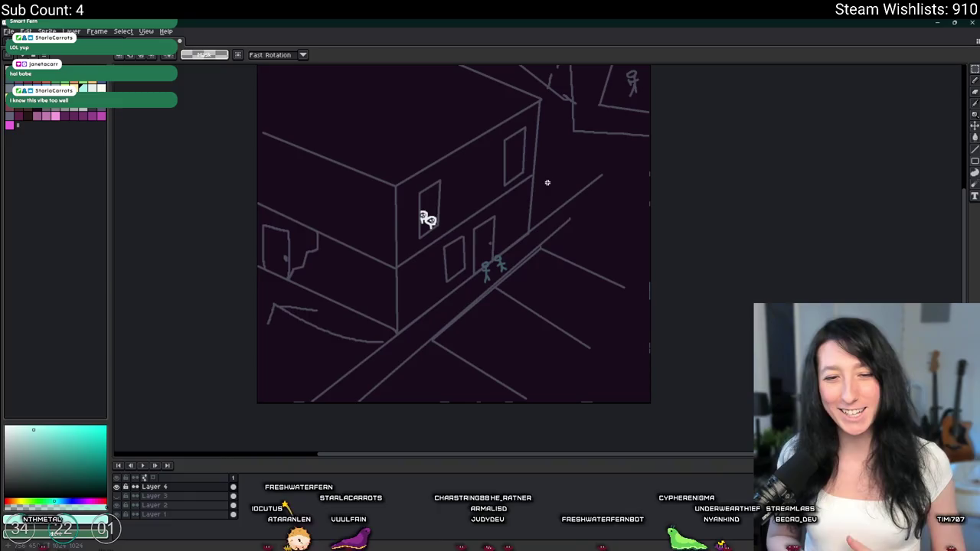
pyautogui.scroll(2, 451, 288)
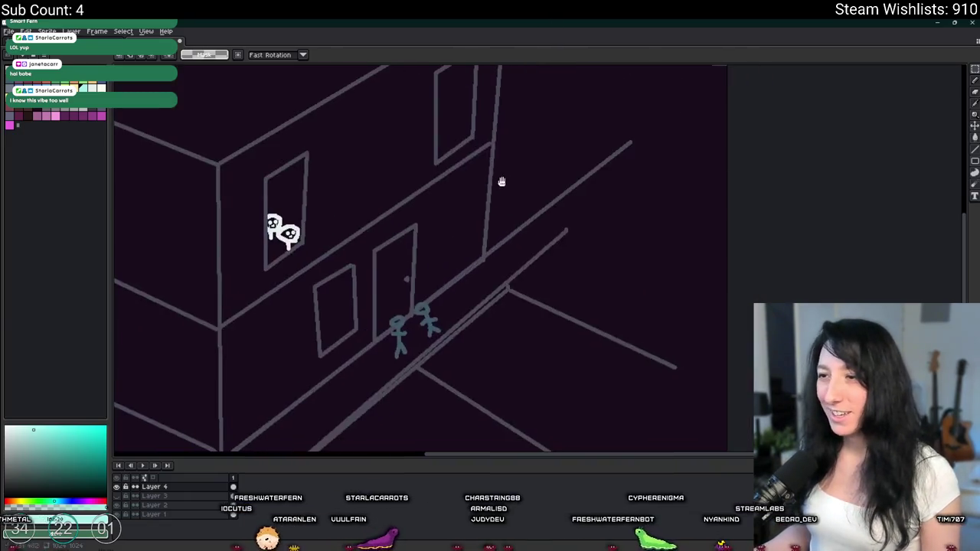
pyautogui.scroll(-2, 452, 288)
pyautogui.scroll(3, 451, 288)
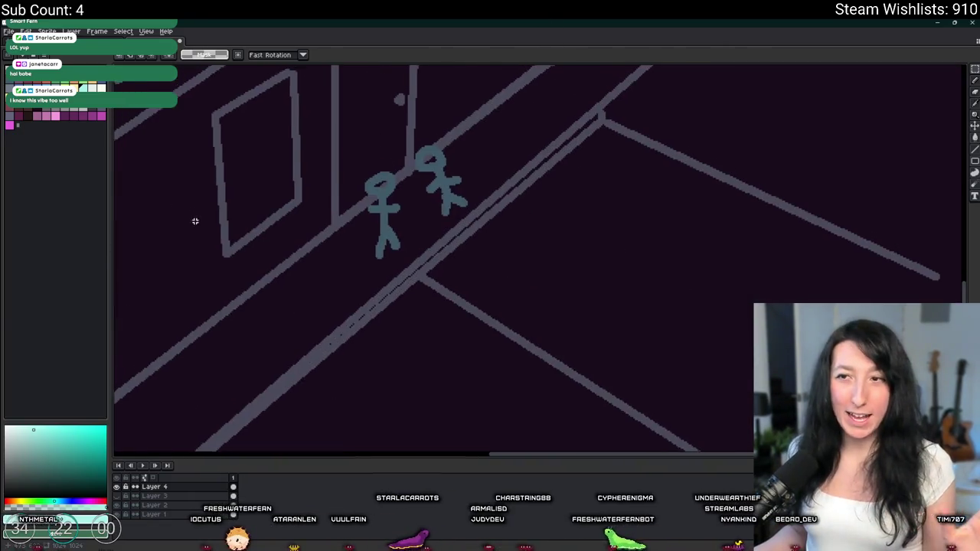
pyautogui.scroll(-2, 193, 219)
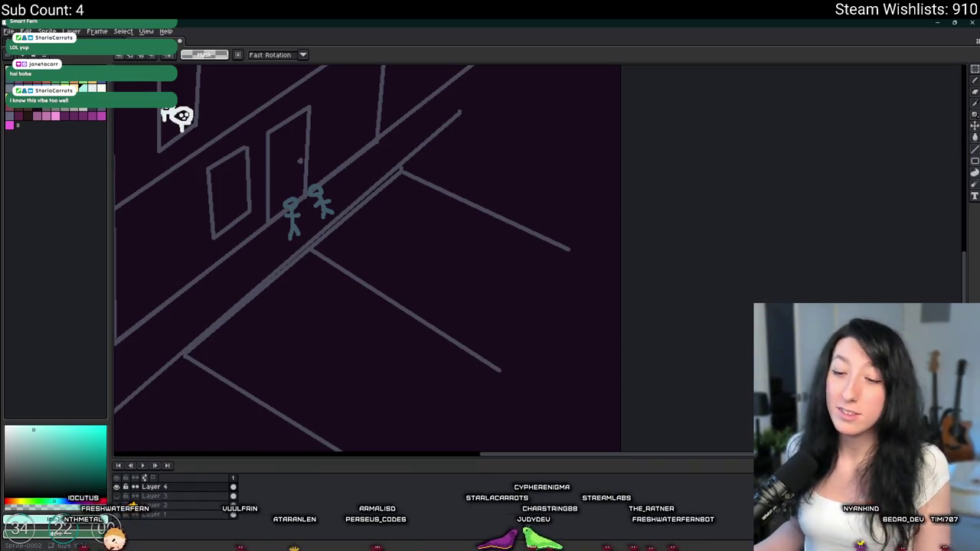
pyautogui.scroll(3, 238, 201)
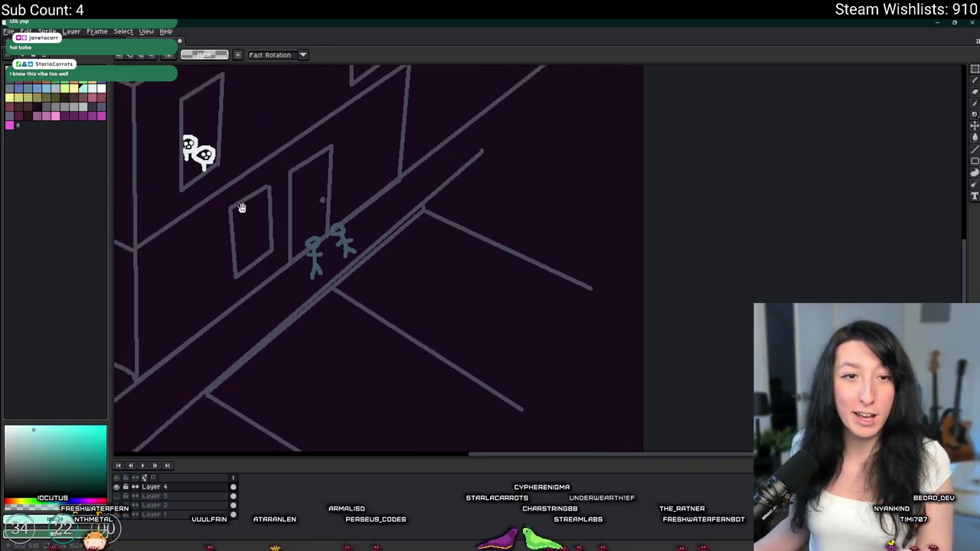
pyautogui.scroll(3, 241, 332)
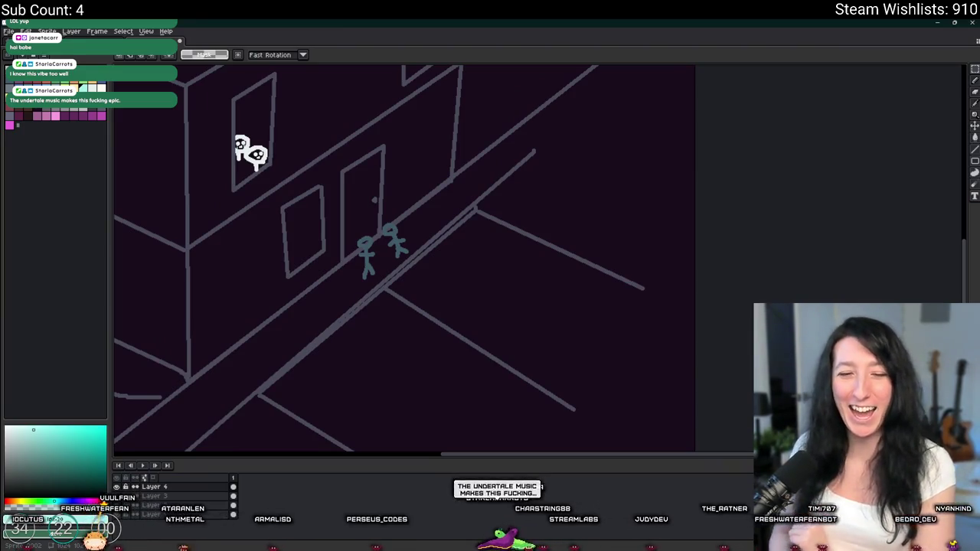
pyautogui.moveTo(419, 123); pyautogui.dragTo(429, 120)
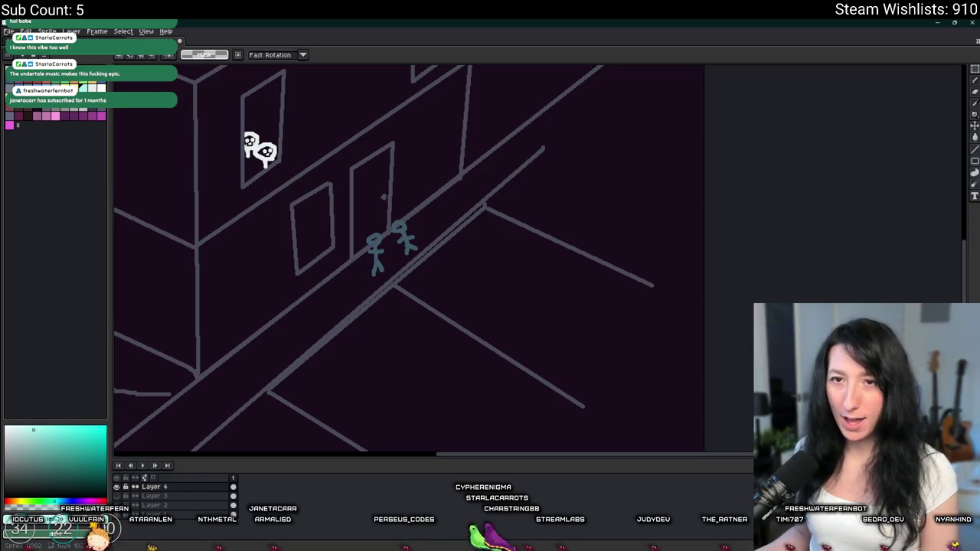
pyautogui.moveTo(322, 171); pyautogui.dragTo(440, 332)
pyautogui.scroll(-2, 375, 314)
pyautogui.scroll(-2, 380, 258)
pyautogui.scroll(2, 381, 258)
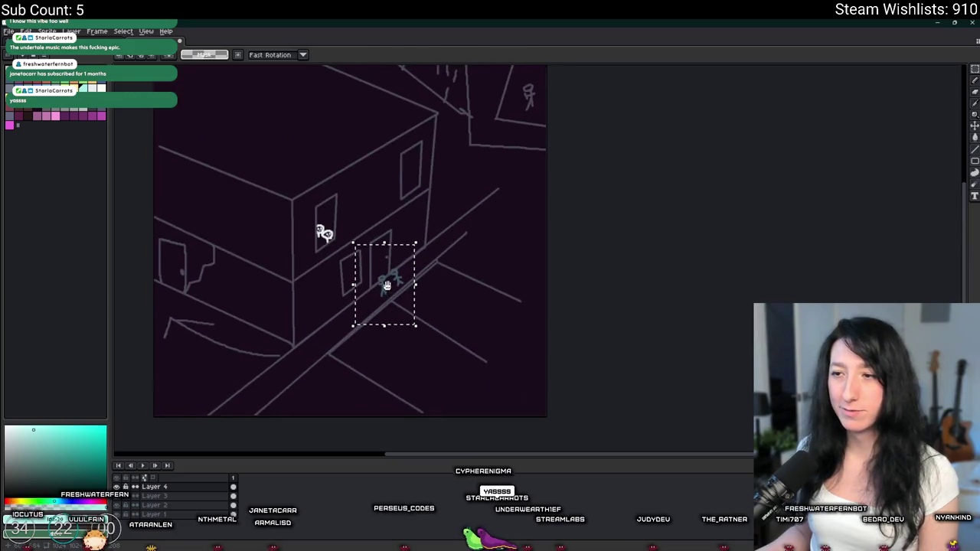
pyautogui.moveTo(379, 257); pyautogui.dragTo(547, 139)
pyautogui.click(508, 290)
pyautogui.moveTo(508, 289); pyautogui.dragTo(483, 332)
pyautogui.hotkey('ctrl', 'z')
pyautogui.scroll(5, 306, 299)
pyautogui.scroll(-5, 330, 146)
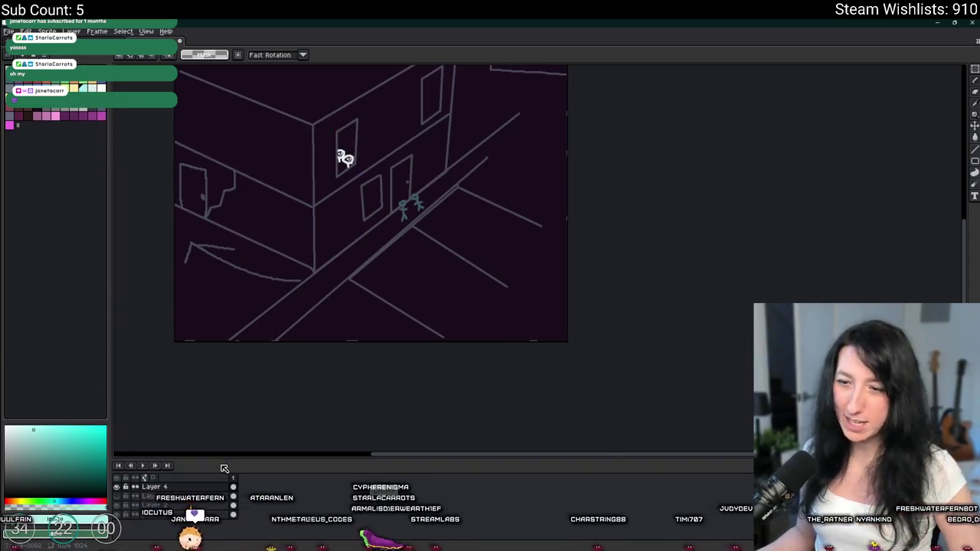
pyautogui.moveTo(359, 245); pyautogui.dragTo(368, 279)
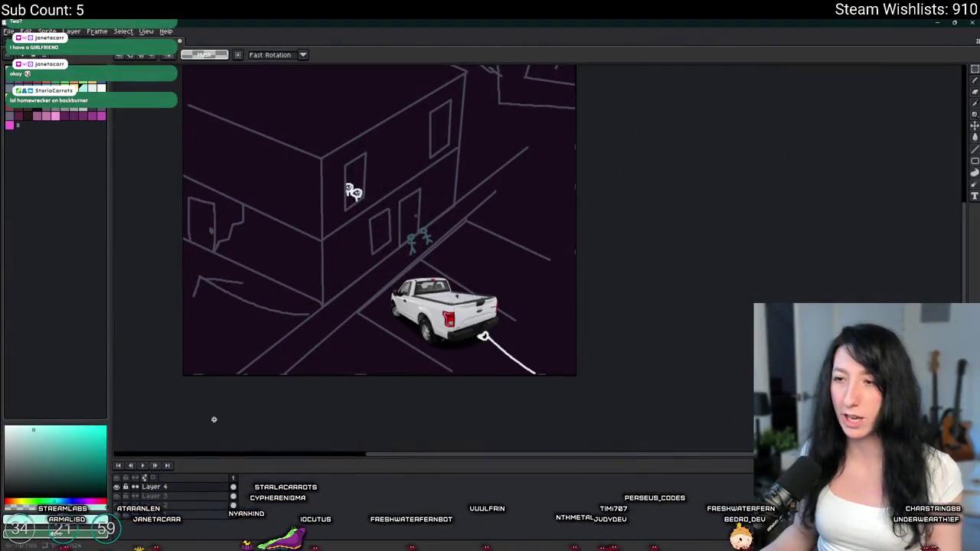
# Select the truck photo, drag it off past the canvas edge, and deselect.
pyautogui.scroll(5, 304, 148)
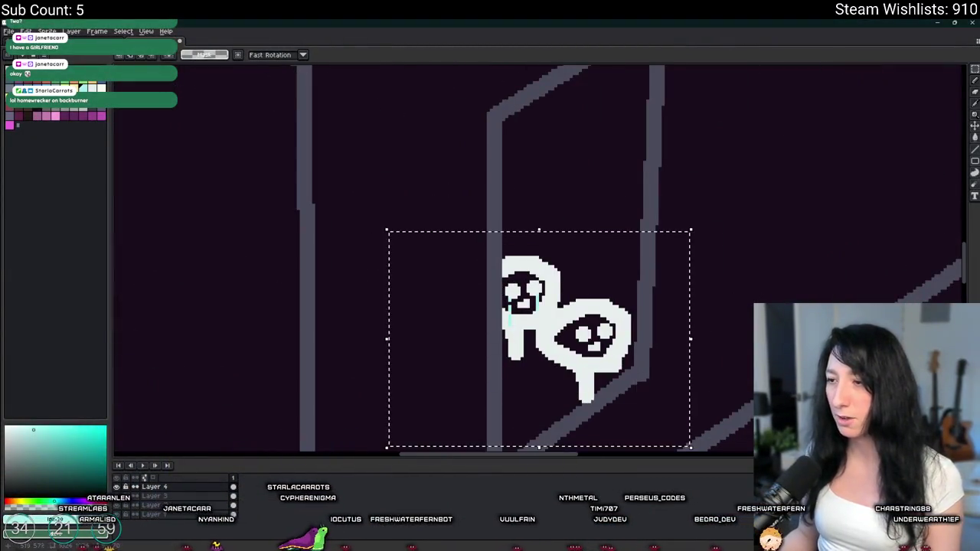
pyautogui.scroll(-6, 547, 258)
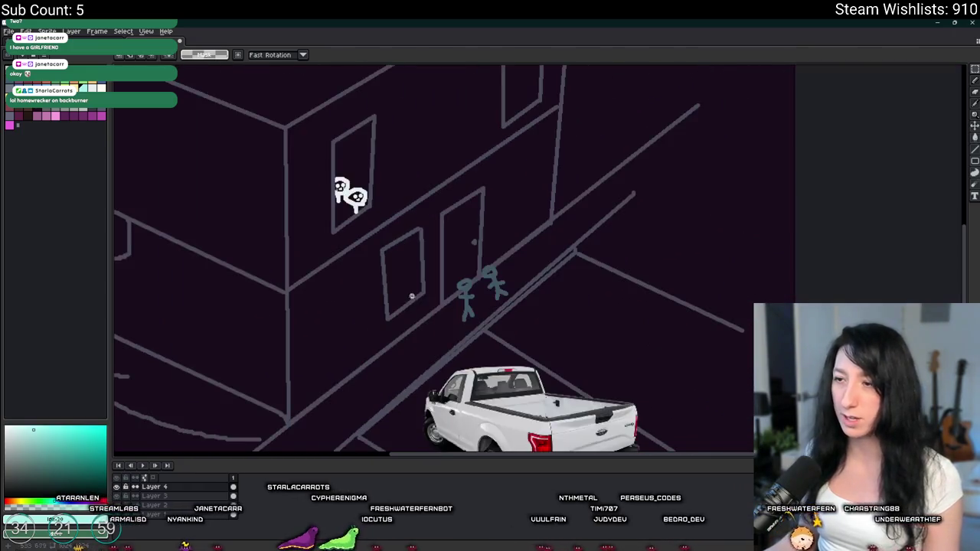
pyautogui.scroll(5, 456, 323)
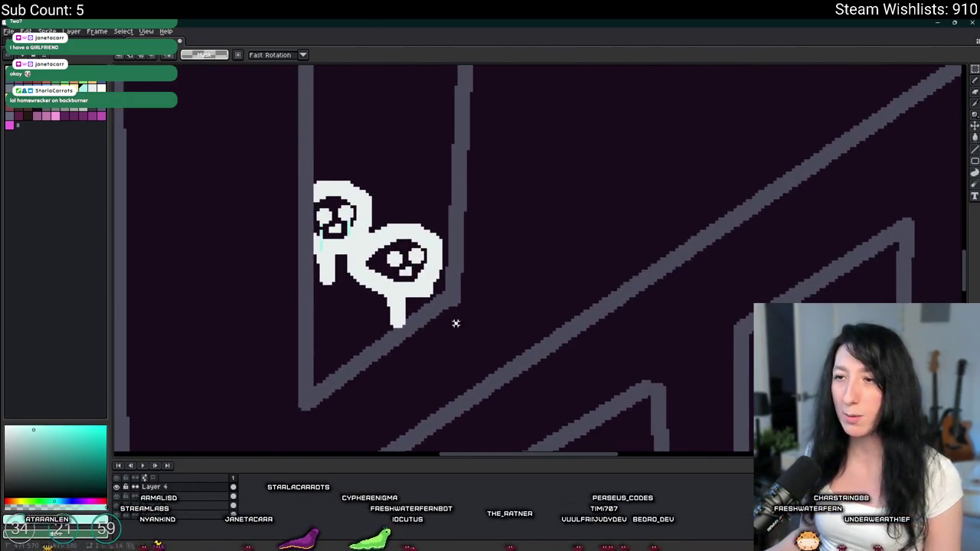
pyautogui.scroll(-3, 618, 265)
pyautogui.moveTo(618, 265); pyautogui.dragTo(527, 179)
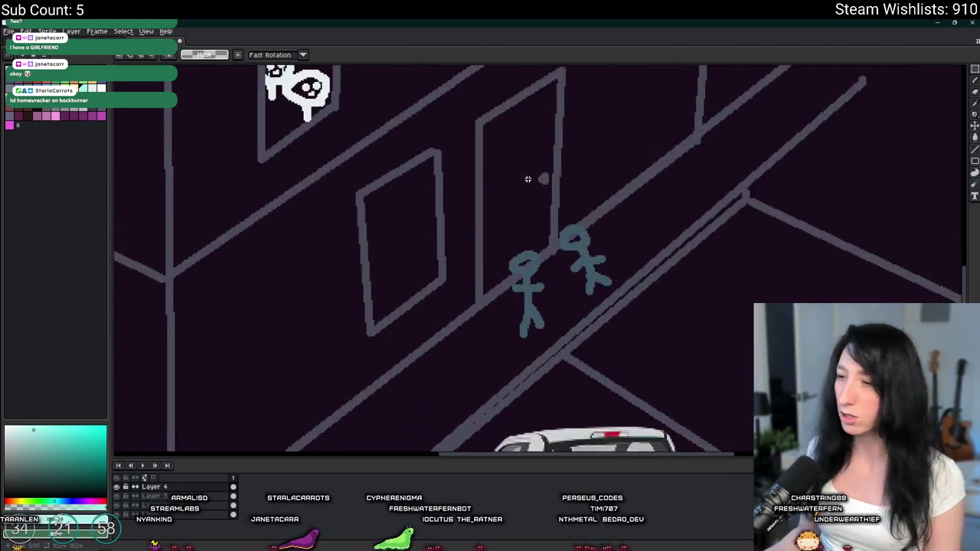
pyautogui.scroll(-4, 527, 179)
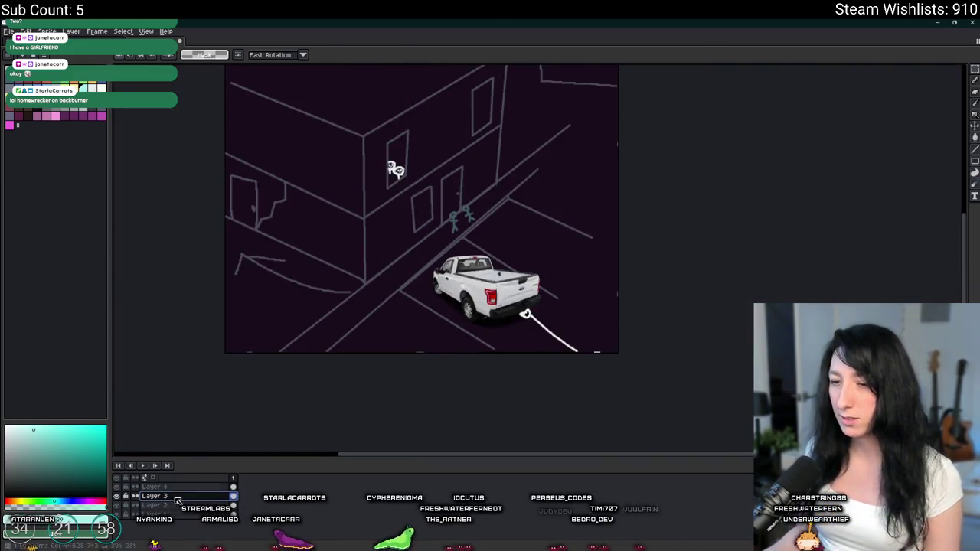
pyautogui.moveTo(355, 252); pyautogui.dragTo(617, 353)
pyautogui.moveTo(504, 345); pyautogui.dragTo(659, 410)
pyautogui.click(596, 256)
# Marquee-select the two stick figures.
pyautogui.moveTo(595, 257); pyautogui.dragTo(634, 343)
pyautogui.scroll(4, 505, 315)
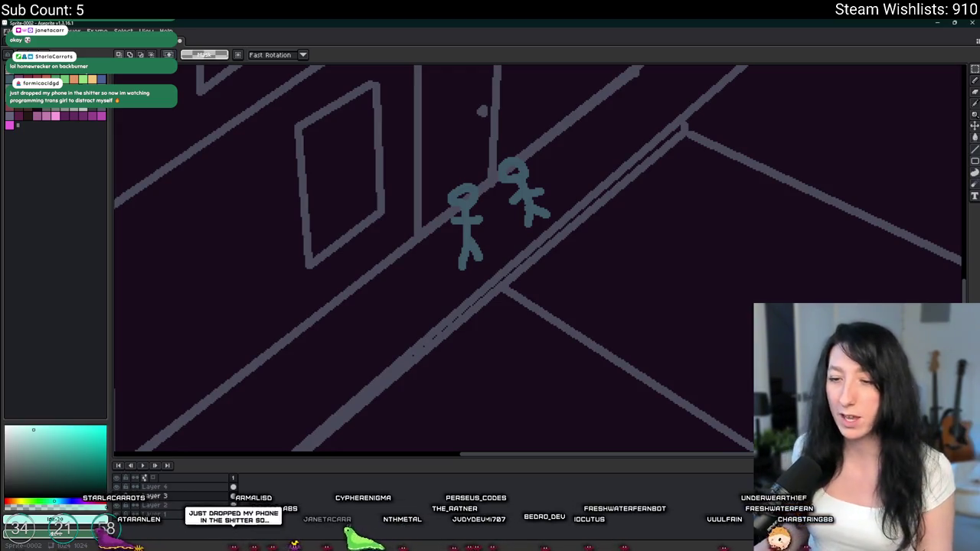
pyautogui.scroll(-2, 419, 314)
pyautogui.moveTo(602, 333); pyautogui.dragTo(324, 197)
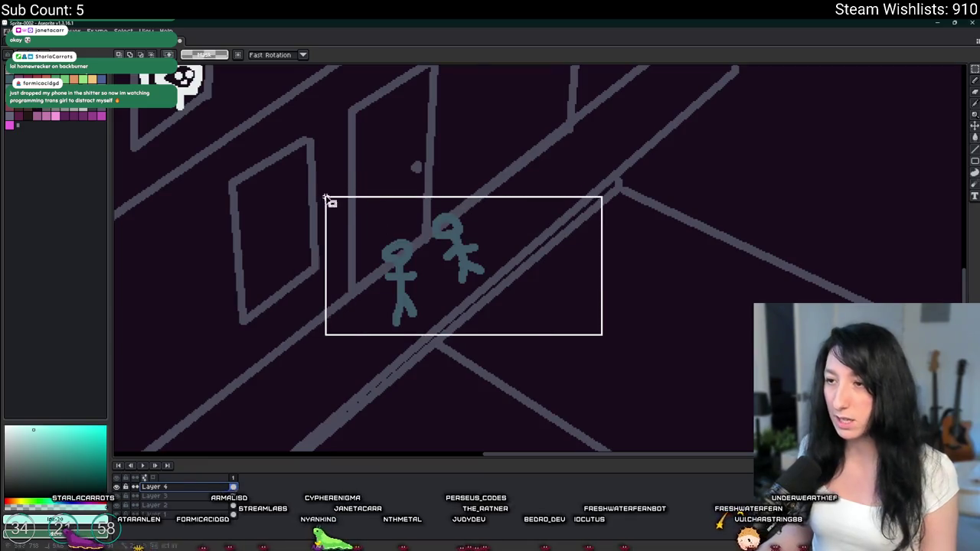
pyautogui.scroll(-2, 350, 171)
pyautogui.scroll(1, 439, 192)
pyautogui.scroll(2, 439, 192)
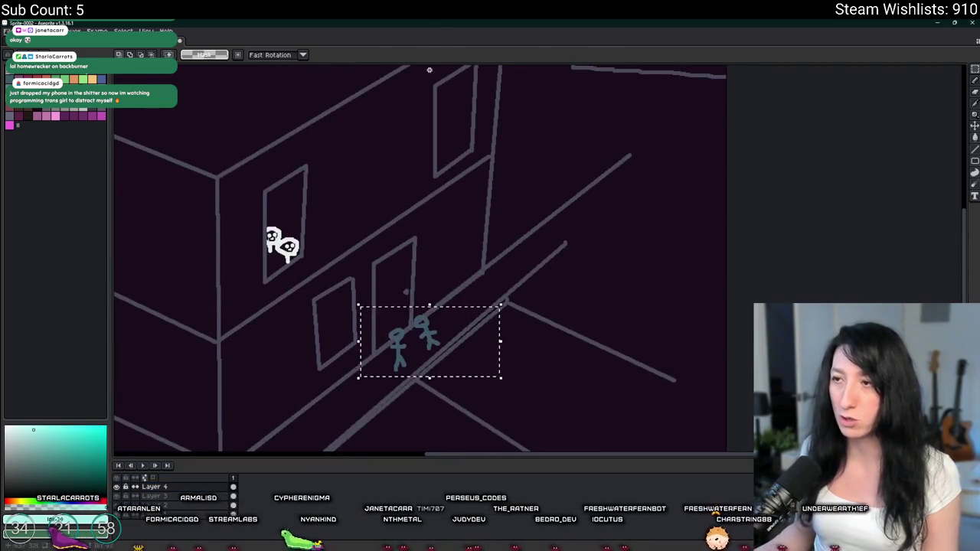
pyautogui.scroll(-2, 501, 302)
pyautogui.scroll(1, 422, 292)
pyautogui.scroll(-1, 419, 278)
pyautogui.scroll(1, 404, 284)
pyautogui.moveTo(404, 285)
pyautogui.mouseDown()
pyautogui.moveTo(457, 260)
pyautogui.moveTo(525, 138)
pyautogui.moveTo(447, 322)
pyautogui.moveTo(494, 267)
pyautogui.moveTo(420, 321)
pyautogui.mouseUp()
pyautogui.click(457, 399)
pyautogui.hotkey('ctrl', 'z')
pyautogui.scroll(3, 416, 354)
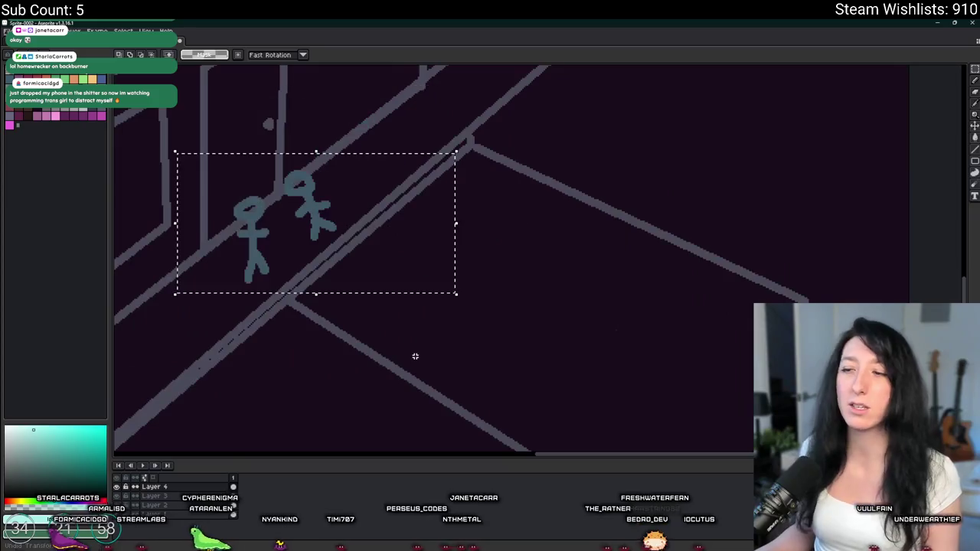
pyautogui.press('z')
pyautogui.scroll(-3, 414, 355)
pyautogui.click(413, 355)
pyautogui.press('m')
pyautogui.hotkey('ctrl', 'd')
pyautogui.moveTo(412, 354); pyautogui.dragTo(439, 329)
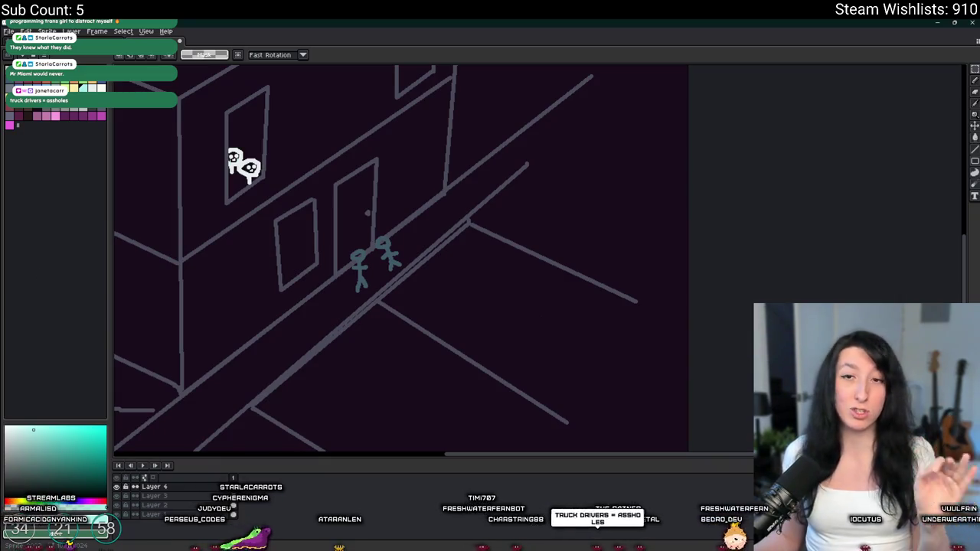
# With the pixel-perfect Pencil in dark pink, paint a thick horizontal stripe near the walled corner.
pyautogui.hotkey('ctrl', 'Tab')
pyautogui.hotkey('ctrl', 'Tab')
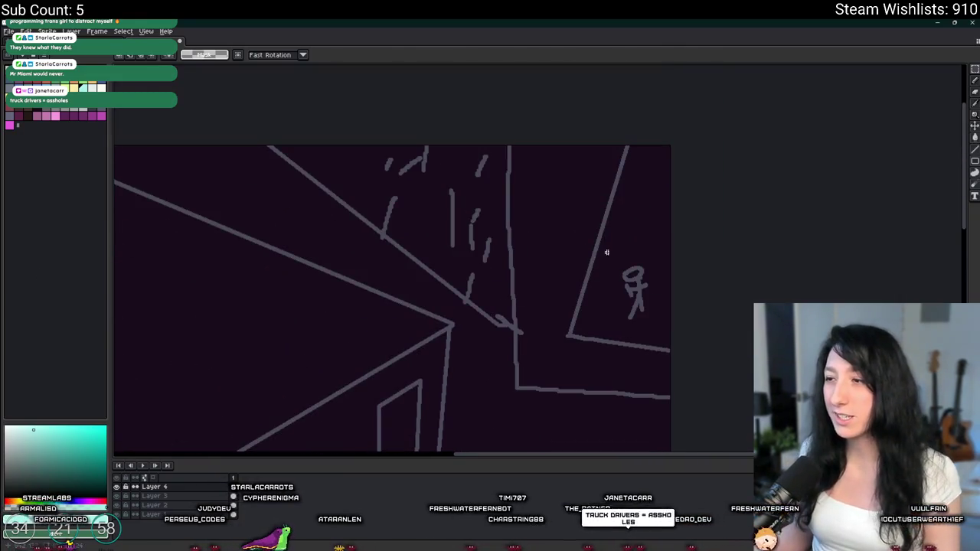
pyautogui.press('b')
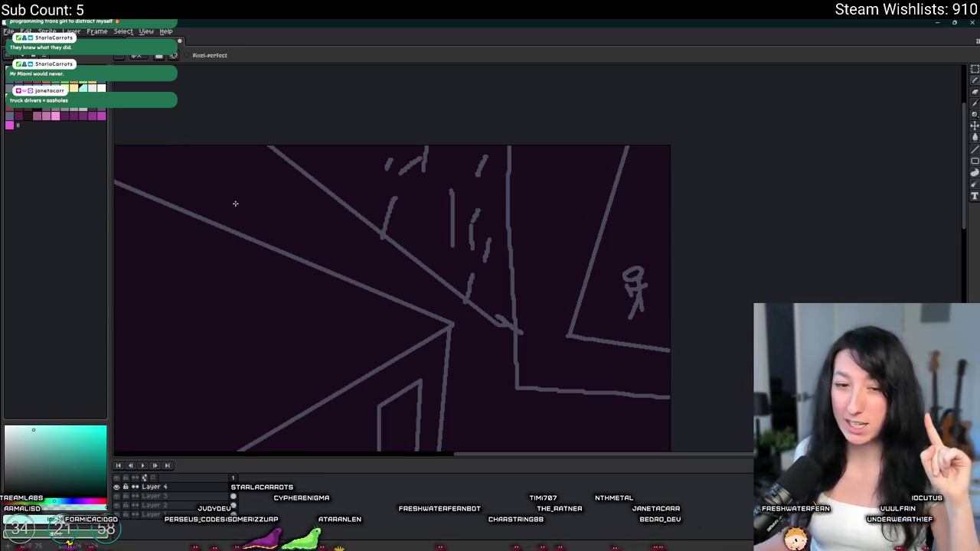
pyautogui.hotkey('ctrl', 'Tab')
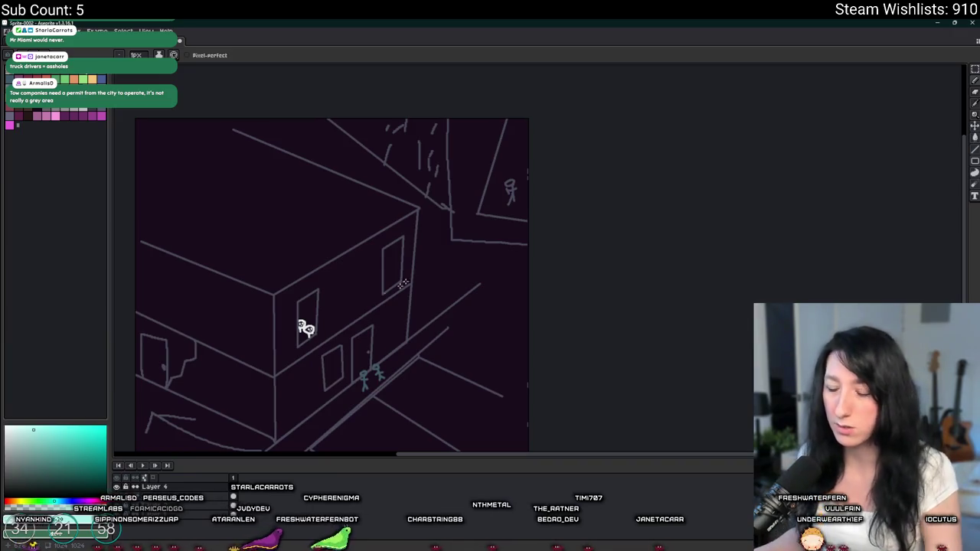
pyautogui.scroll(4, 471, 371)
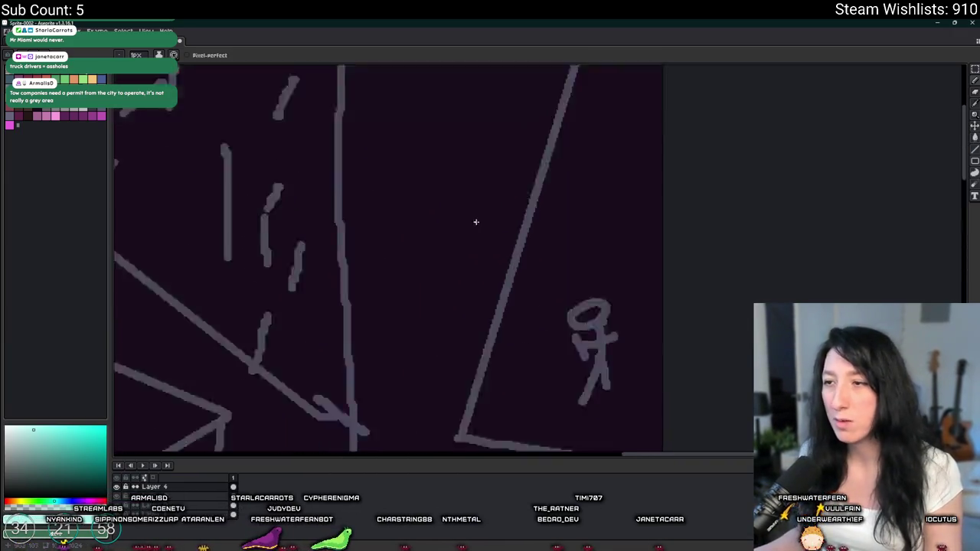
pyautogui.scroll(-2, 455, 231)
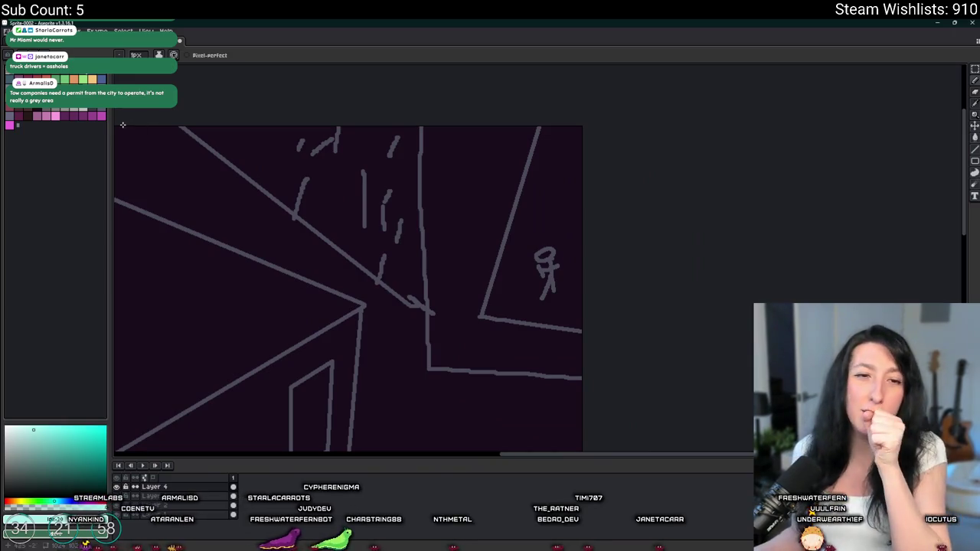
pyautogui.scroll(3, 120, 131)
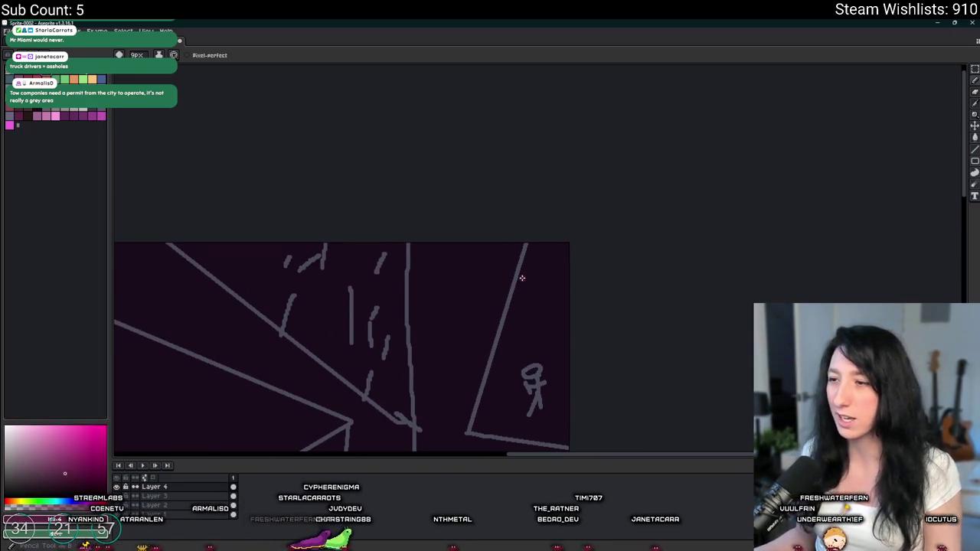
pyautogui.scroll(4, 522, 278)
pyautogui.moveTo(354, 281); pyautogui.dragTo(639, 281)
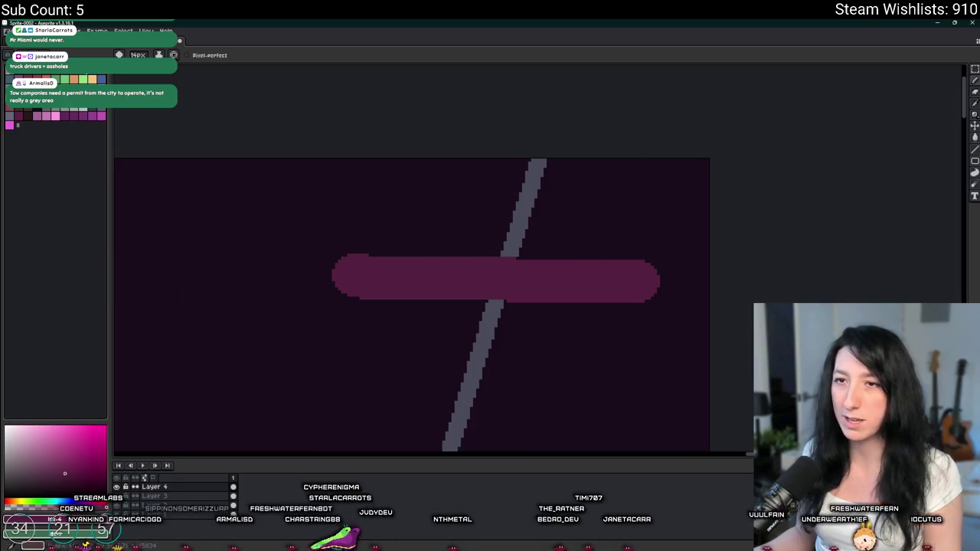
# Paint a white stripe and a blue stripe below the pink one.
pyautogui.press('x')
pyautogui.moveTo(349, 317); pyautogui.dragTo(646, 323)
pyautogui.moveTo(344, 352); pyautogui.dragTo(650, 355)
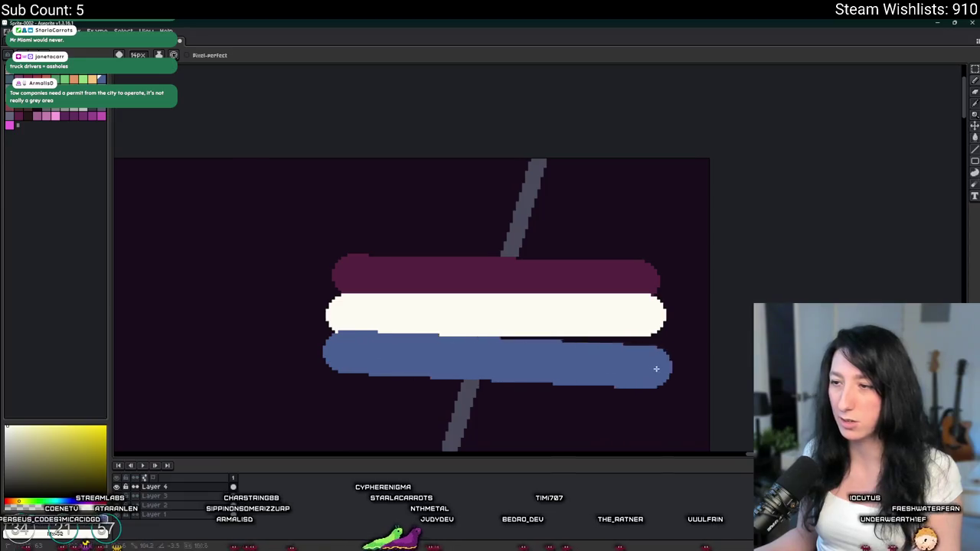
pyautogui.scroll(-4, 649, 354)
pyautogui.scroll(4, 530, 344)
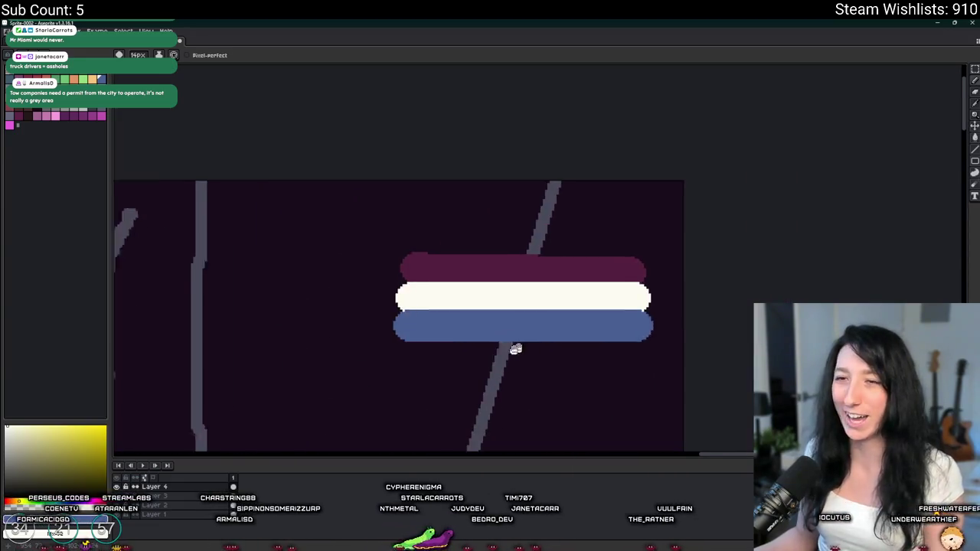
pyautogui.scroll(-3, 263, 227)
pyautogui.hscroll(-4, 403, 247)
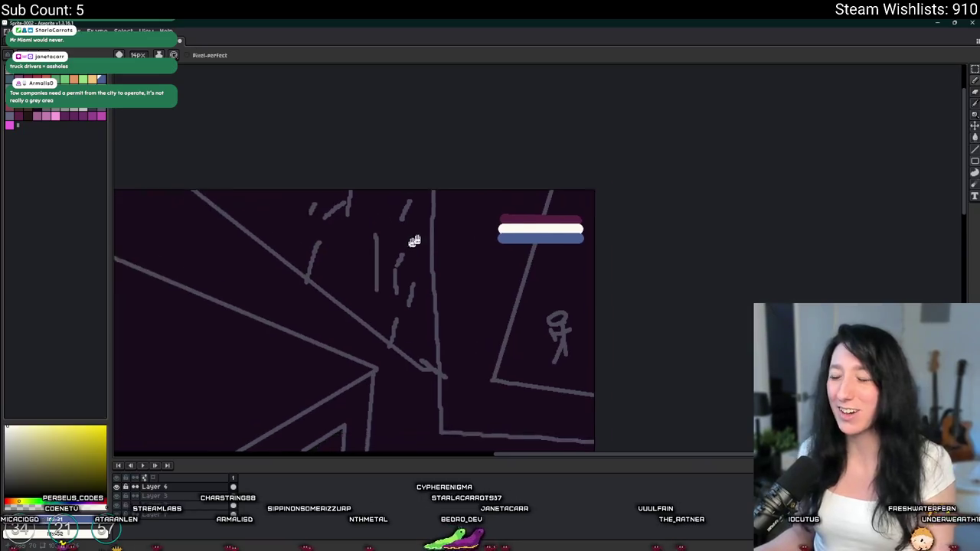
pyautogui.scroll(3, 576, 210)
pyautogui.scroll(-3, 575, 211)
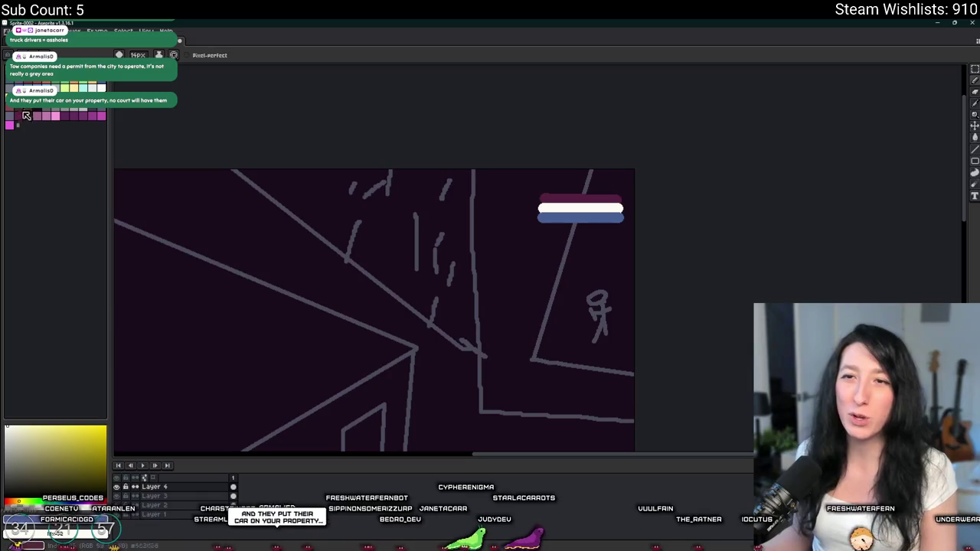
# Pick red from the palette and switch to the Paint Bucket, then the Move tool.
pyautogui.click(17, 109)
pyautogui.press('g')
pyautogui.scroll(3, 586, 188)
pyautogui.scroll(-4, 613, 218)
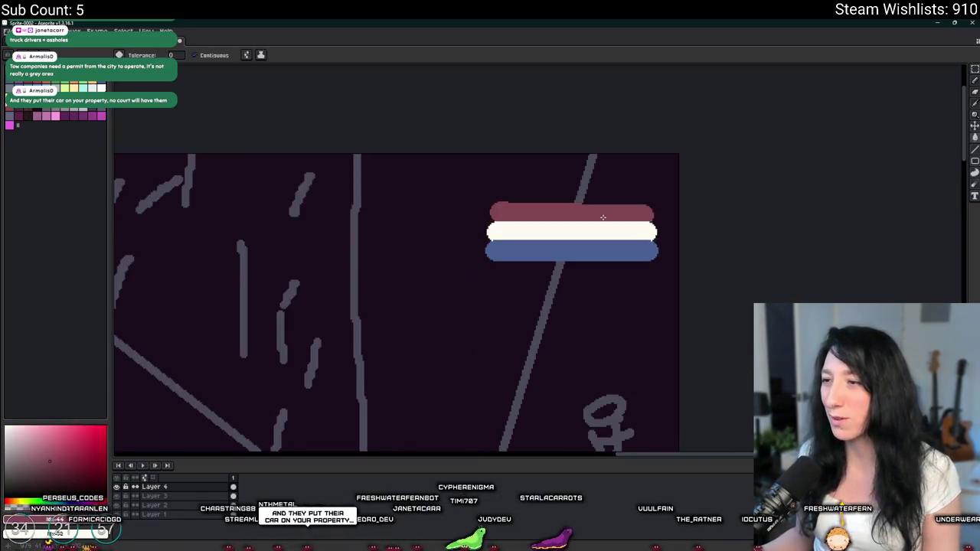
pyautogui.press('v')
pyautogui.scroll(3, 613, 222)
pyautogui.scroll(-3, 615, 223)
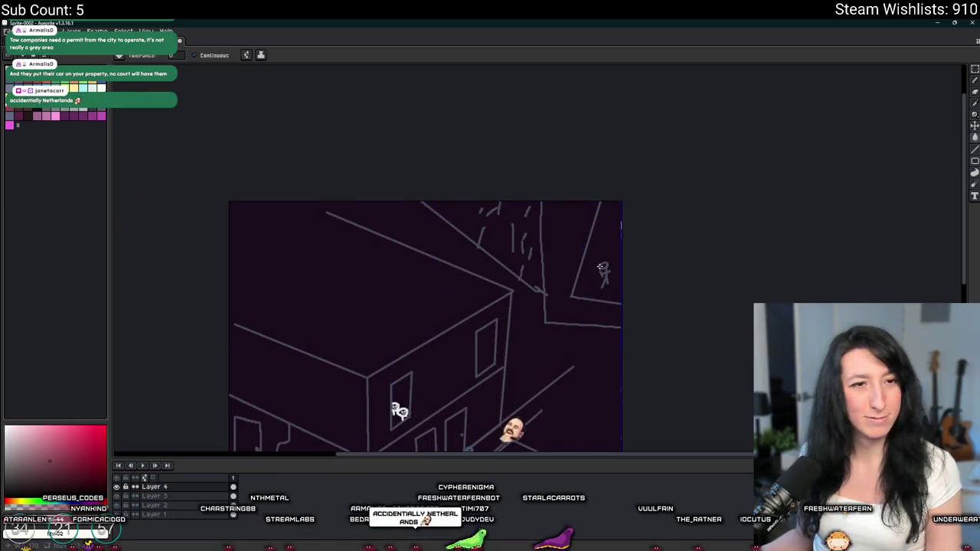
pyautogui.press('g')
pyautogui.moveTo(271, 208); pyautogui.dragTo(156, 182)
pyautogui.press('b')
pyautogui.keyDown('alt'); pyautogui.click(470, 296); pyautogui.keyUp('alt')
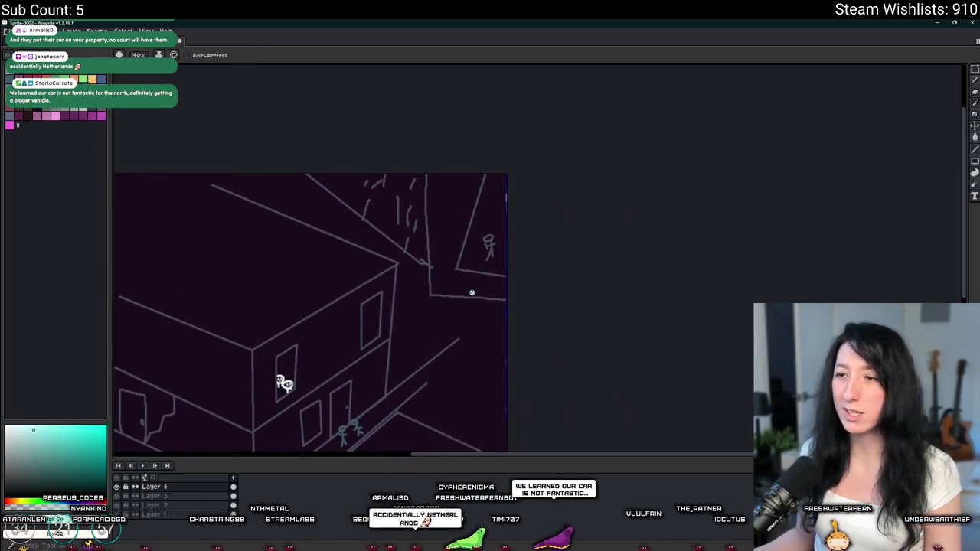
pyautogui.moveTo(375, 287)
pyautogui.mouseDown()
pyautogui.moveTo(427, 307)
pyautogui.moveTo(437, 390)
pyautogui.mouseUp()
pyautogui.hotkey('ctrl', 'z')
pyautogui.moveTo(501, 304)
pyautogui.mouseDown()
pyautogui.moveTo(374, 224)
pyautogui.moveTo(295, 199)
pyautogui.moveTo(294, 223)
pyautogui.moveTo(339, 199)
pyautogui.mouseUp()
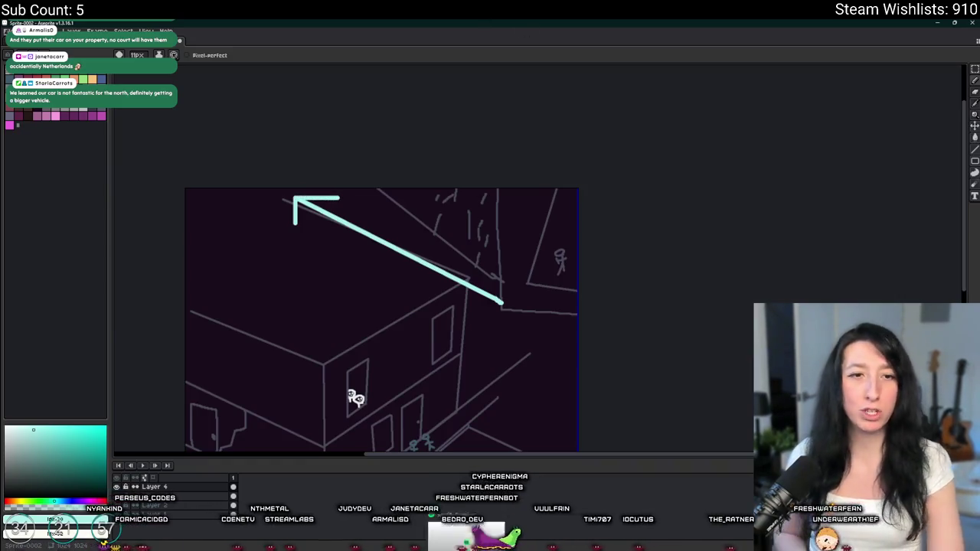
pyautogui.scroll(3, 569, 286)
pyautogui.moveTo(583, 139)
pyautogui.mouseDown()
pyautogui.moveTo(481, 149)
pyautogui.moveTo(570, 155)
pyautogui.mouseUp()
pyautogui.scroll(-3, 477, 256)
pyautogui.scroll(-2, 531, 339)
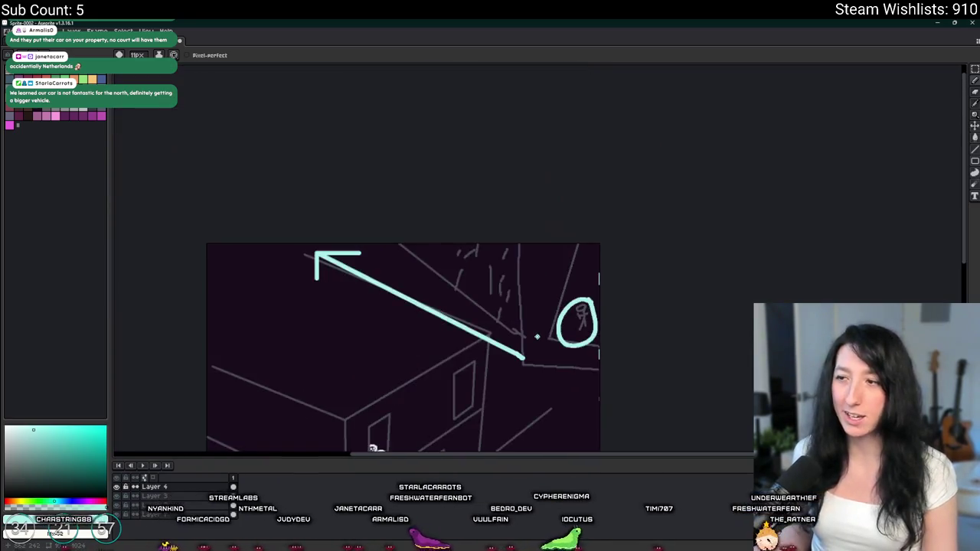
pyautogui.scroll(1, 601, 298)
pyautogui.scroll(-3, 601, 298)
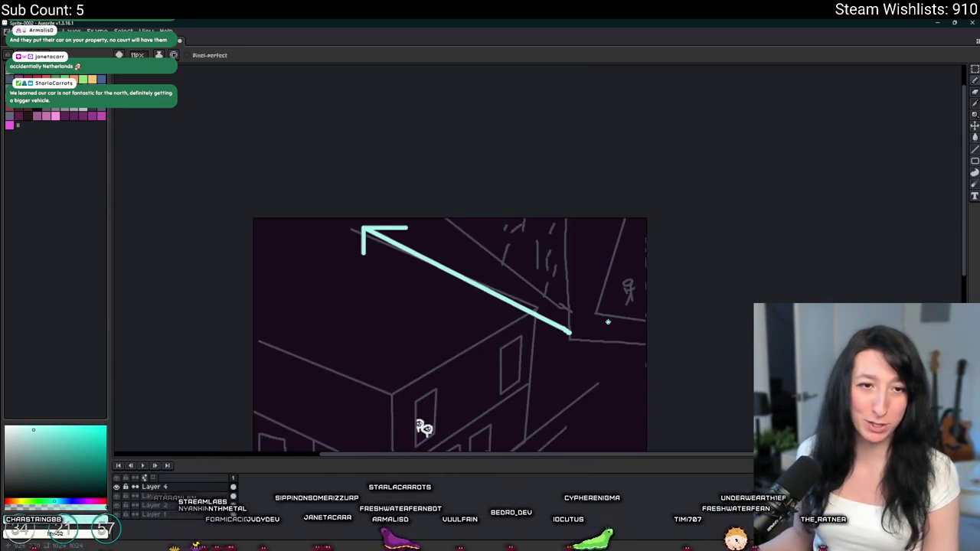
pyautogui.scroll(-2, 579, 149)
pyautogui.scroll(2, 564, 237)
pyautogui.scroll(2, 534, 217)
pyautogui.moveTo(550, 247)
pyautogui.mouseDown()
pyautogui.moveTo(499, 295)
pyautogui.moveTo(549, 299)
pyautogui.mouseUp()
pyautogui.hotkey('ctrl', 'z')
pyautogui.scroll(-3, 543, 291)
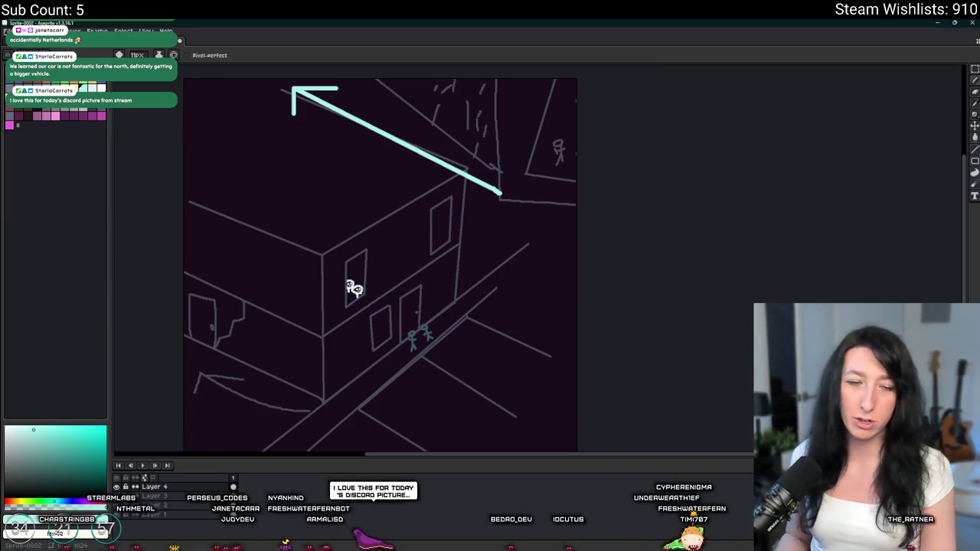
pyautogui.scroll(2, 477, 169)
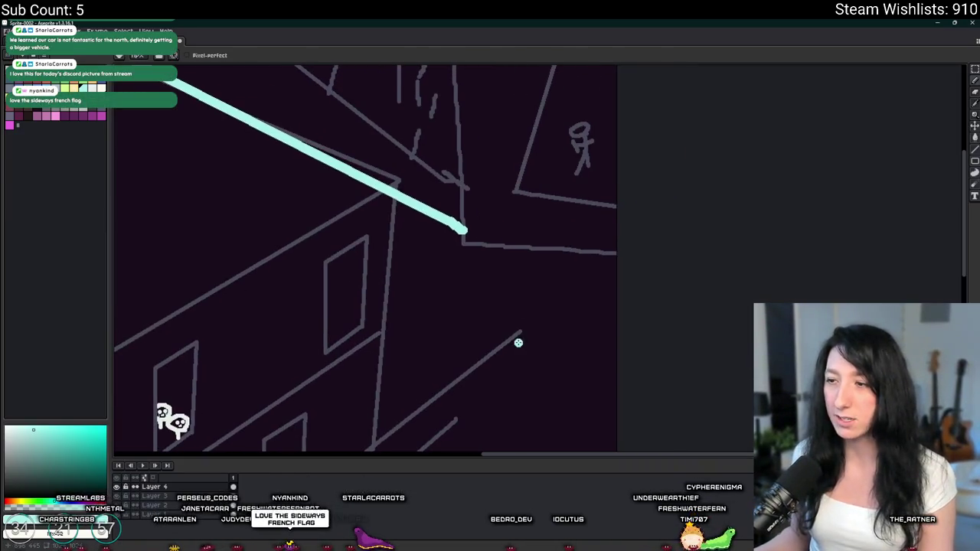
# Draw cyan box-outline strokes at the arrow's right tip above the roof.
pyautogui.moveTo(505, 338); pyautogui.dragTo(423, 210)
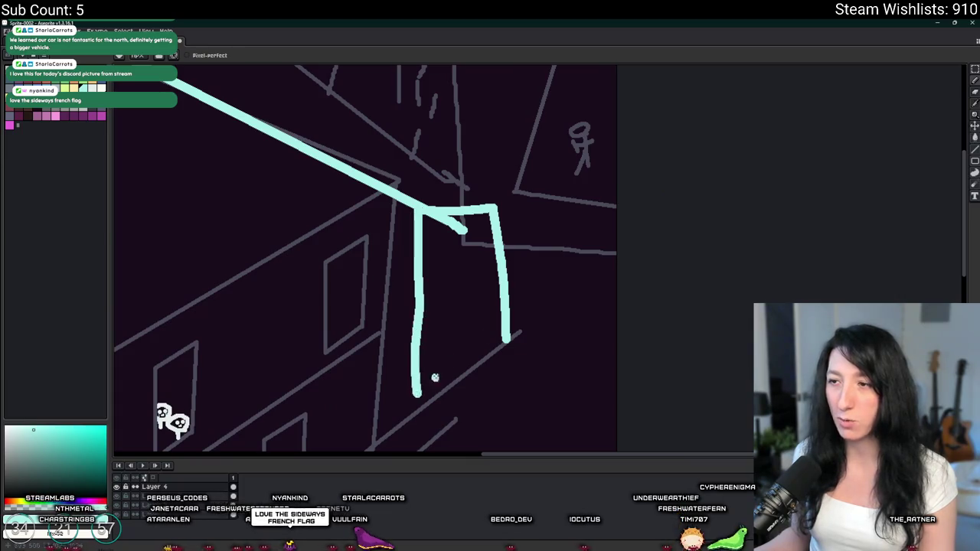
pyautogui.hotkey('ctrl', 'z')
pyautogui.moveTo(510, 335)
pyautogui.mouseDown()
pyautogui.moveTo(529, 204)
pyautogui.moveTo(398, 121)
pyautogui.moveTo(348, 138)
pyautogui.moveTo(343, 163)
pyautogui.mouseUp()
pyautogui.moveTo(513, 335)
pyautogui.mouseDown()
pyautogui.moveTo(389, 437)
pyautogui.moveTo(396, 175)
pyautogui.moveTo(263, 117)
pyautogui.moveTo(340, 97)
pyautogui.moveTo(381, 127)
pyautogui.mouseUp()
# Zoom in and out to check the box, then undo the cyan box strokes.
pyautogui.scroll(-2, 383, 126)
pyautogui.scroll(1, 450, 149)
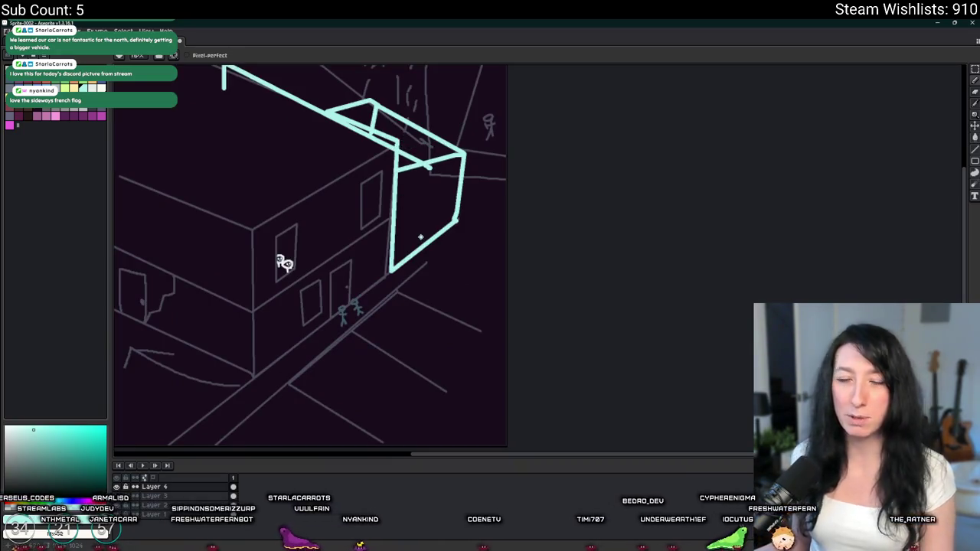
pyautogui.scroll(4, 488, 100)
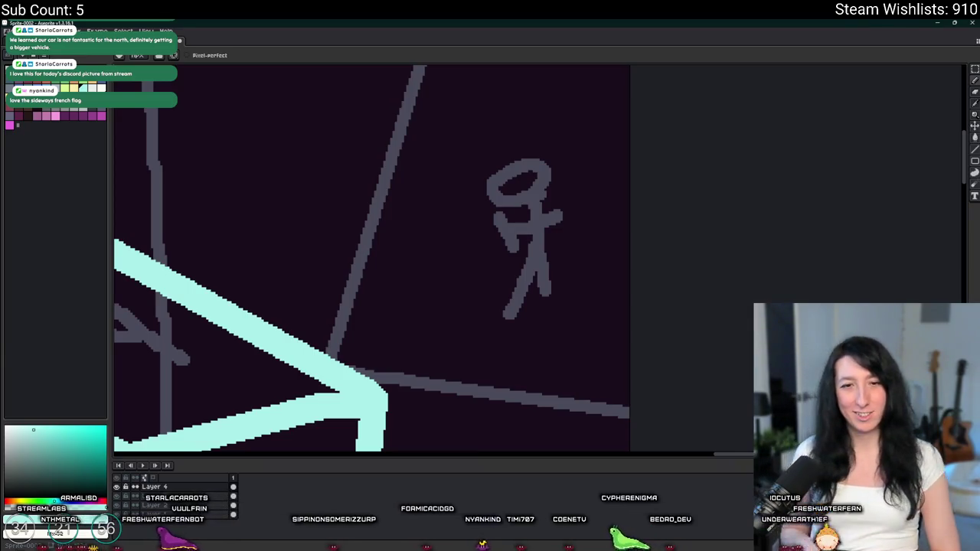
pyautogui.scroll(-3, 326, 230)
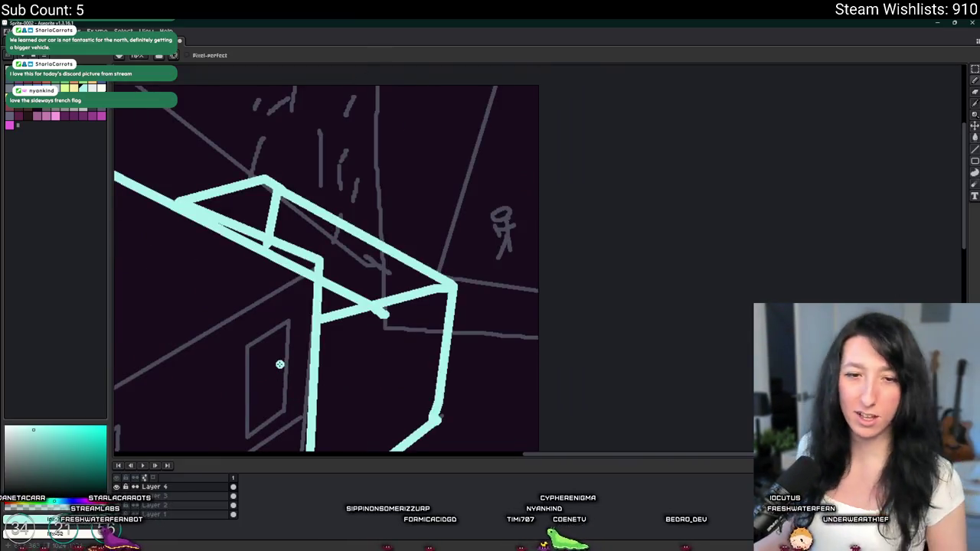
pyautogui.scroll(1, 313, 222)
pyautogui.scroll(-5, 314, 222)
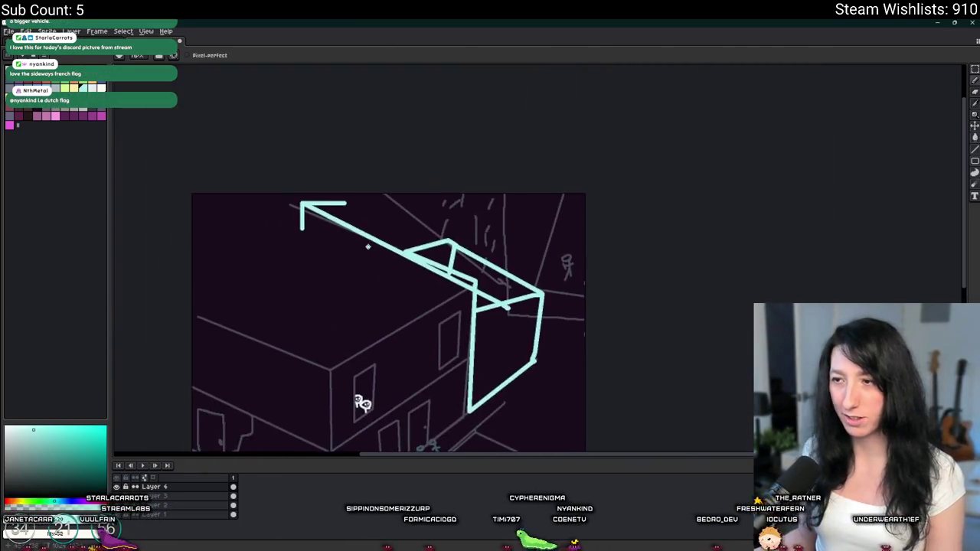
pyautogui.hotkey('ctrl', 'z')
pyautogui.hotkey('ctrl', 'z')
pyautogui.hotkey('ctrl', 'z')
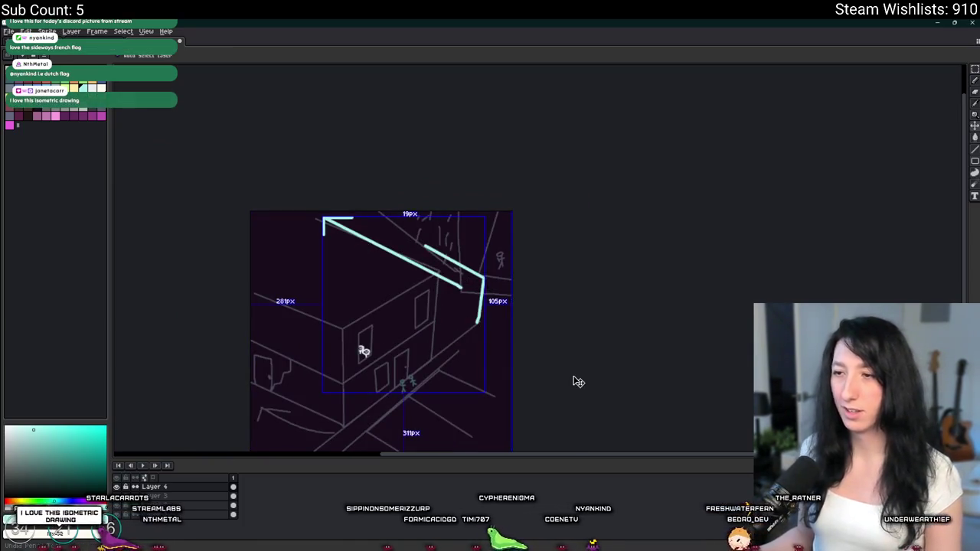
# Remove the remaining cyan arrow strokes and paste the white pickup-truck photo onto the canvas.
pyautogui.hotkey('ctrl', 'z')
pyautogui.hotkey('ctrl', 'z')
pyautogui.press('b')
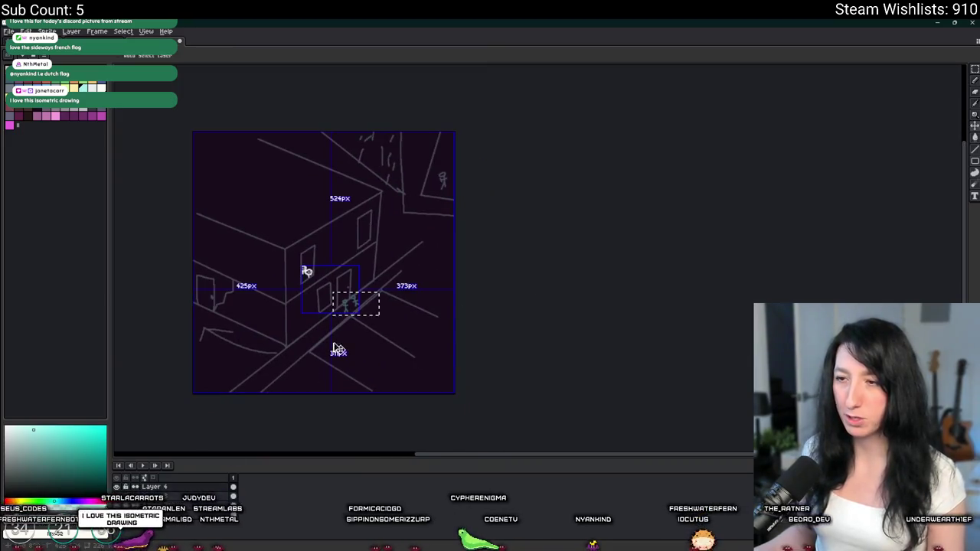
pyautogui.hotkey('ctrl', 'v')
pyautogui.press('Return')
# Try moving the pasted truck down-right, then cancel so it stays on the street.
pyautogui.scroll(1, 511, 358)
pyautogui.moveTo(470, 319); pyautogui.dragTo(627, 403)
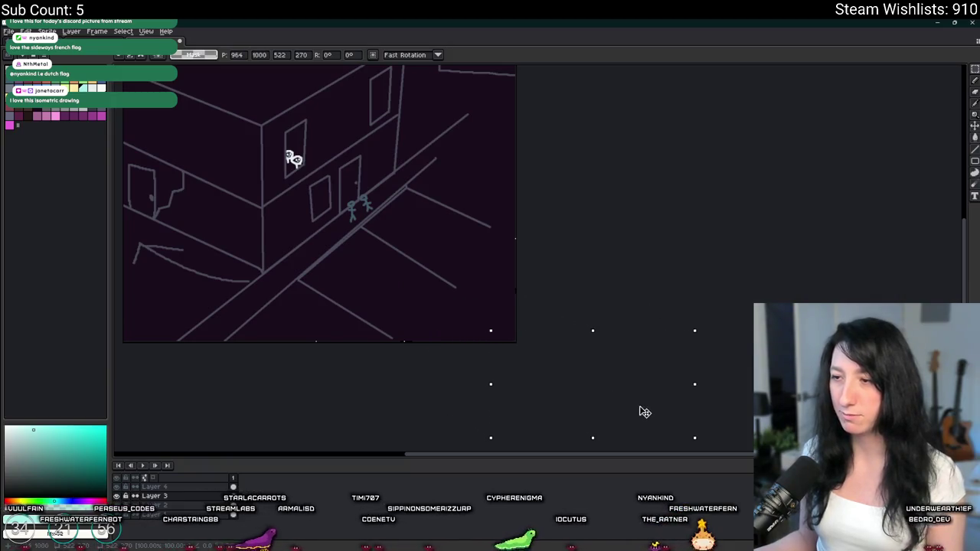
pyautogui.press('Escape')
pyautogui.scroll(-2, 414, 460)
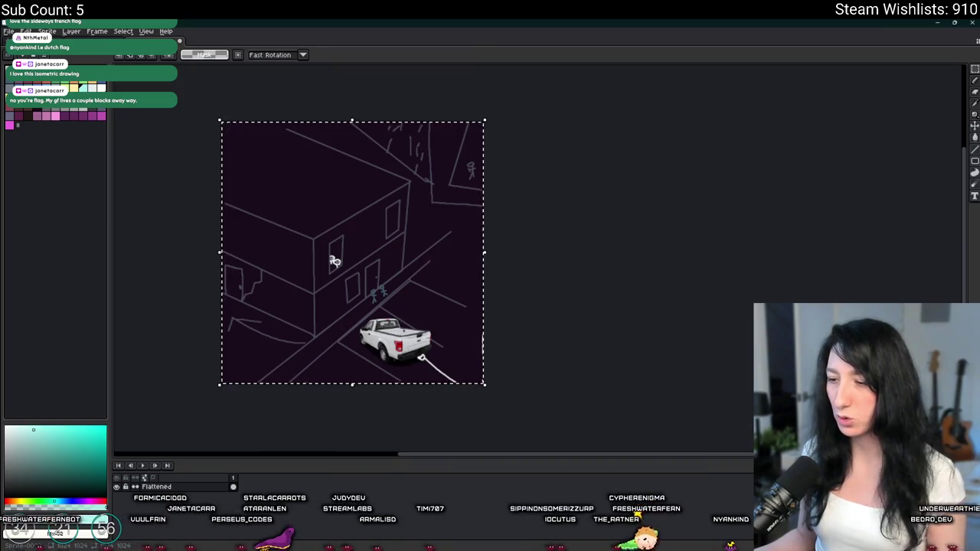
# Switch to the browser's Ford F-150 overhead-view image results and close the enlarged image.
pyautogui.press('super')
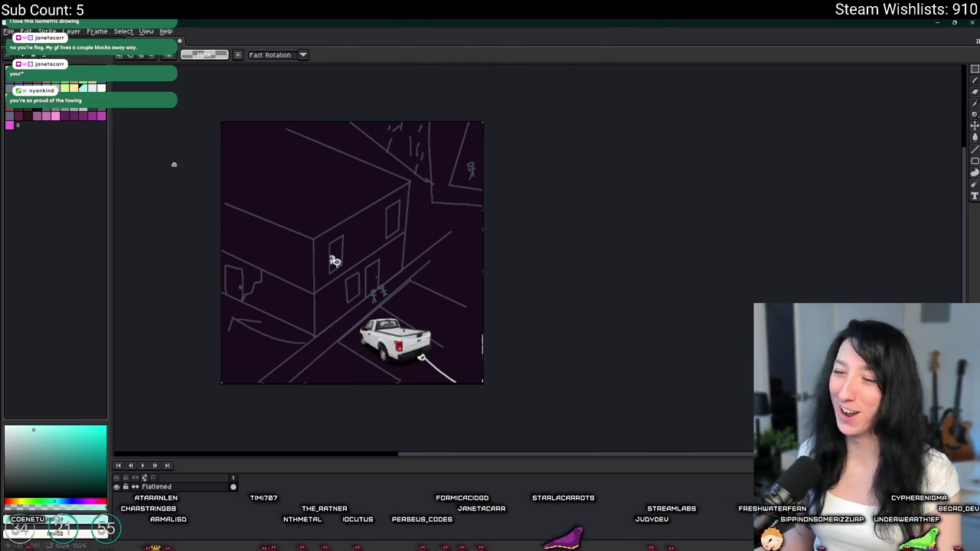
pyautogui.scroll(2, 172, 158)
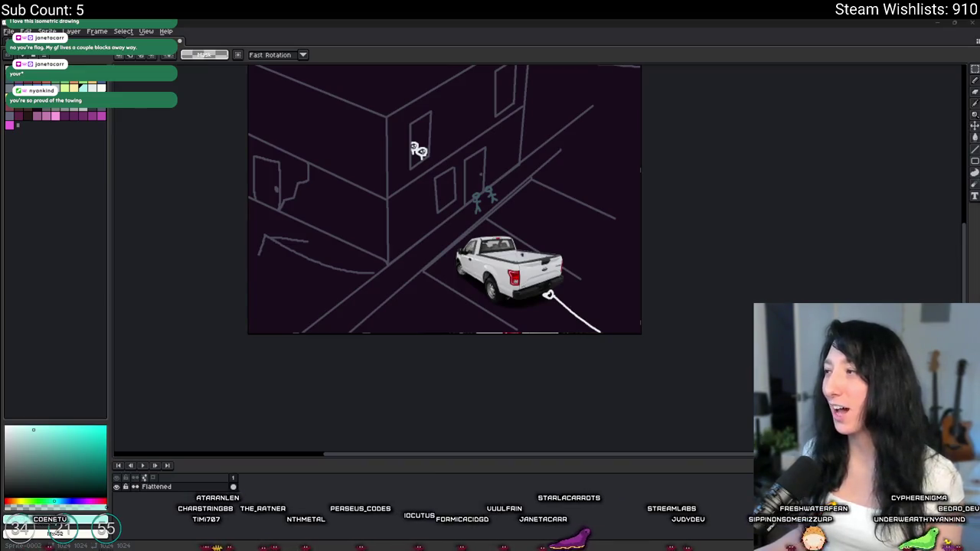
pyautogui.hotkey('alt', 'Tab')
pyautogui.press('Escape')
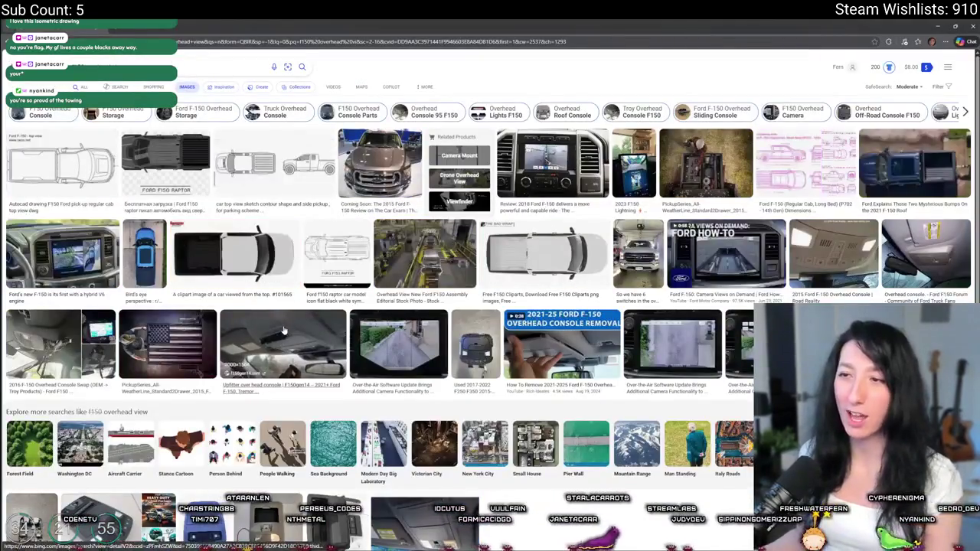
# Browse through the Bing F-150 overhead-view image results.
pyautogui.scroll(-15, 283, 331)
pyautogui.scroll(-5, 301, 340)
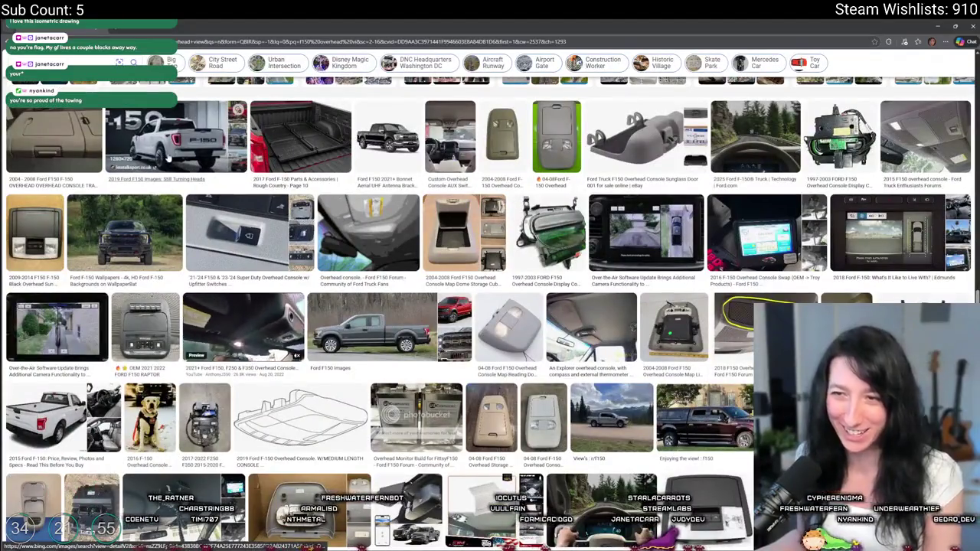
pyautogui.scroll(8, 167, 157)
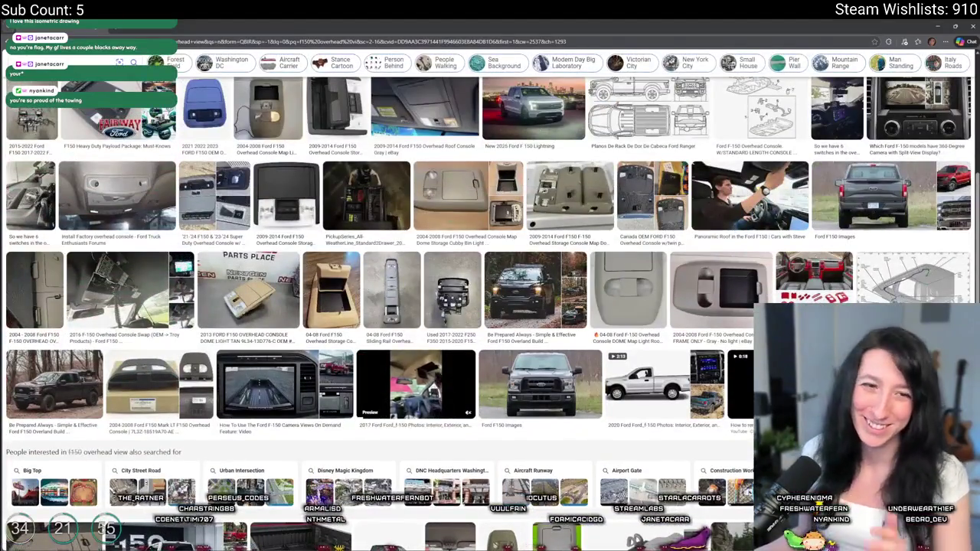
# Return to Aseprite, switch to the constellation-lines sprite, and minimize the window to reveal GameMaker.
pyautogui.hotkey('alt', 'Tab')
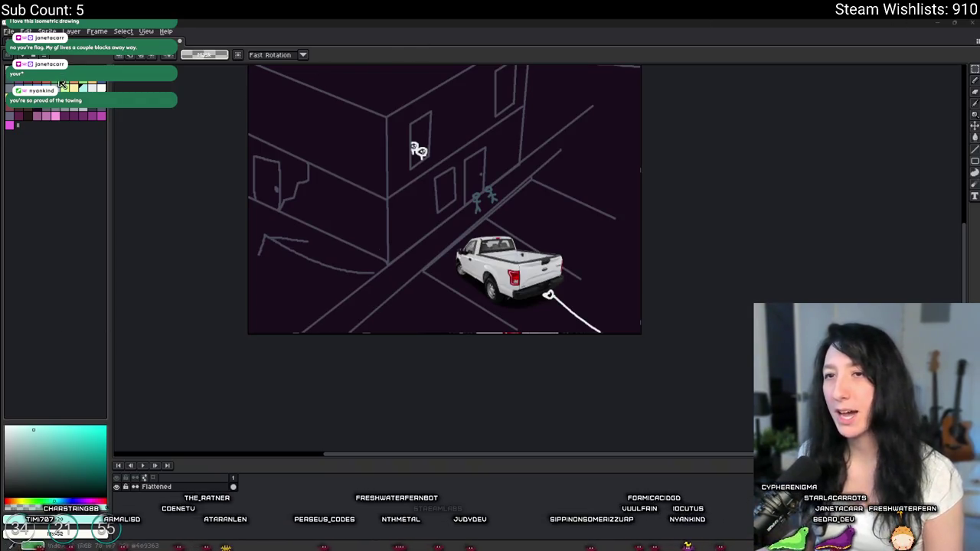
pyautogui.hotkey('ctrl', 'w')
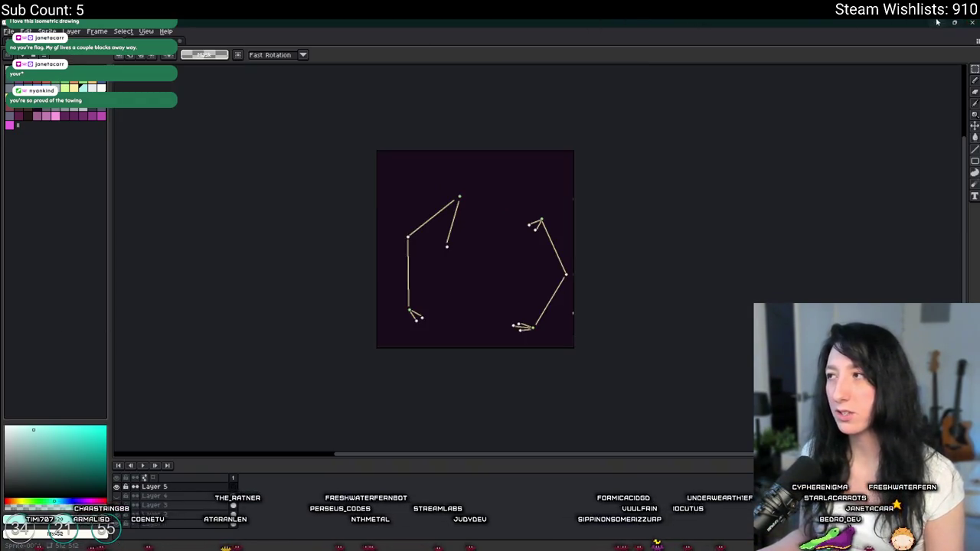
pyautogui.click(939, 21)
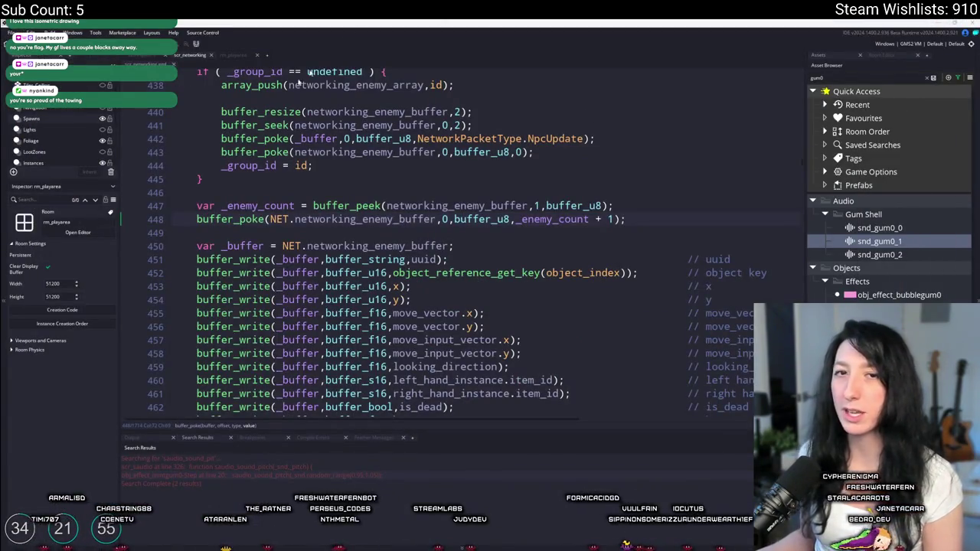
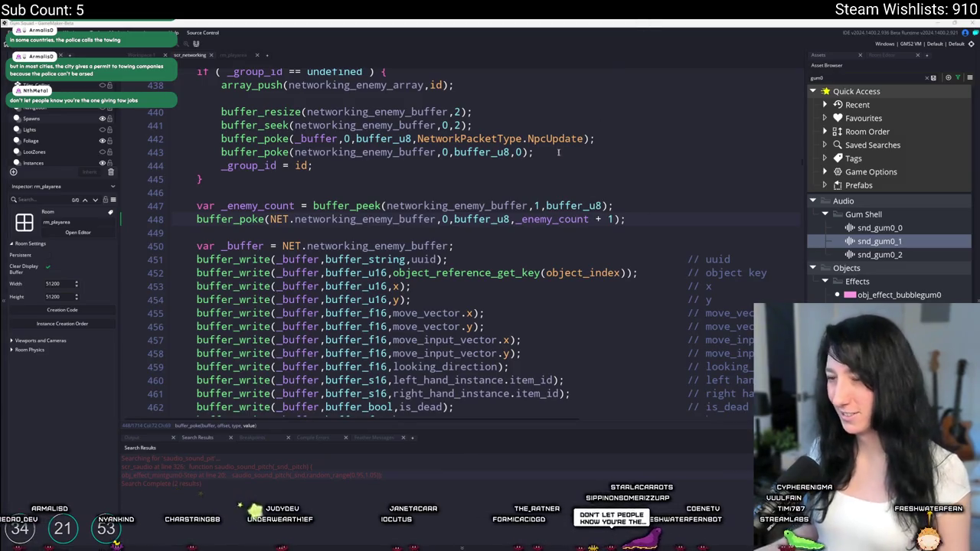
# Review network_update_npc's NpcUpdate header and networking_enemy_buffer uses in a full-window editor.
pyautogui.click(514, 151)
pyautogui.scroll(-1, 550, 100)
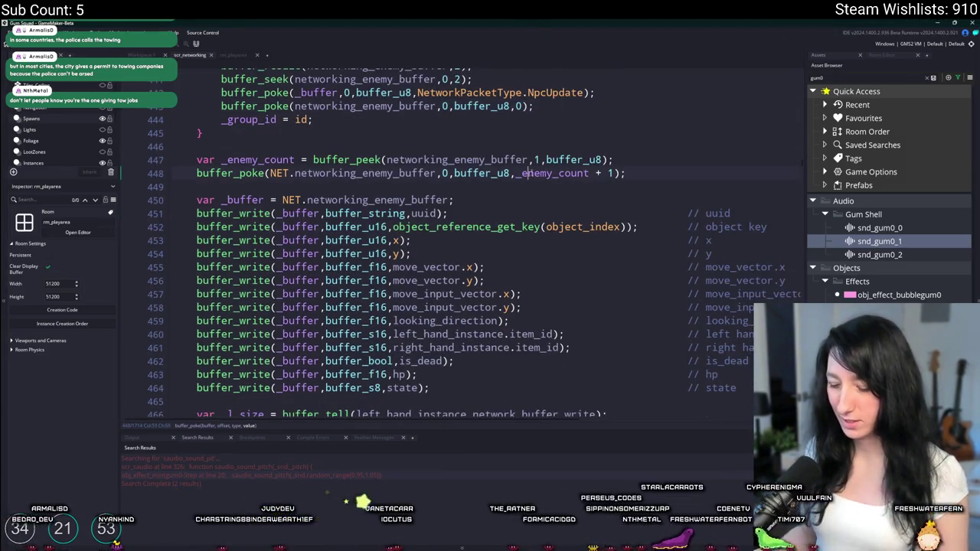
pyautogui.press('F12')
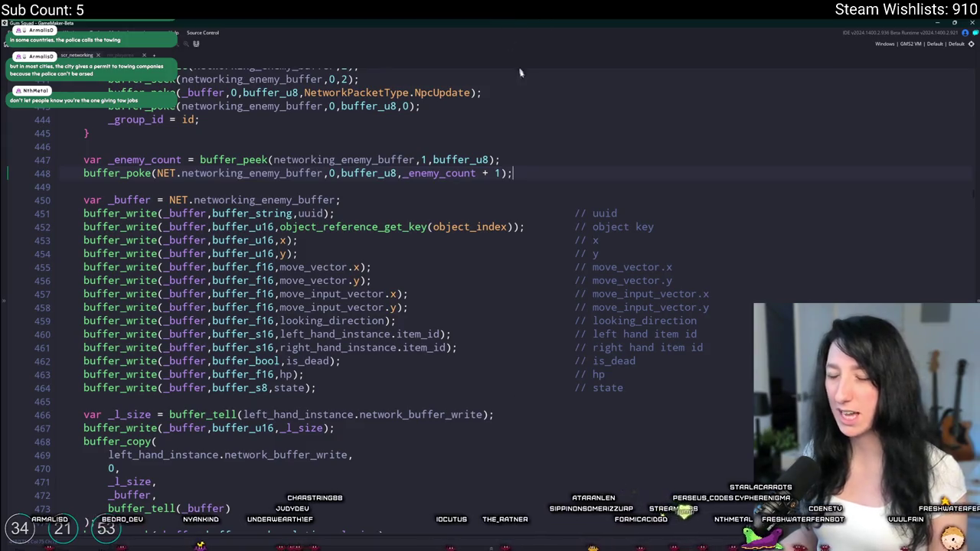
pyautogui.rightClick(549, 166)
pyautogui.click(538, 177)
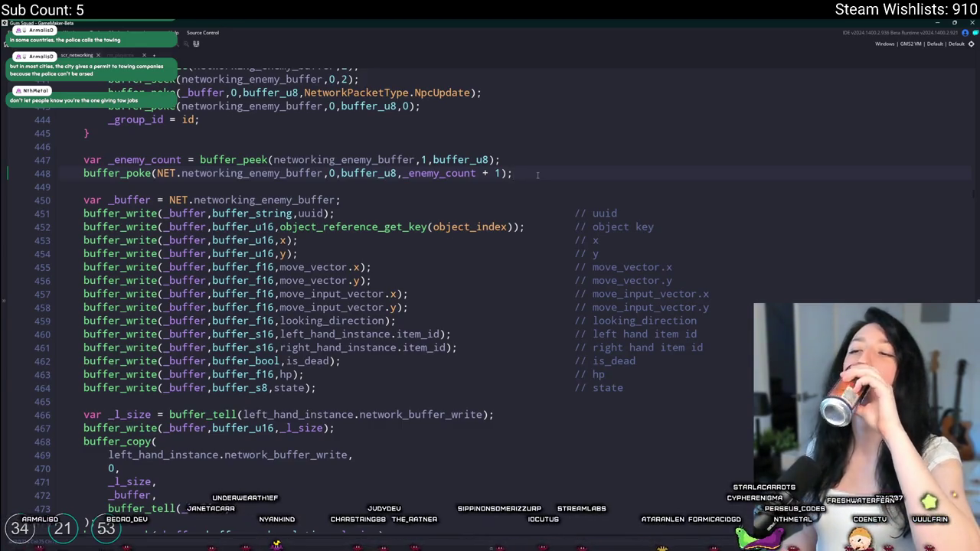
pyautogui.scroll(3, 260, 173)
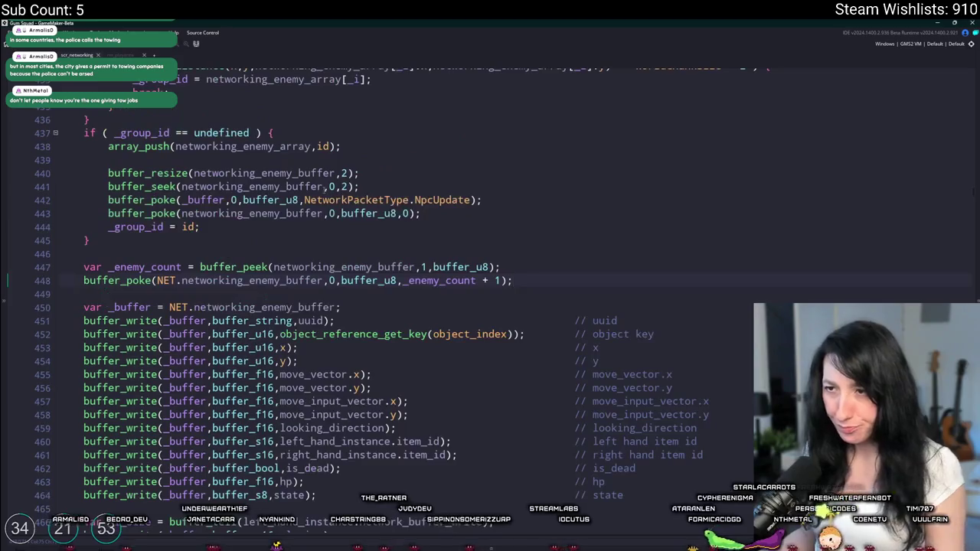
pyautogui.click(260, 173)
pyautogui.scroll(3, 275, 207)
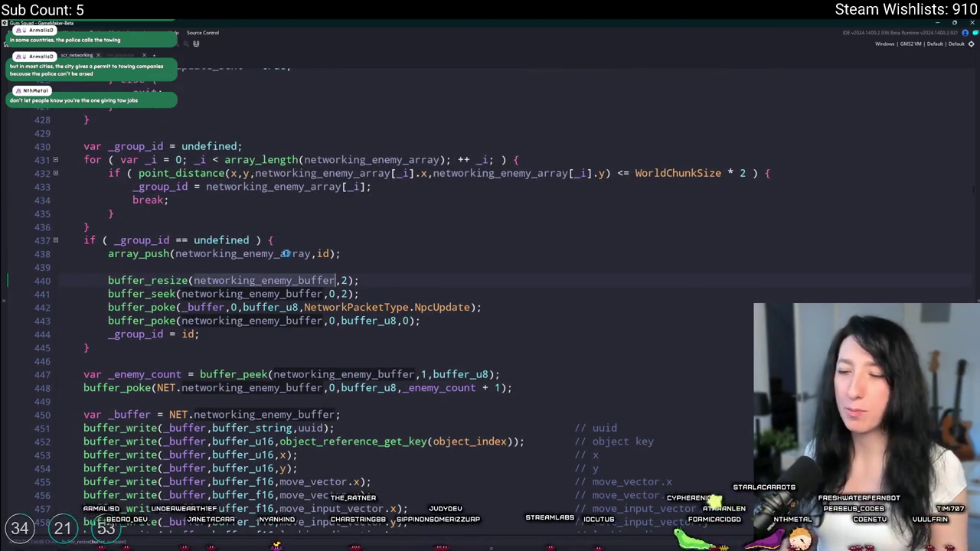
pyautogui.scroll(-6, 295, 240)
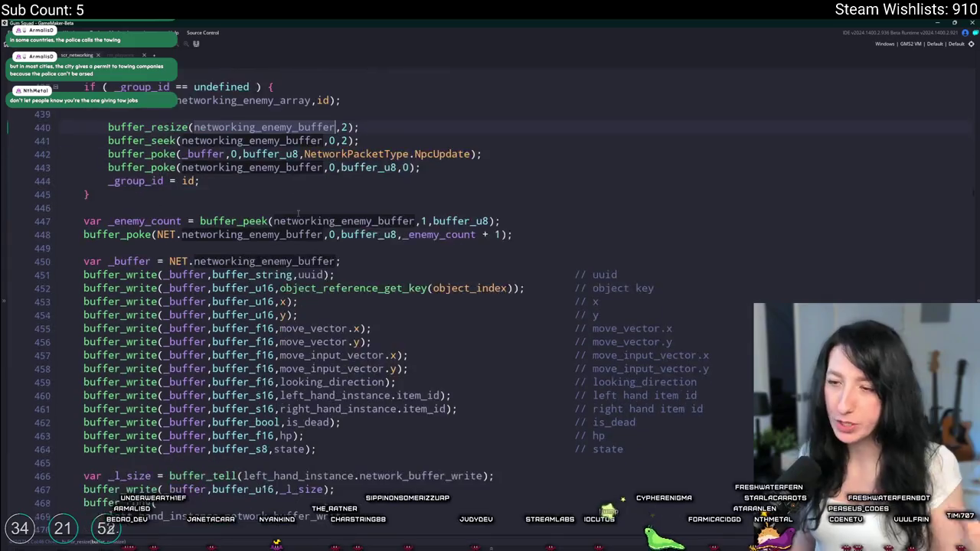
pyautogui.scroll(-8, 297, 212)
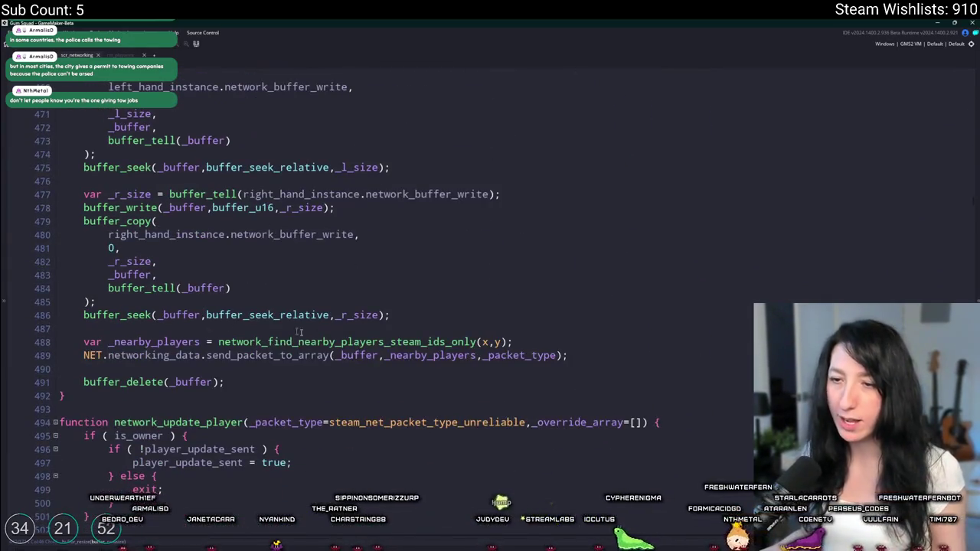
# Delete lines 487–491 holding the nearby-player send and buffer_delete calls.
pyautogui.hotkey('shift', 'Home')
pyautogui.hotkey('shift', 'Up')
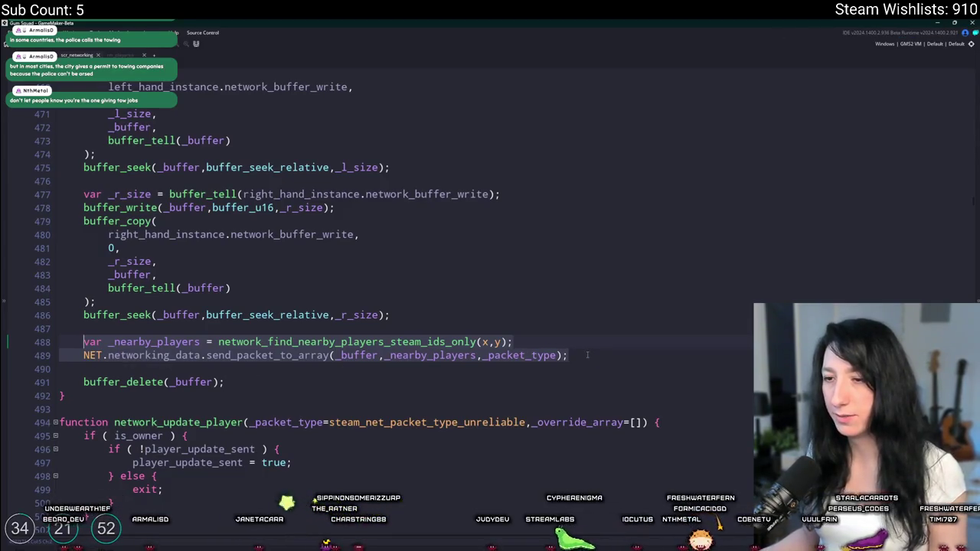
pyautogui.moveTo(576, 356)
pyautogui.mouseDown()
pyautogui.moveTo(8, 351)
pyautogui.moveTo(10, 327)
pyautogui.mouseUp()
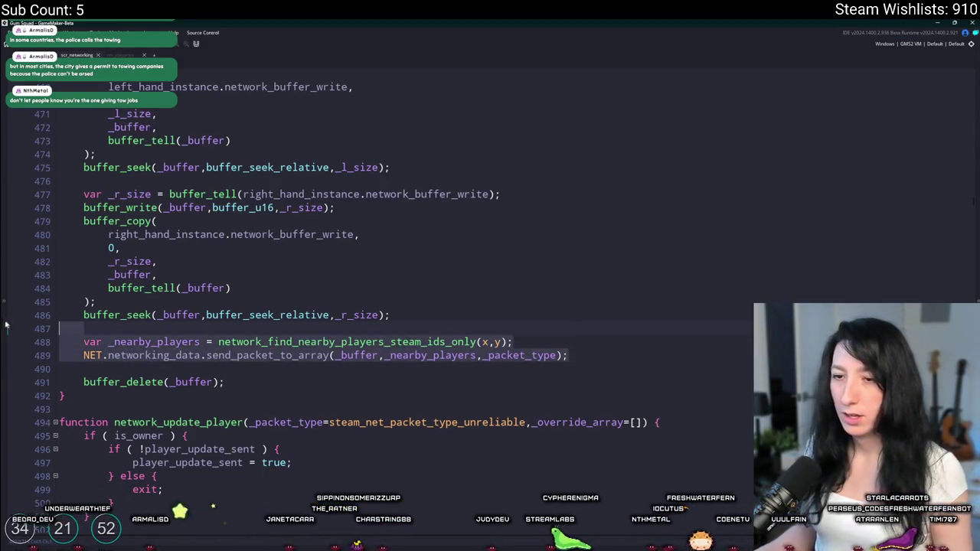
pyautogui.moveTo(240, 383); pyautogui.dragTo(513, 331)
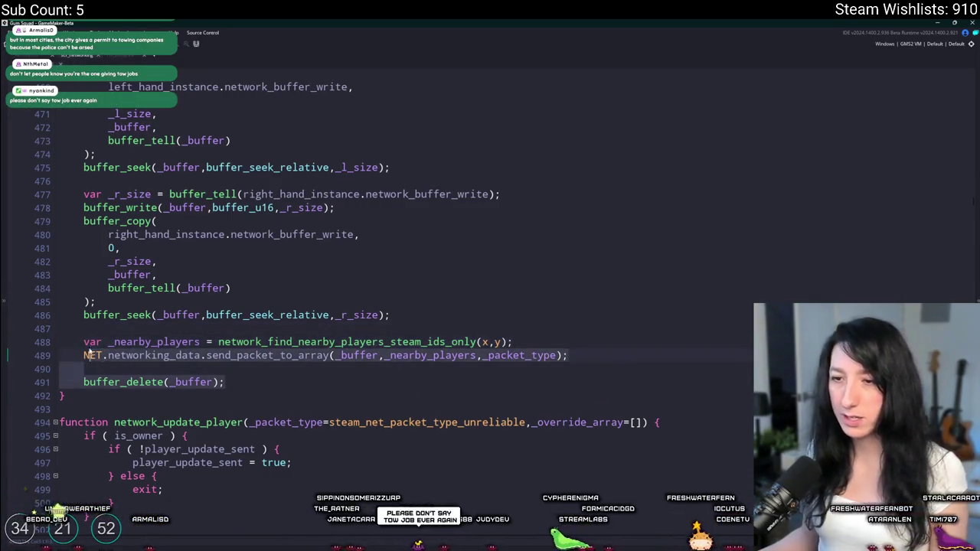
pyautogui.click(49, 318)
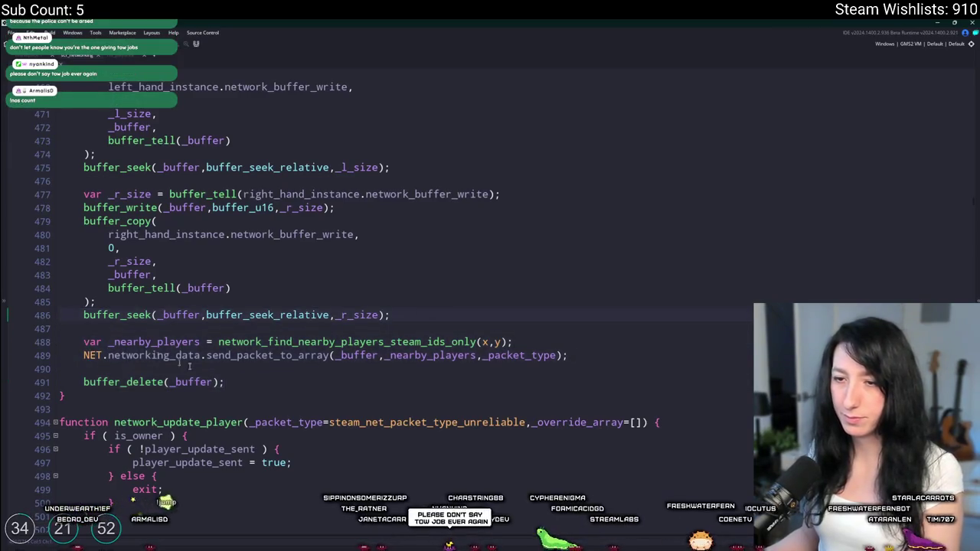
pyautogui.moveTo(249, 385); pyautogui.dragTo(76, 329)
pyautogui.press('BackSpace')
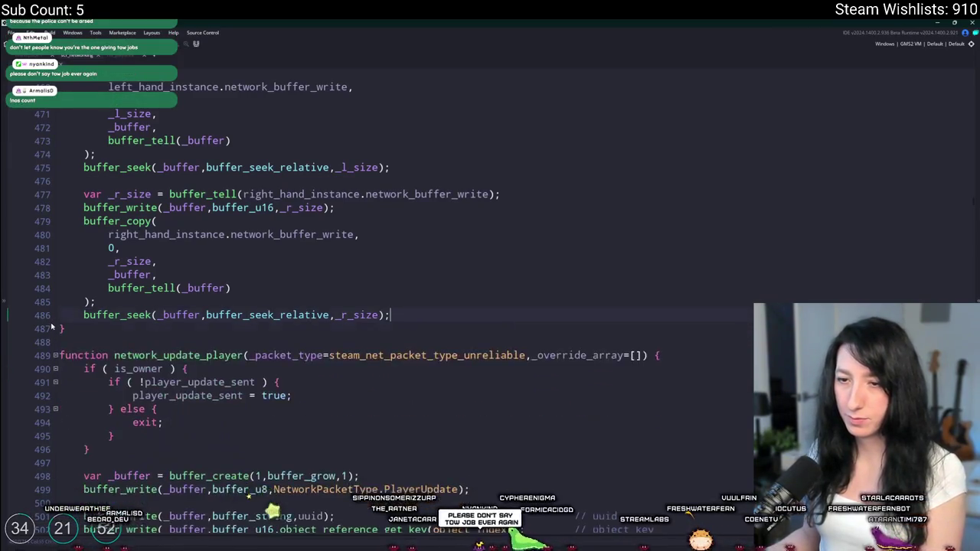
# Search the whole project for network_update_npc calls.
pyautogui.scroll(5, 46, 286)
pyautogui.scroll(8, 46, 286)
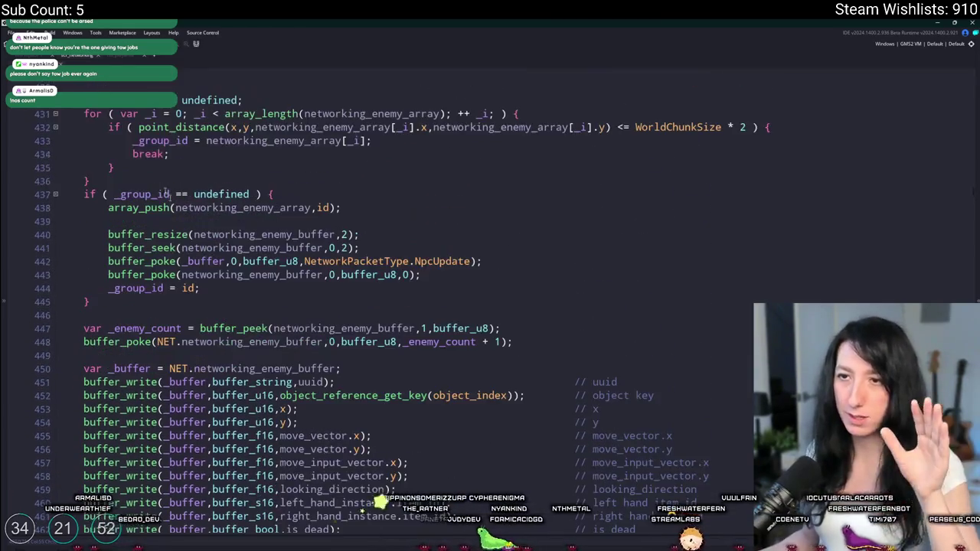
pyautogui.scroll(7, 15, 252)
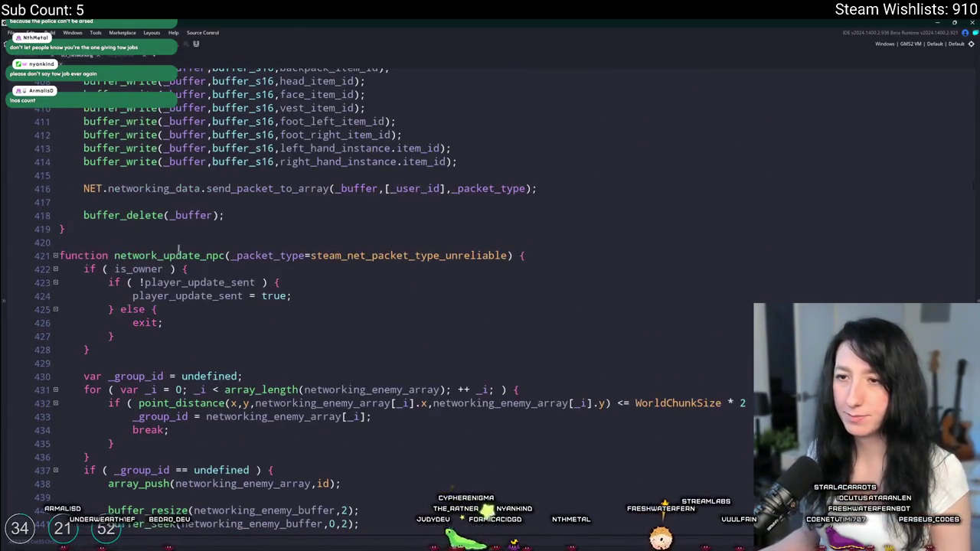
pyautogui.hotkey('ctrl', 'shift', 'f')
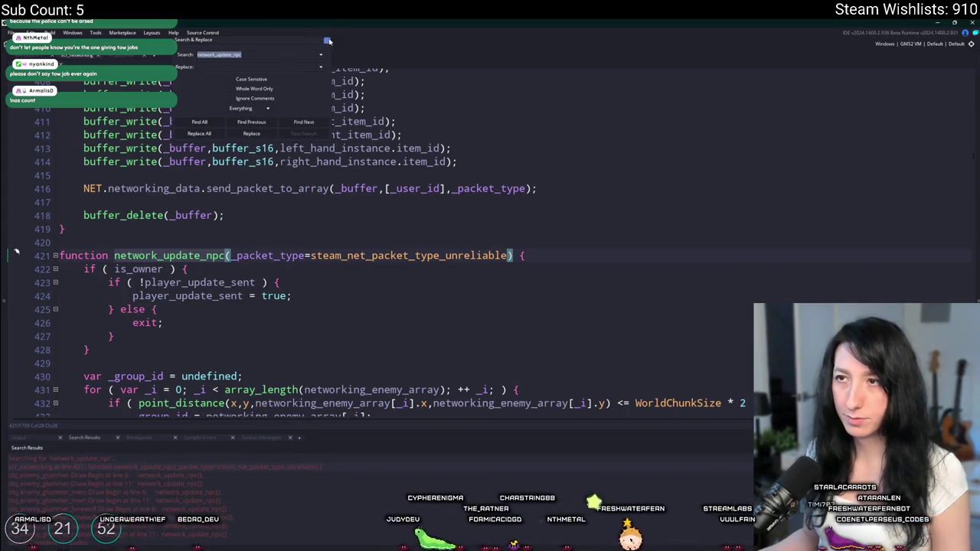
# List network_update_npc usages and open obj_enemy_glummer's Draw event code.
pyautogui.press('Return')
pyautogui.click(98, 54)
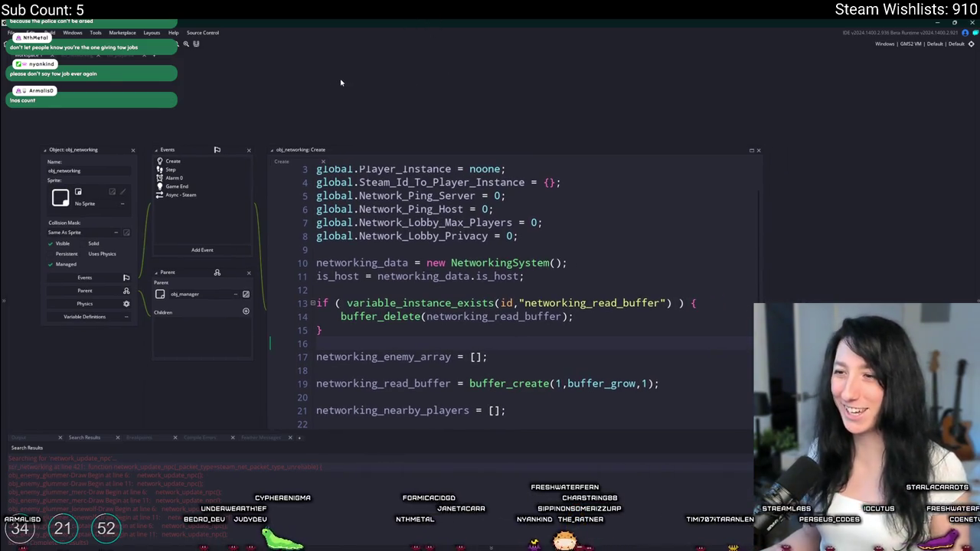
pyautogui.hotkey('ctrl', 't')
pyautogui.write('obj_ene')
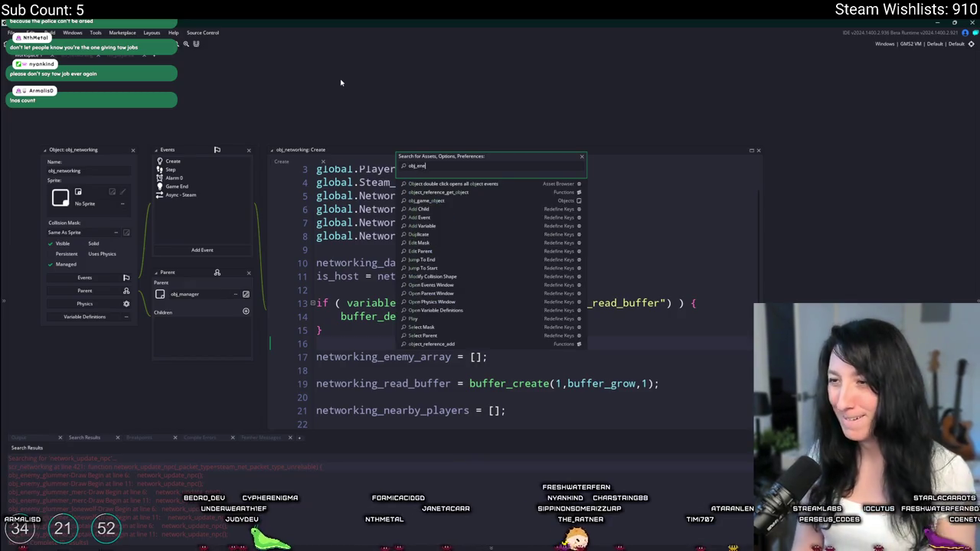
pyautogui.press('Return')
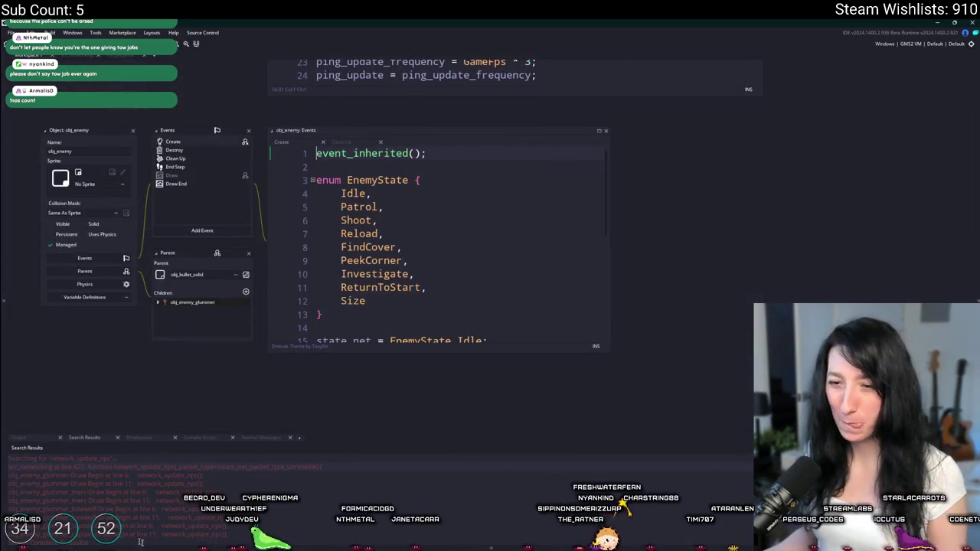
pyautogui.doubleClick(156, 484)
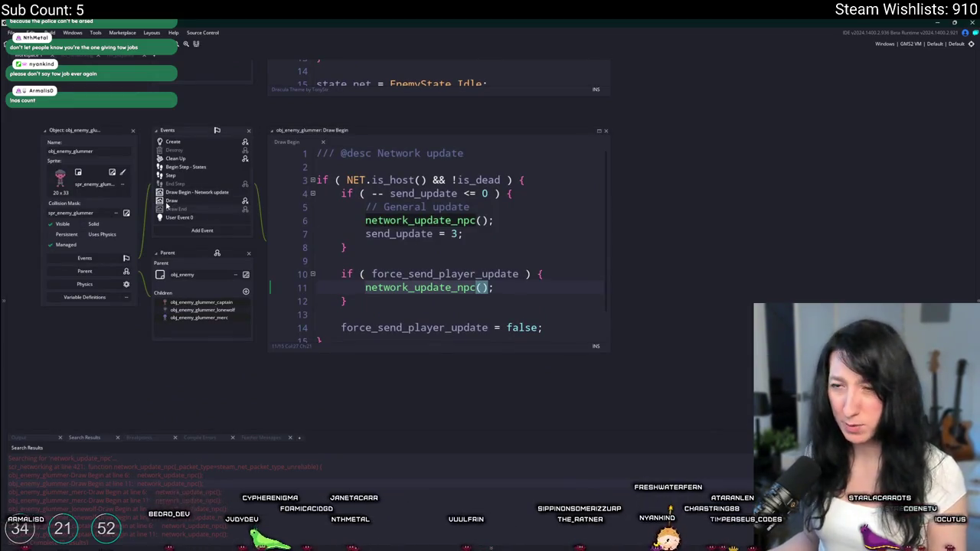
pyautogui.click(169, 202)
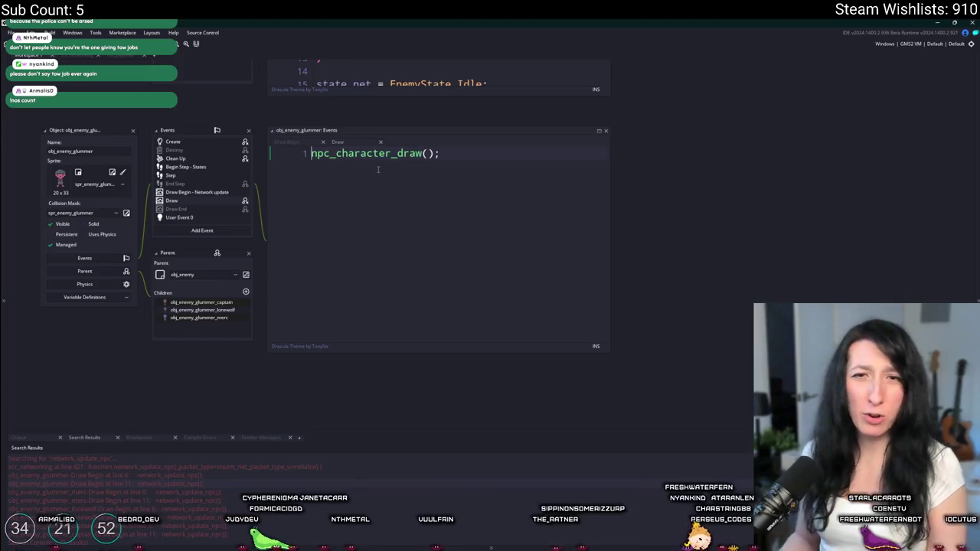
# Add a '// DRAW THING' comment above npc_character_draw() with blank lines above it.
pyautogui.press('Return')
pyautogui.press('Up')
pyautogui.write('/')
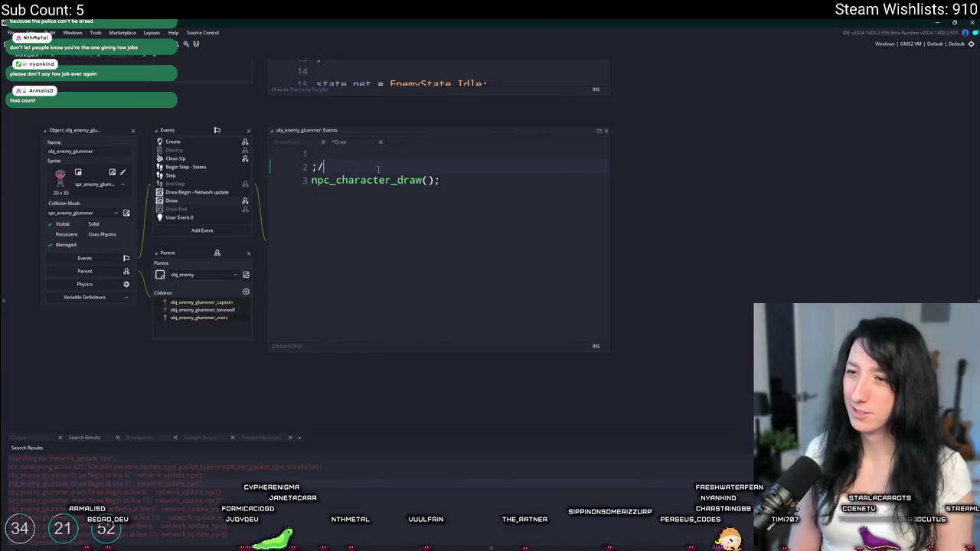
pyautogui.write('/ DRAW THING')
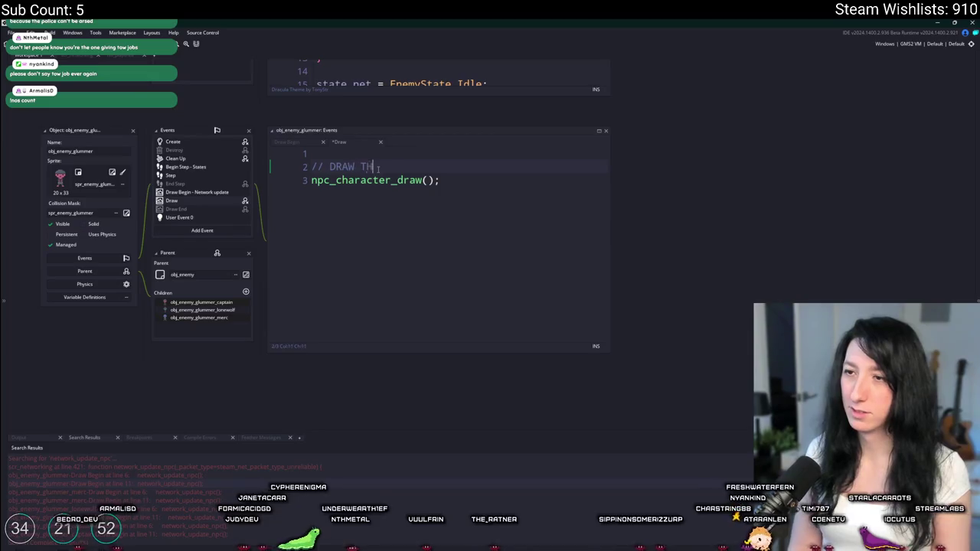
pyautogui.press('Home')
pyautogui.press('Return')
pyautogui.press('Up')
pyautogui.press('Return')
pyautogui.press('Up')
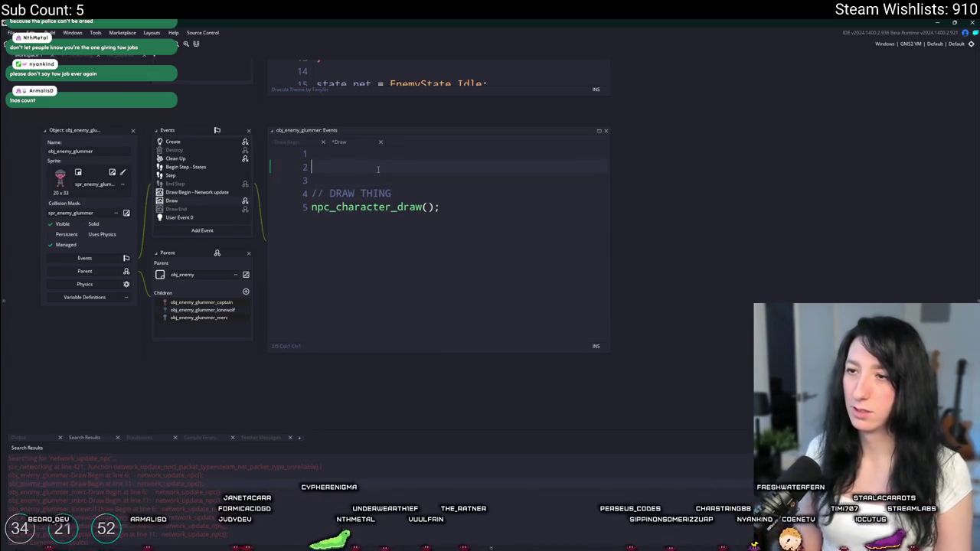
# Rename the comment to DRAW THEM, add '// SEND PACKETS' and paste the send code below it.
pyautogui.doubleClick(375, 193)
pyautogui.write('THEM')
pyautogui.click(379, 157)
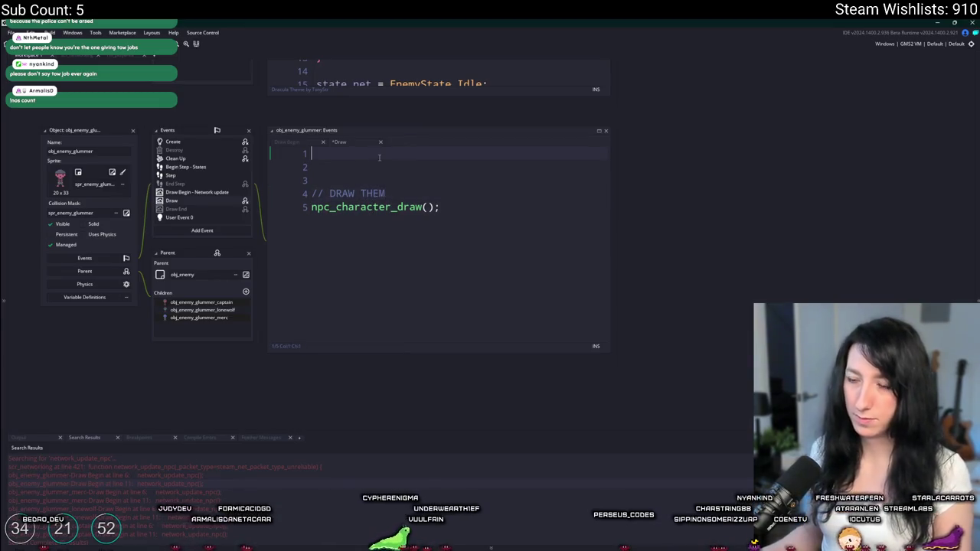
pyautogui.write('// SEND PACKETS')
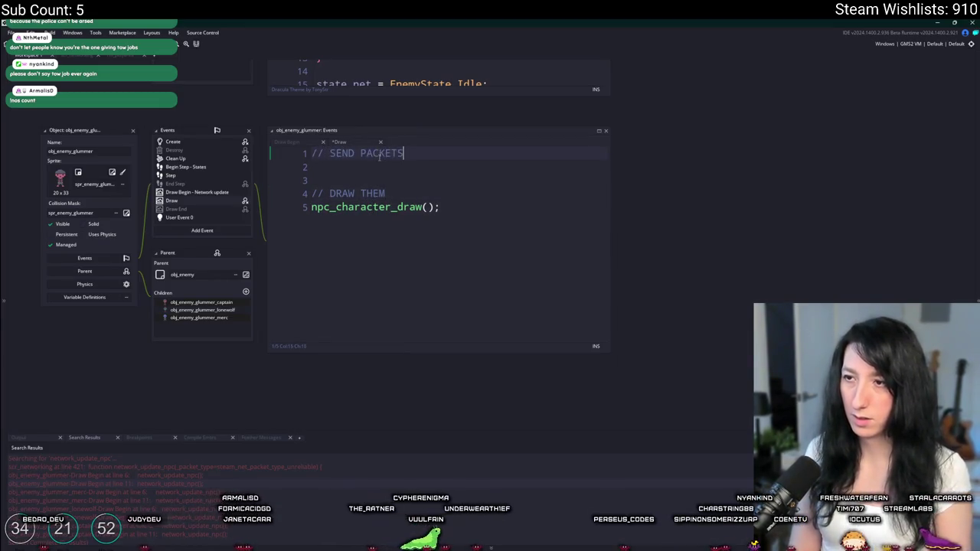
pyautogui.press('Return')
pyautogui.hotkey('ctrl', 'v')
pyautogui.hotkey('ctrl', 'Tab')
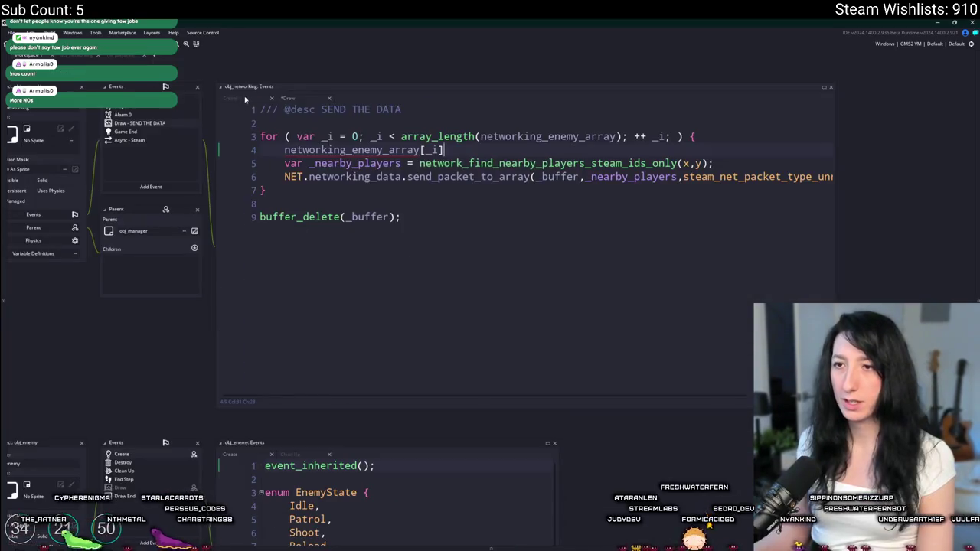
# Prefix networking_enemy_array with NET. on lines 432–433 and in the distance check.
pyautogui.hotkey('ctrl', 'Tab')
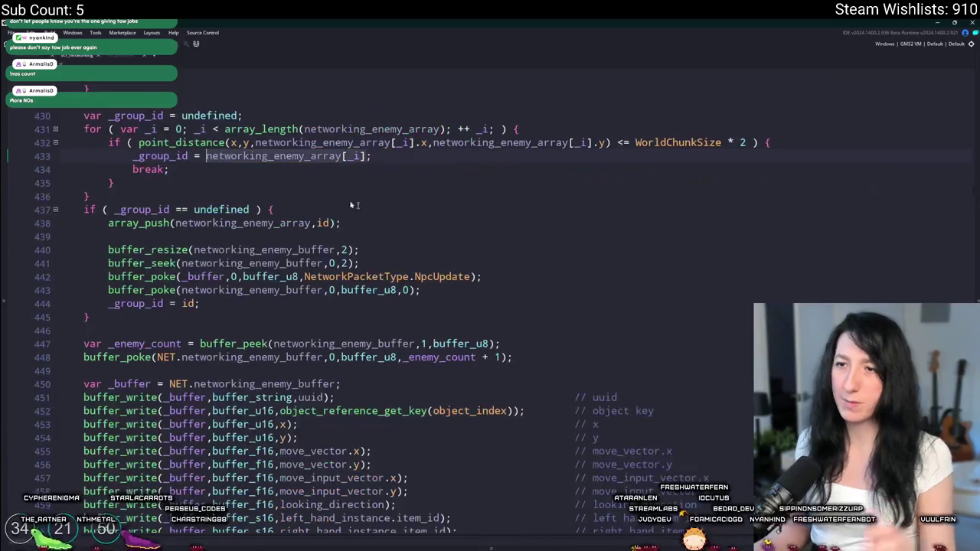
pyautogui.click(336, 250)
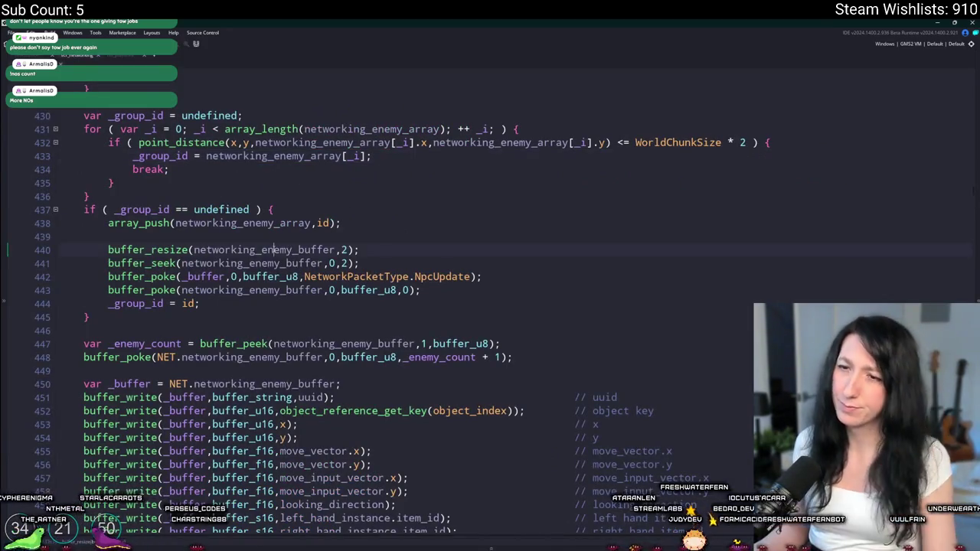
pyautogui.scroll(2, 229, 229)
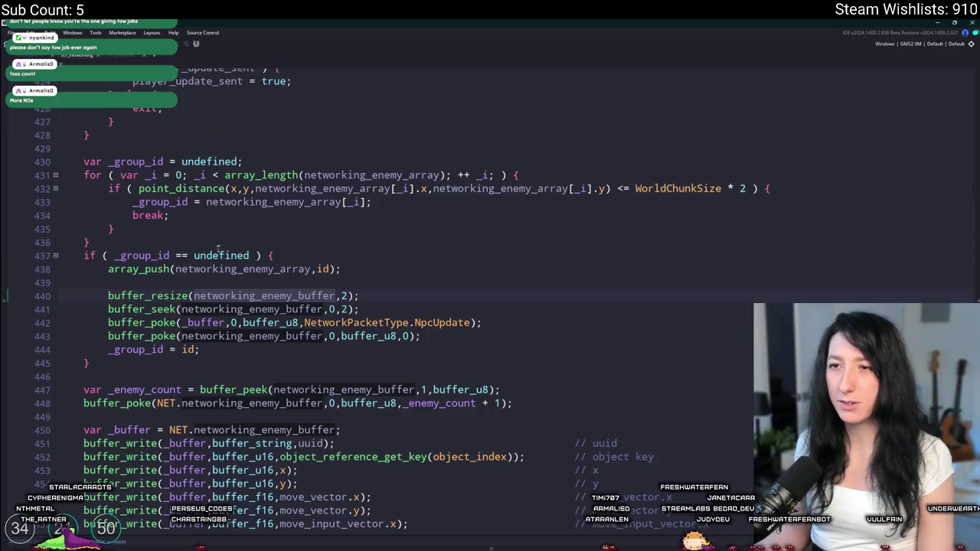
pyautogui.click(176, 299)
pyautogui.scroll(2, 383, 307)
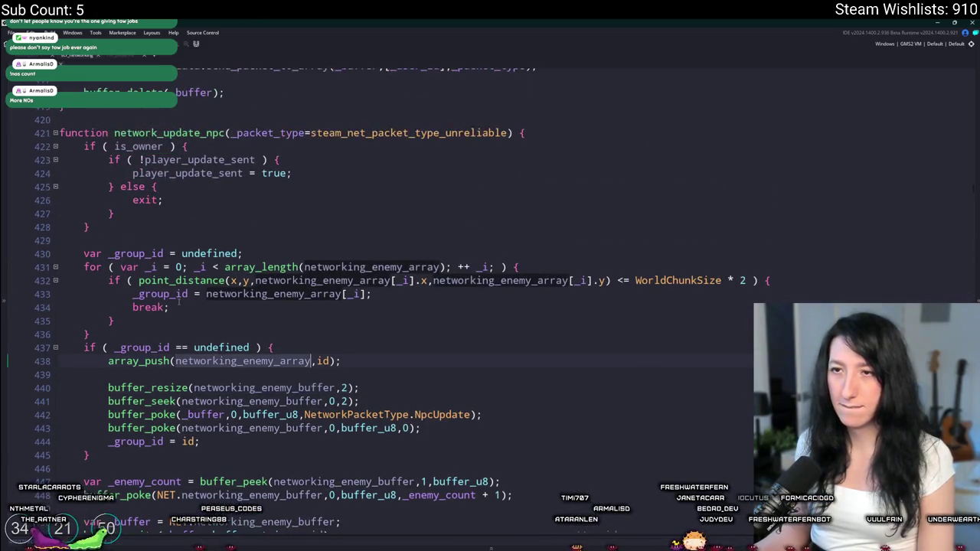
pyautogui.scroll(-1, 383, 307)
pyautogui.write('NET.')
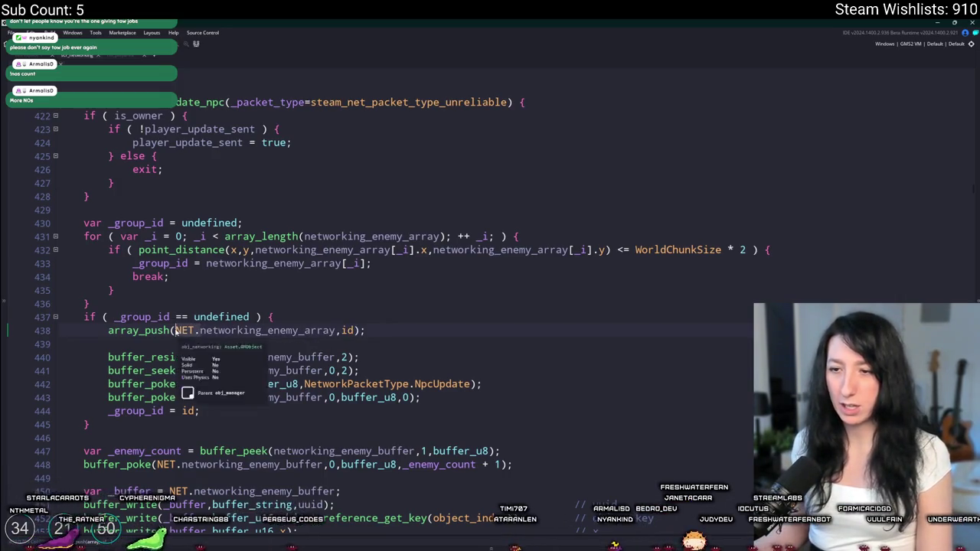
pyautogui.click(205, 262)
pyautogui.write('NET.')
pyautogui.click(255, 249)
pyautogui.write('NET.')
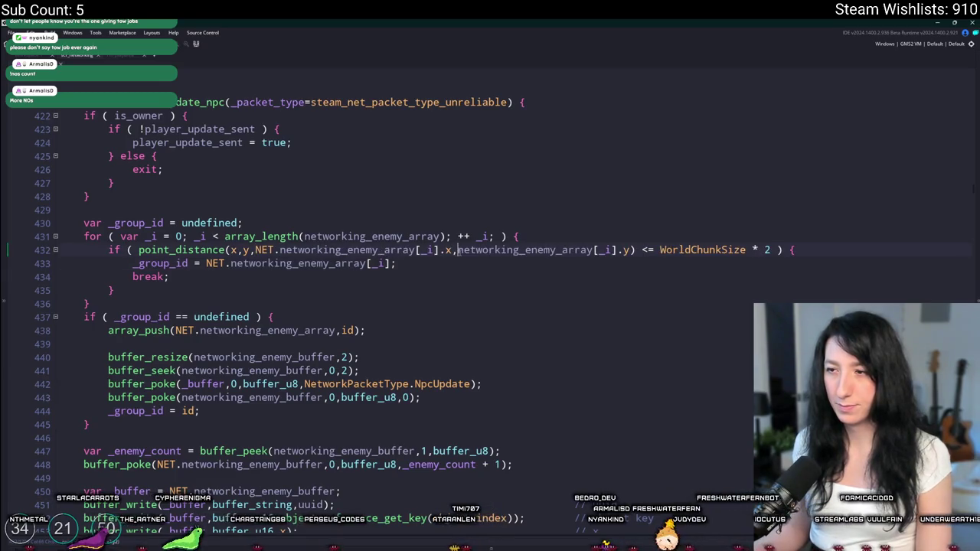
pyautogui.write('NET.')
# Find every use of networking_enemy_array and check its indexing on line 433.
pyautogui.doubleClick(256, 263)
pyautogui.hotkey('ctrl', 'shift', 'f')
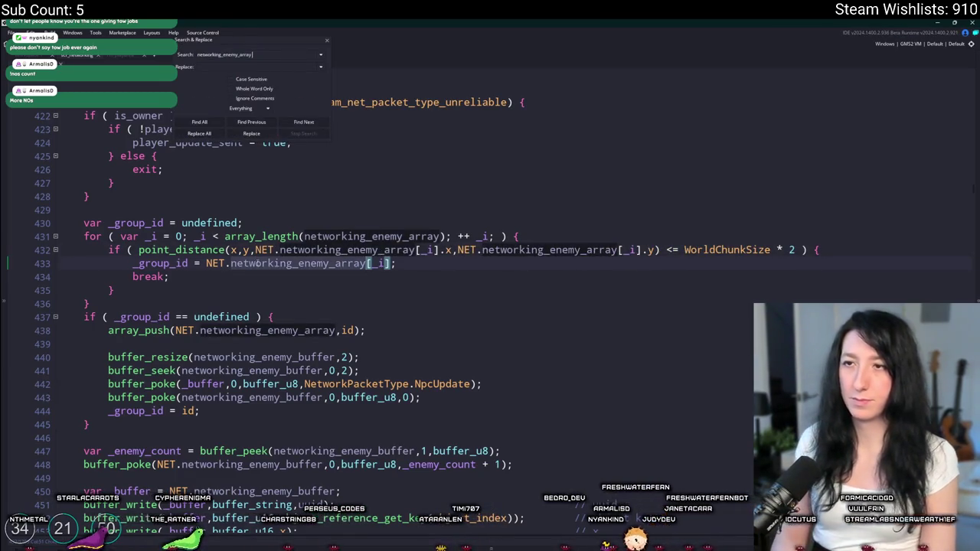
pyautogui.press('Return')
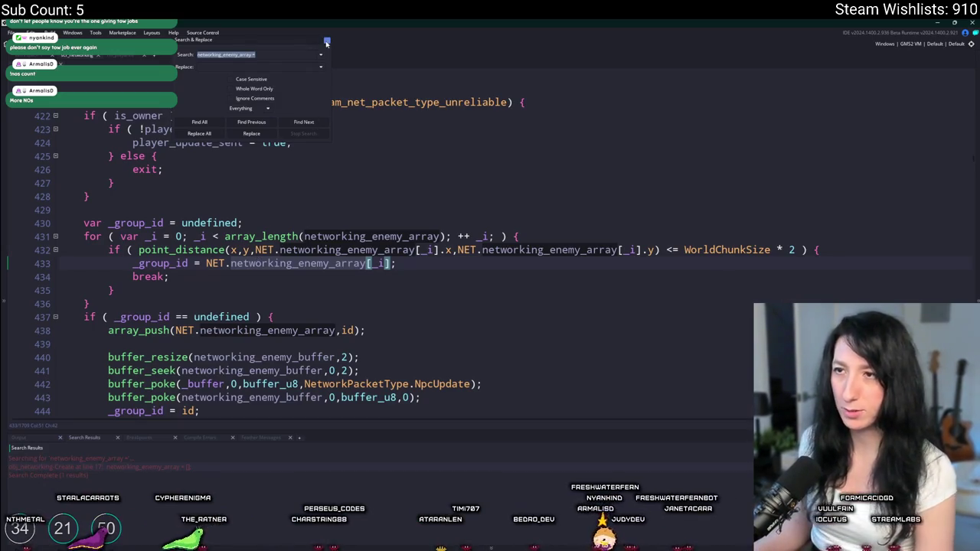
pyautogui.click(326, 42)
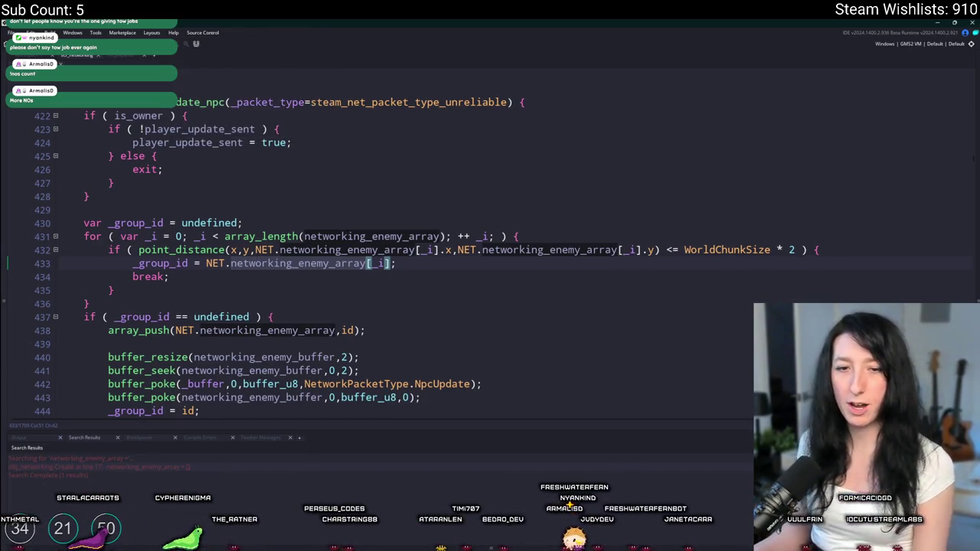
pyautogui.click(329, 263)
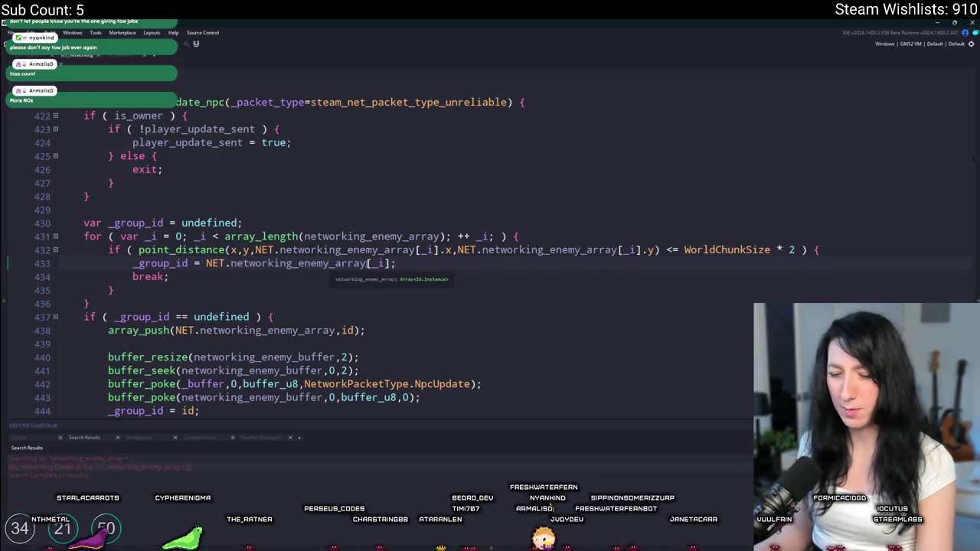
pyautogui.press('End')
pyautogui.press('BackSpace')
pyautogui.press('BackSpace')
pyautogui.press('BackSpace')
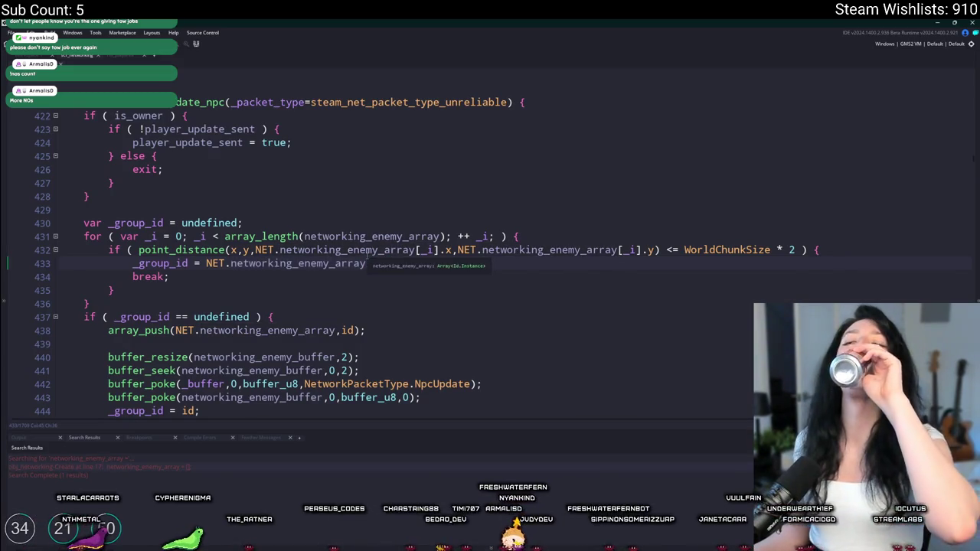
pyautogui.hotkey('ctrl', 'z')
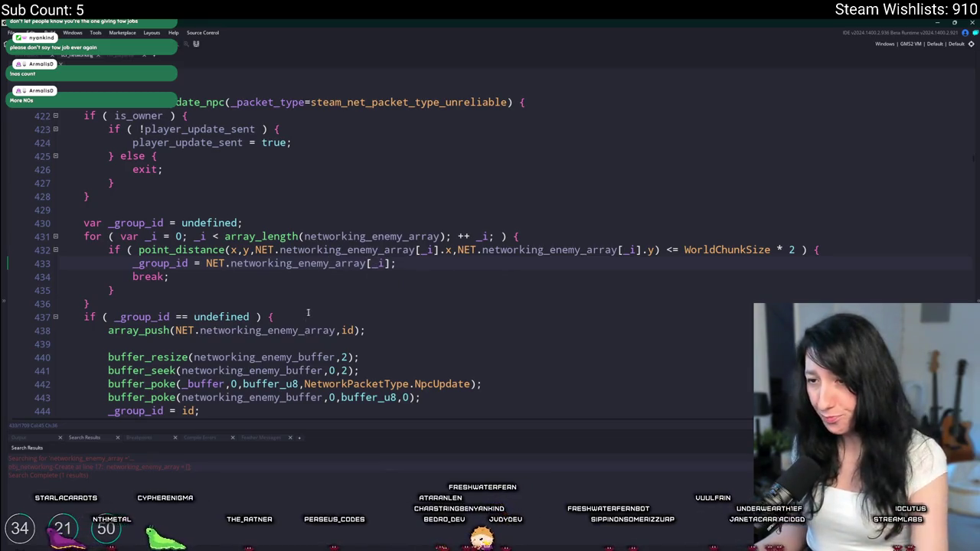
# In the SEND THE DATA event, write networking_enemy_array[_i].networking_enemy_buffer as the buffer.
pyautogui.doubleClick(300, 357)
pyautogui.hotkey('ctrl', 'c')
pyautogui.hotkey('ctrl', 'Tab')
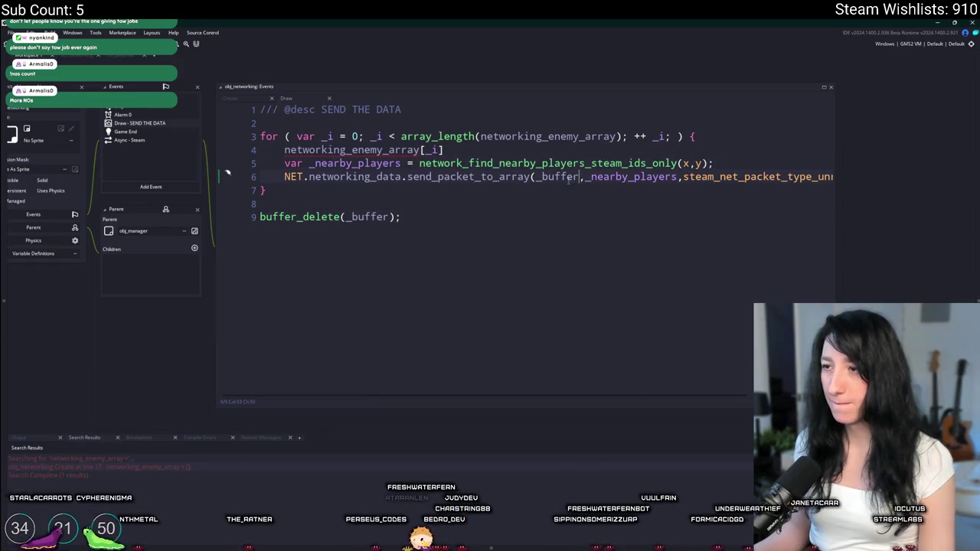
pyautogui.hotkey('ctrl', 'v')
pyautogui.hotkey('ctrl', 'z')
pyautogui.hotkey('ctrl', 'z')
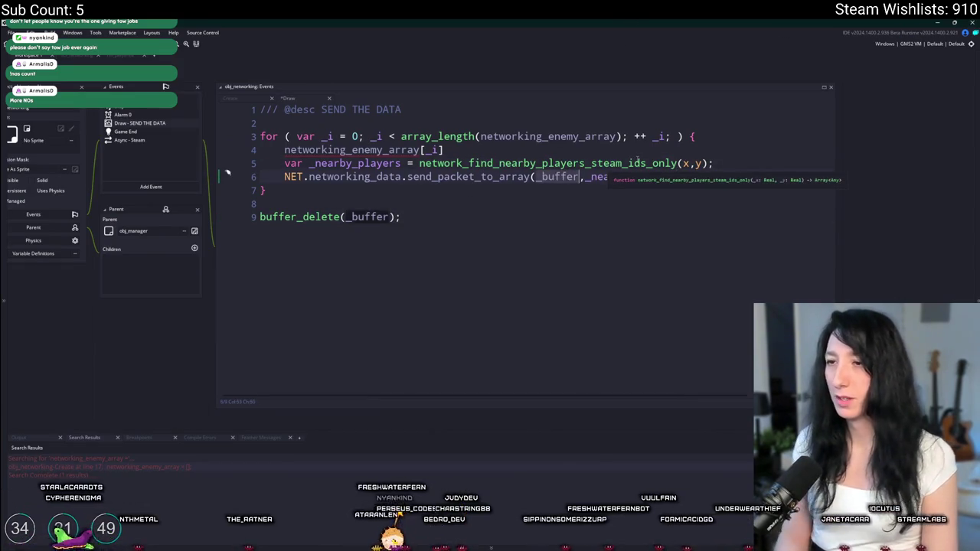
pyautogui.write('networking_enemy_')
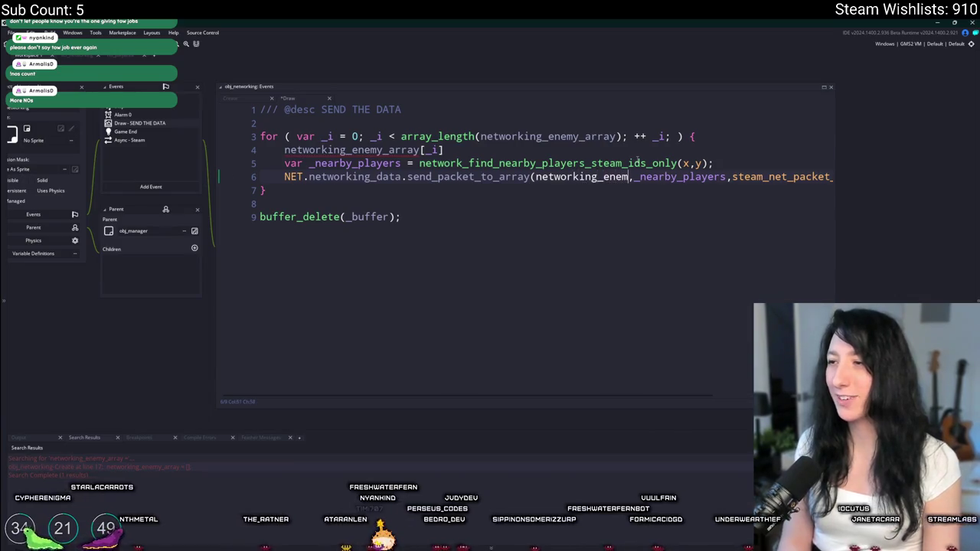
pyautogui.press('Tab')
pyautogui.write('[_i].networking_enemy_buffer')
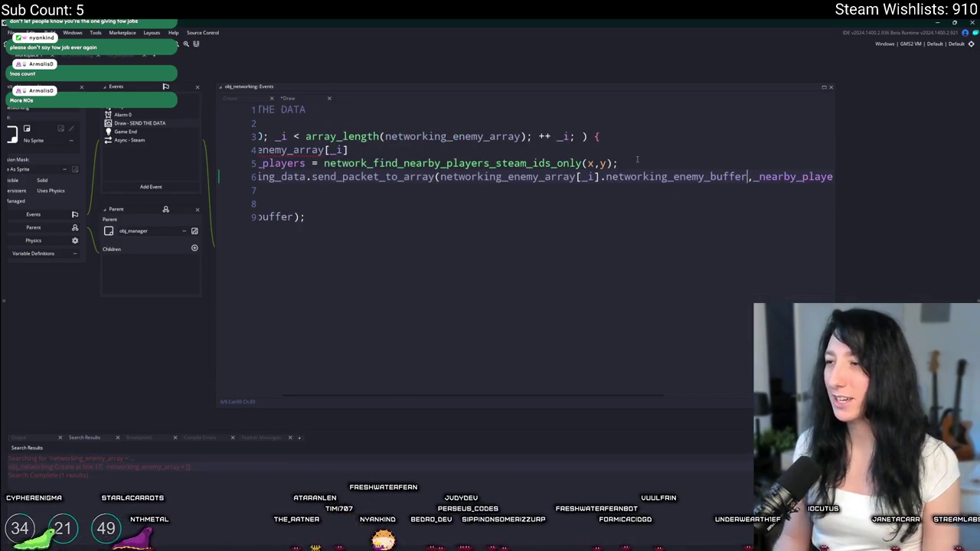
# Widen the code window to show the full send call on line 6.
pyautogui.hscroll(-5, 638, 160)
pyautogui.hscroll(8, 690, 169)
pyautogui.click(760, 177)
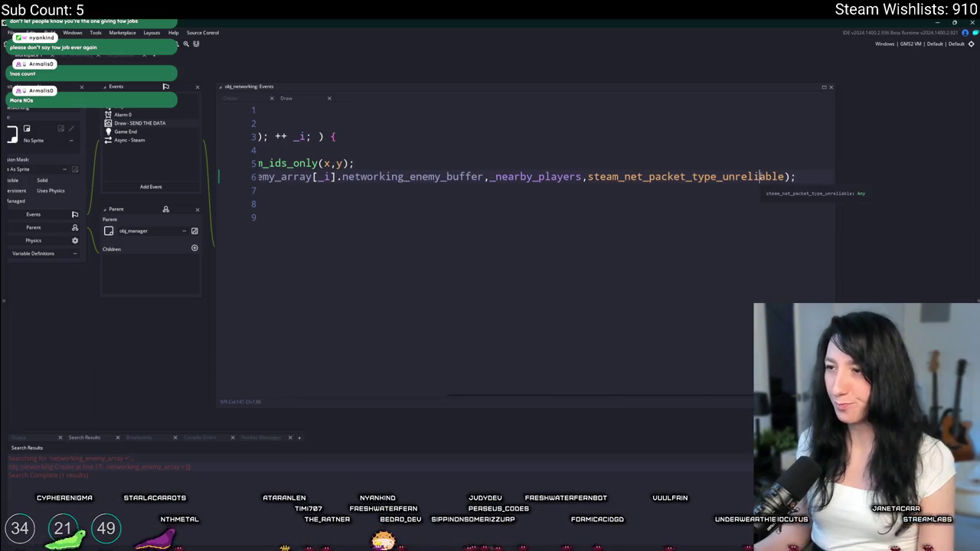
pyautogui.click(592, 189)
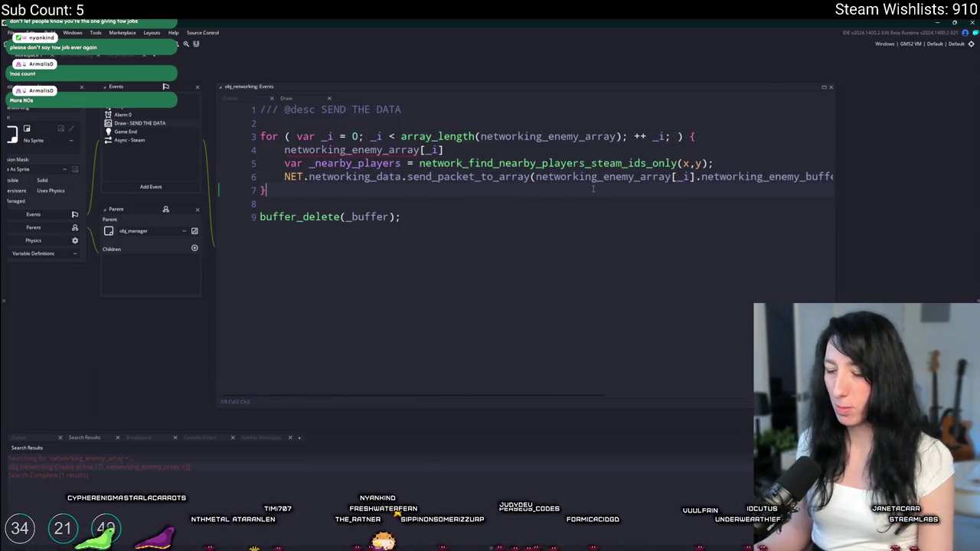
pyautogui.moveTo(678, 205); pyautogui.dragTo(964, 206)
pyautogui.hscroll(3, 536, 229)
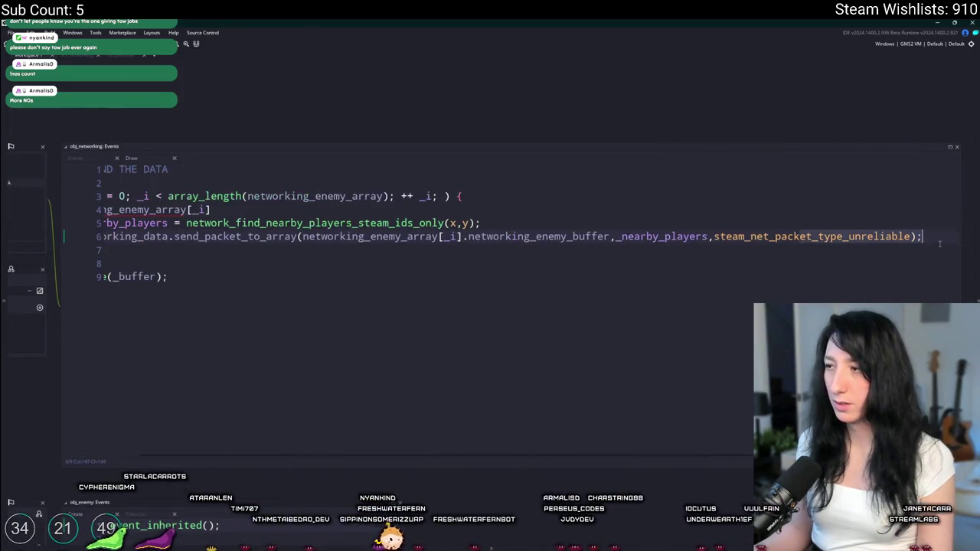
pyautogui.hscroll(-3, 307, 233)
pyautogui.click(184, 237)
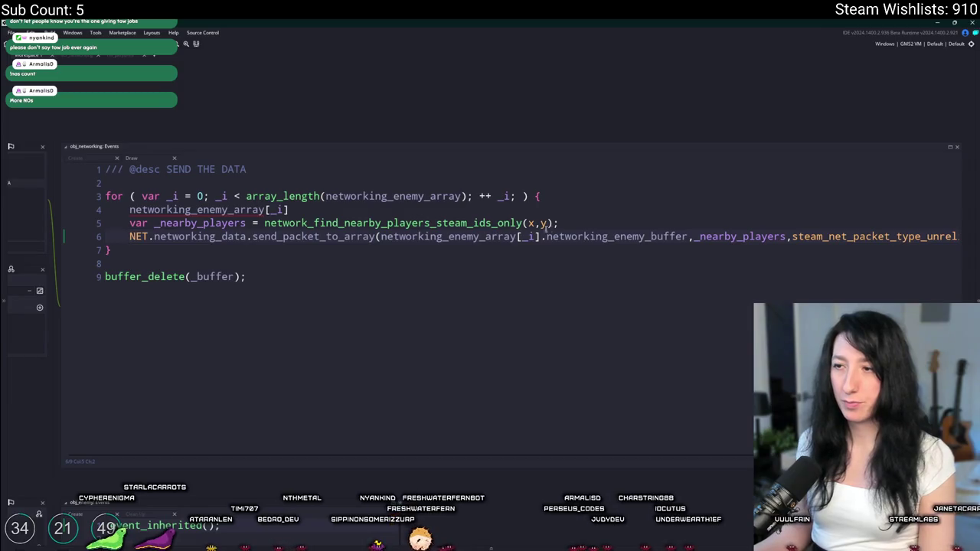
# Make the nearby-players lookup use networking_enemy_array[_i].x and .y.
pyautogui.moveTo(291, 210); pyautogui.dragTo(73, 205)
pyautogui.hotkey('ctrl', 'c')
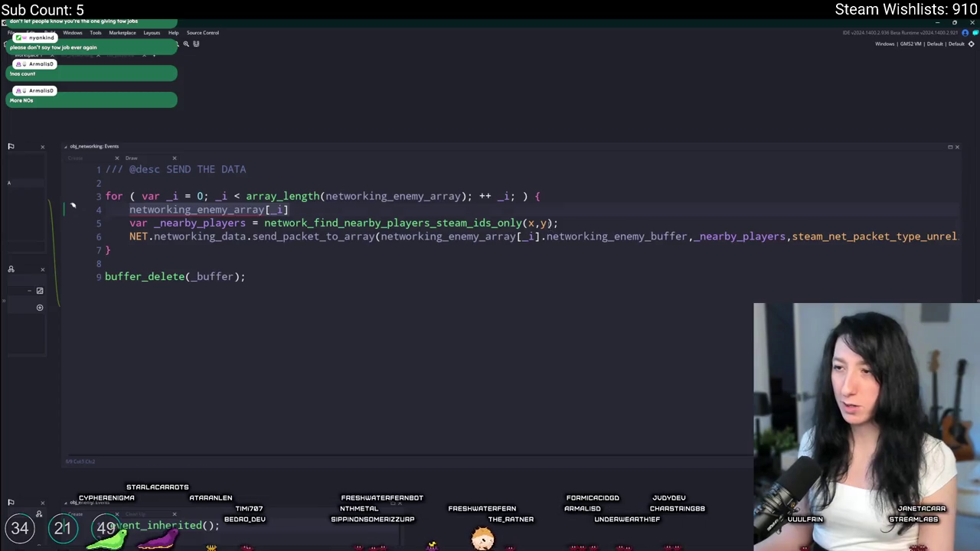
pyautogui.click(525, 224)
pyautogui.press('Right')
pyautogui.hotkey('ctrl', 'v')
pyautogui.hotkey('ctrl', 'z')
pyautogui.hotkey('ctrl', 'v')
pyautogui.write('.x,')
pyautogui.hotkey('ctrl', 'v')
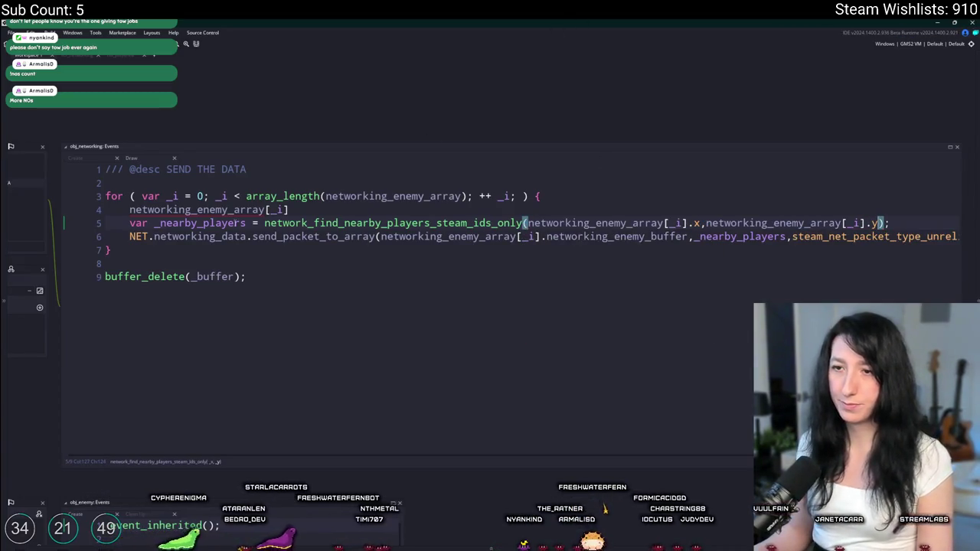
# Delete the leftover networking_enemy_array[_i] line and copy the group's buffer reference.
pyautogui.moveTo(288, 210); pyautogui.dragTo(111, 210)
pyautogui.click(111, 210)
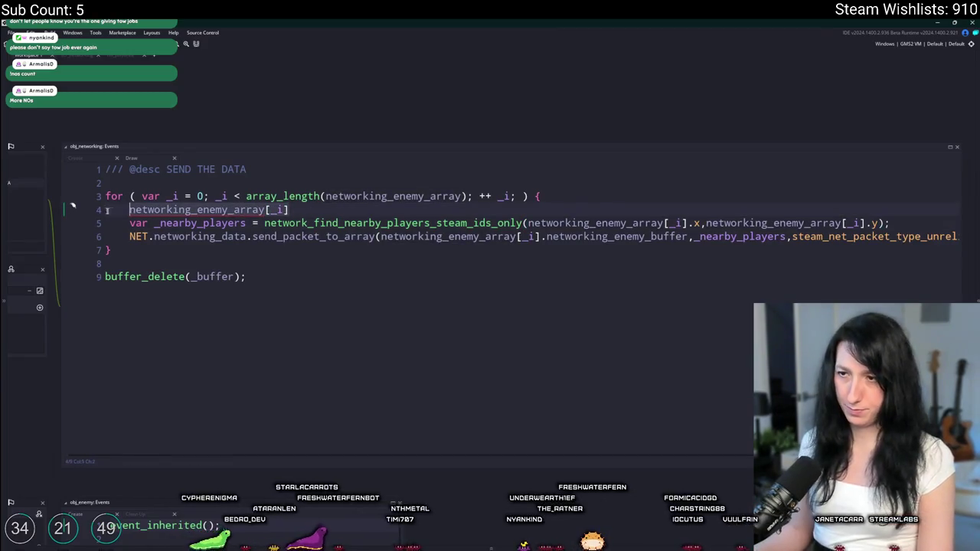
pyautogui.hotkey('shift', 'End')
pyautogui.press('BackSpace')
pyautogui.press('BackSpace')
pyautogui.doubleClick(615, 224)
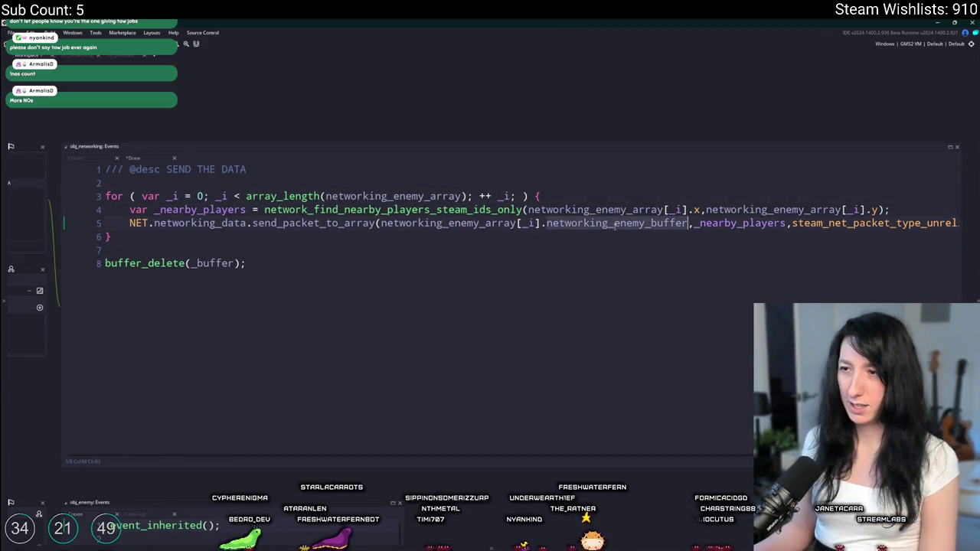
pyautogui.moveTo(683, 227); pyautogui.dragTo(420, 224)
pyautogui.hotkey('ctrl', 'c')
pyautogui.click(601, 197)
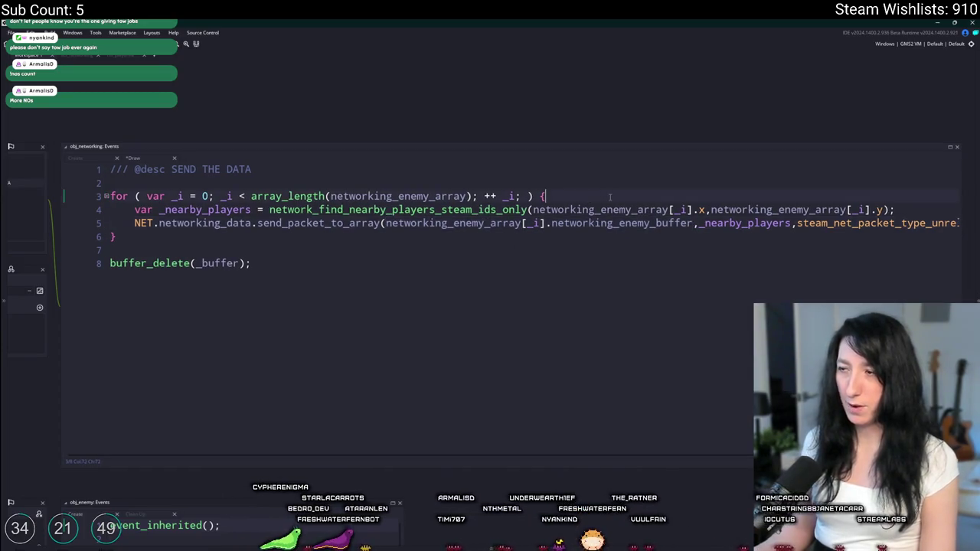
# Wrap the lookup and send lines in an indented with (networking_enemy_array[_i]) block.
pyautogui.press('Return')
pyautogui.write('with (')
pyautogui.hotkey('ctrl', 'v')
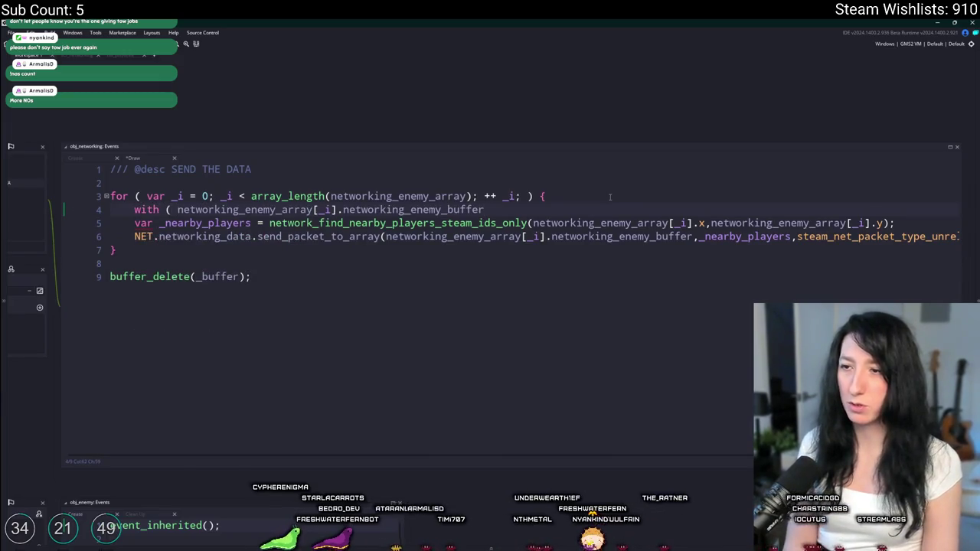
pyautogui.doubleClick(410, 209)
pyautogui.press('BackSpace')
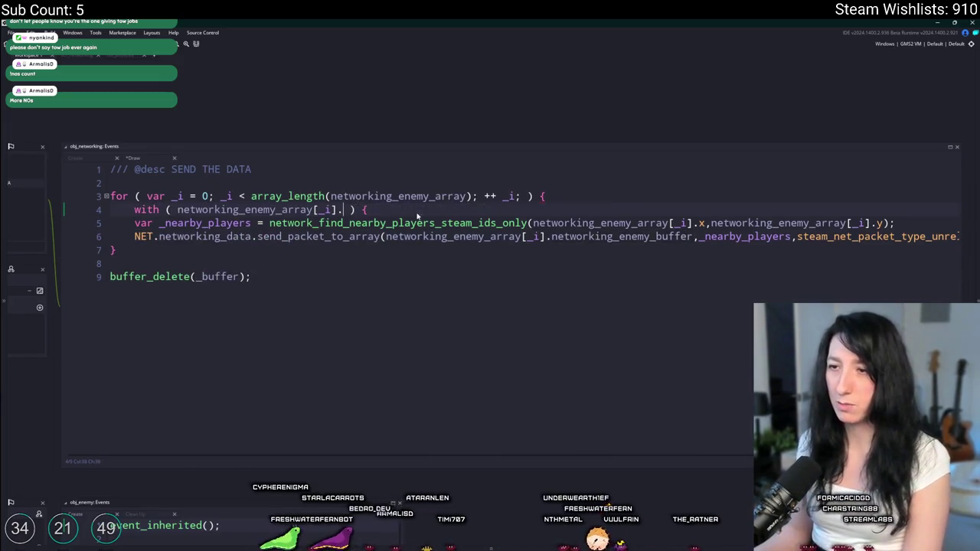
pyautogui.click(789, 243)
pyautogui.press('End')
pyautogui.press('Return')
pyautogui.write('}')
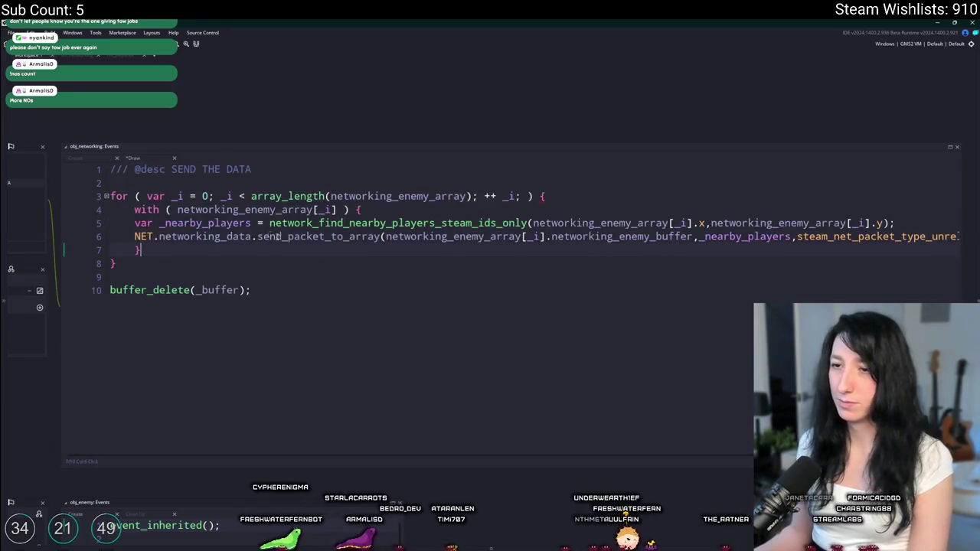
pyautogui.hotkey('shift', 'Up')
pyautogui.press('Tab')
# Strip the group reference from the x, y arguments and the send call.
pyautogui.click(720, 223)
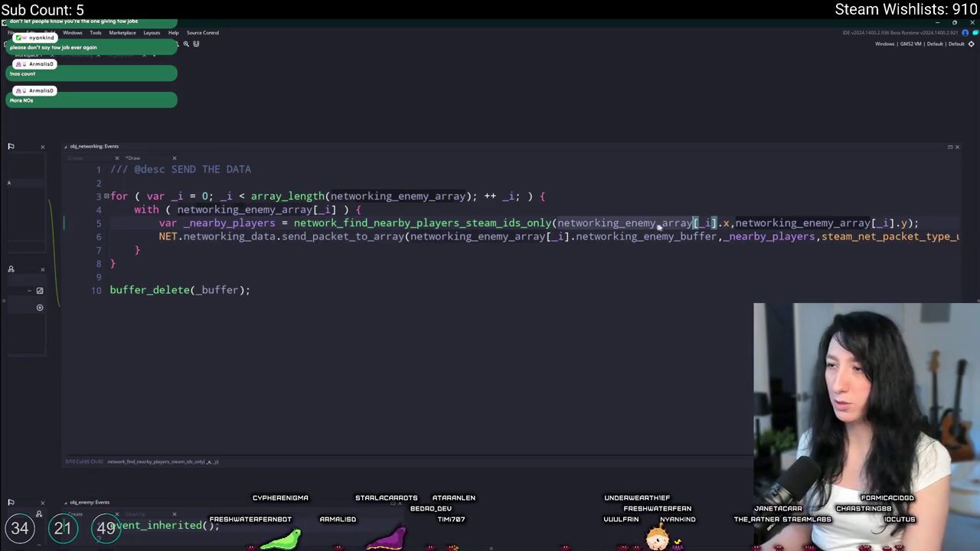
pyautogui.moveTo(721, 223); pyautogui.dragTo(602, 222)
pyautogui.press('BackSpace')
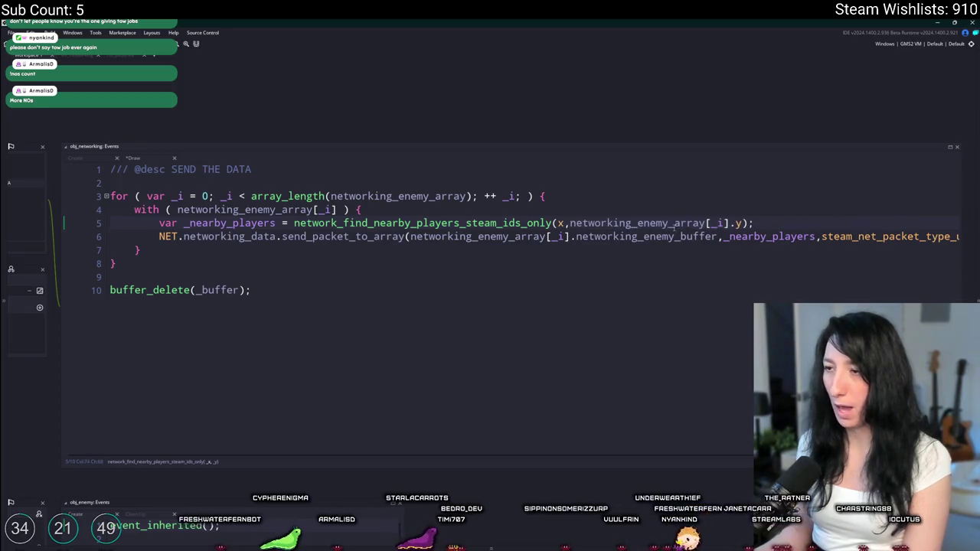
pyautogui.moveTo(732, 223); pyautogui.dragTo(655, 222)
pyautogui.press('BackSpace')
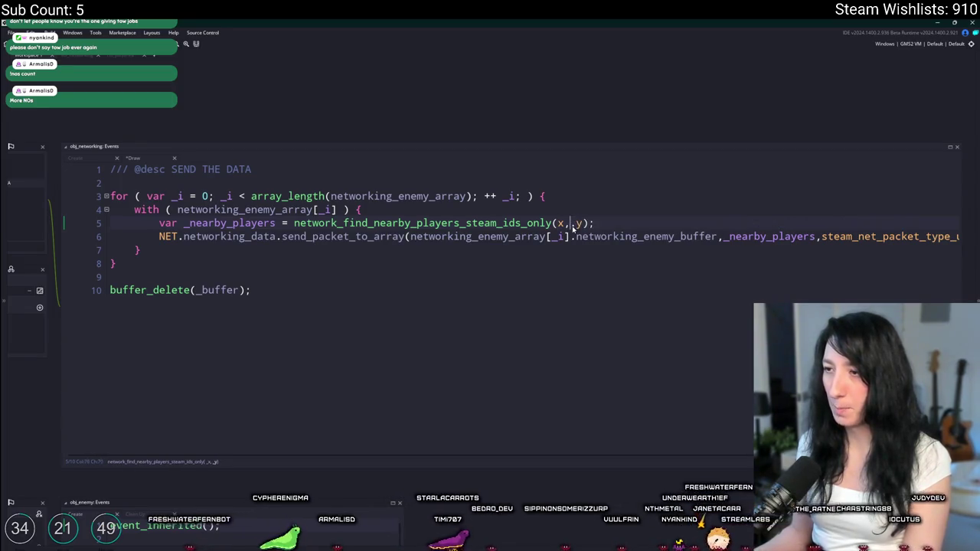
pyautogui.moveTo(573, 237); pyautogui.dragTo(420, 237)
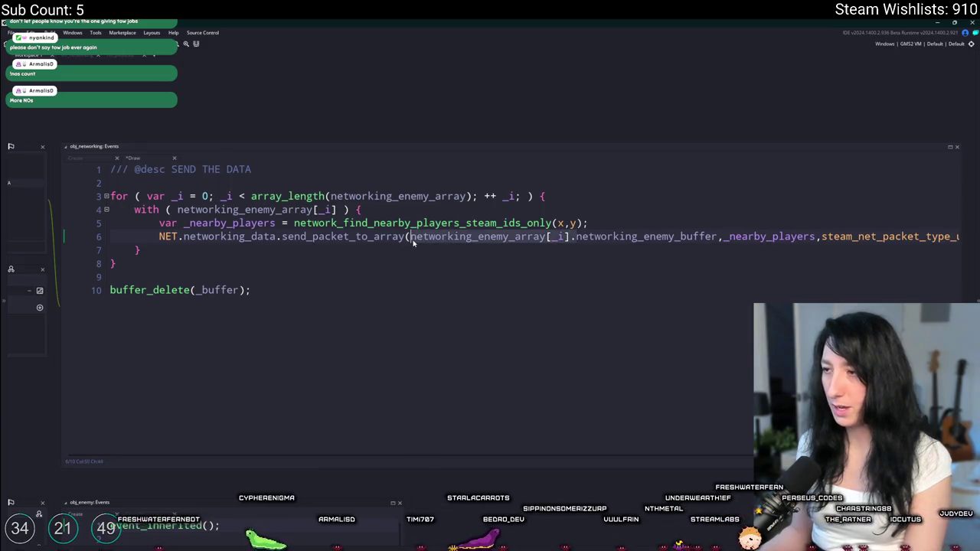
pyautogui.press('BackSpace')
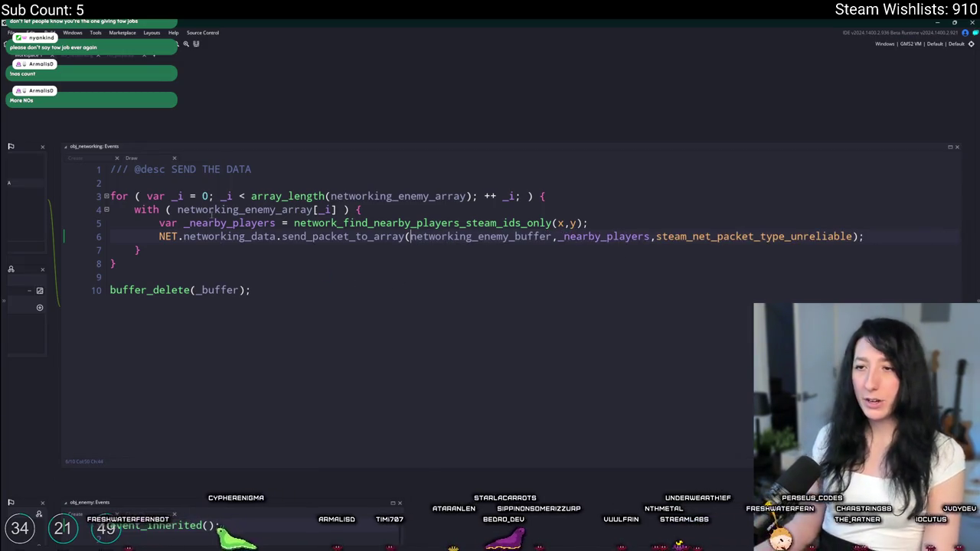
# Move buffer_delete(networking_enemy_buffer) inside the with block, replacing buffer_delete(_buffer), and save.
pyautogui.doubleClick(521, 237)
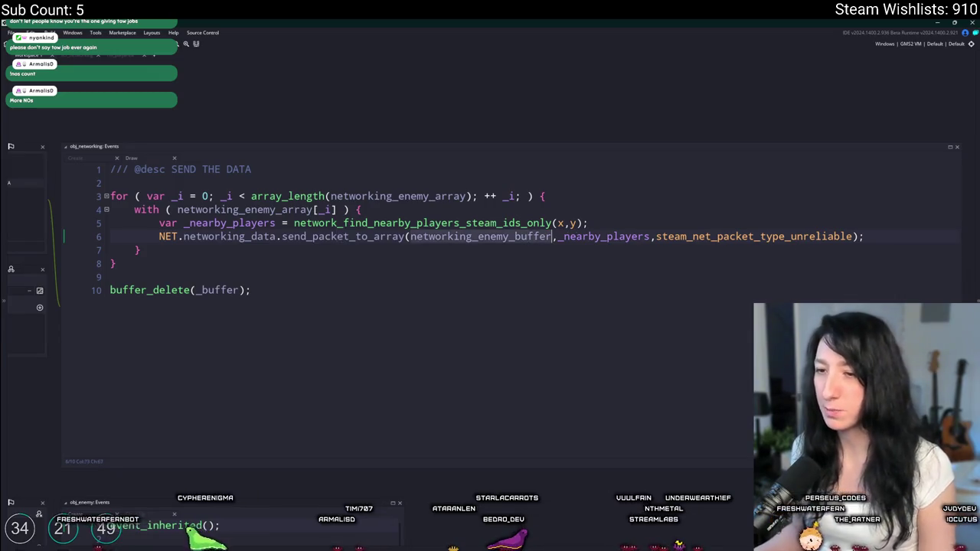
pyautogui.moveTo(521, 236); pyautogui.dragTo(202, 290)
pyautogui.hotkey('ctrl', 'z')
pyautogui.doubleClick(212, 290)
pyautogui.hotkey('ctrl', 'v')
pyautogui.hotkey('ctrl', 'x')
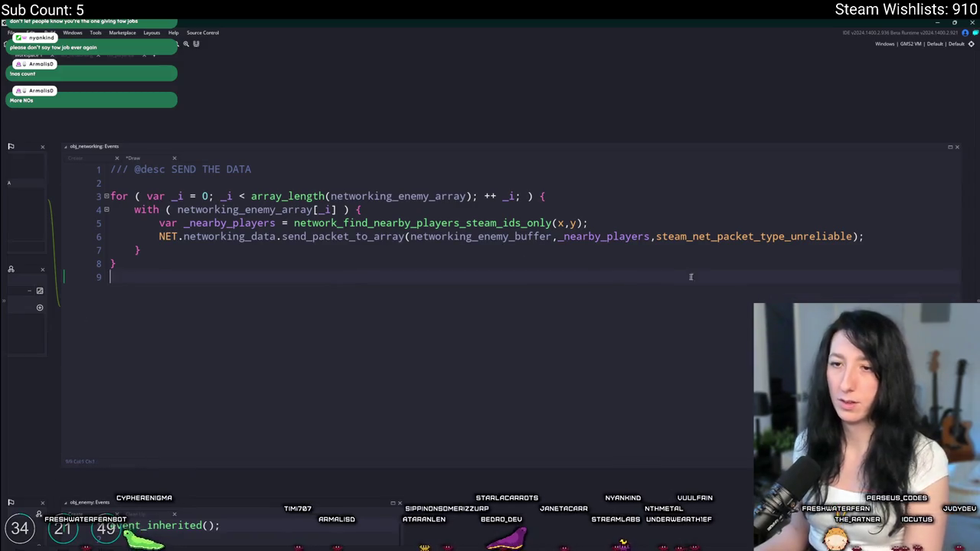
pyautogui.press('Return')
pyautogui.hotkey('ctrl', 'v')
pyautogui.hotkey('ctrl', 'z')
pyautogui.hotkey('ctrl', 'v')
pyautogui.hotkey('ctrl', 's')
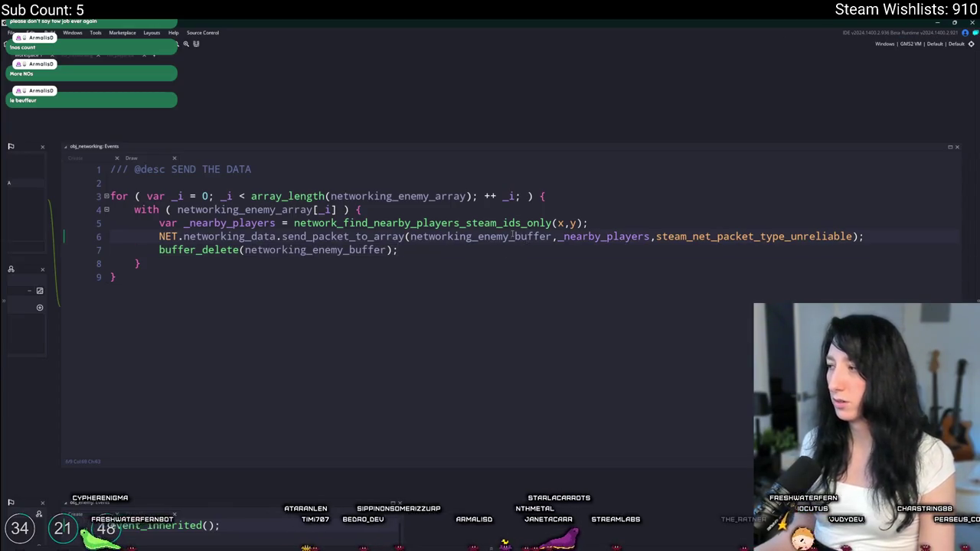
pyautogui.hotkey('ctrl', 't')
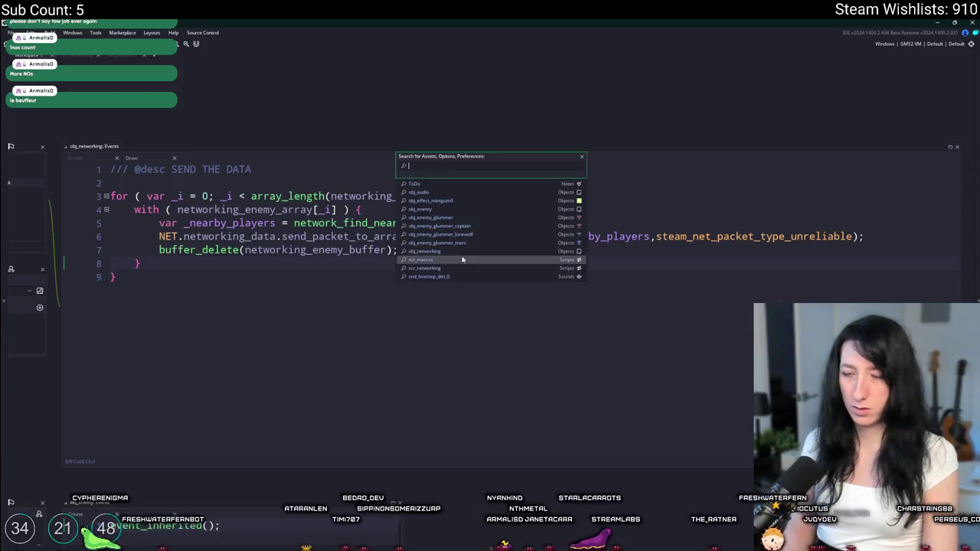
pyautogui.write('objio_sound')
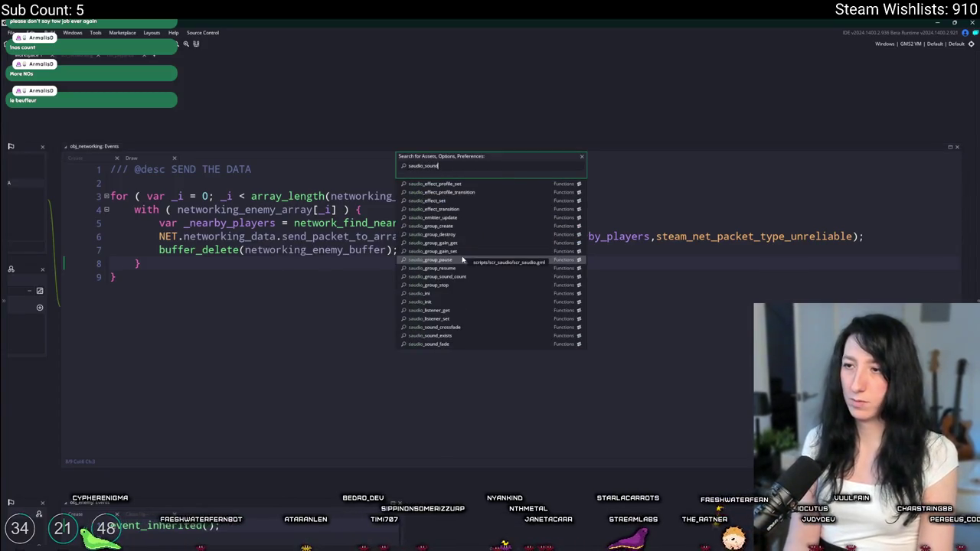
pyautogui.scroll(-5, 463, 261)
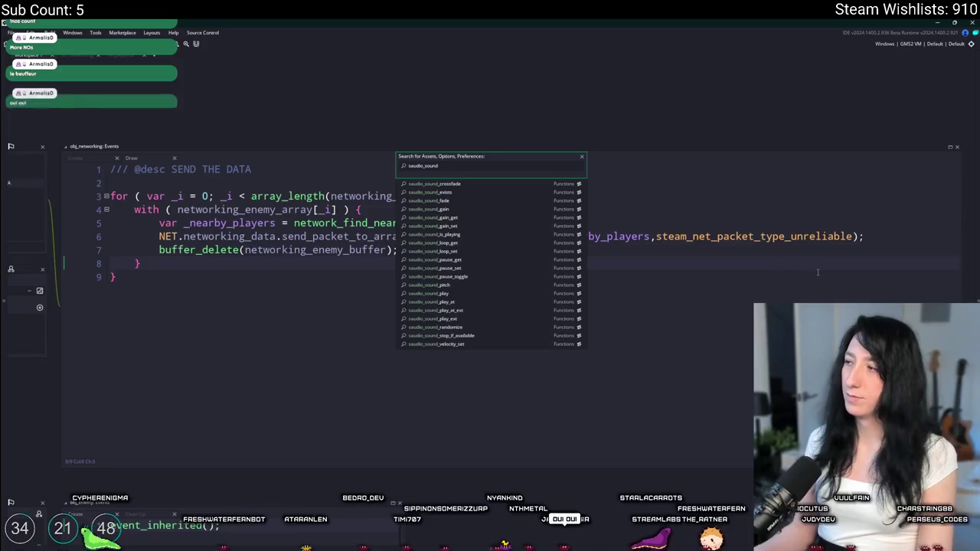
pyautogui.click(788, 248)
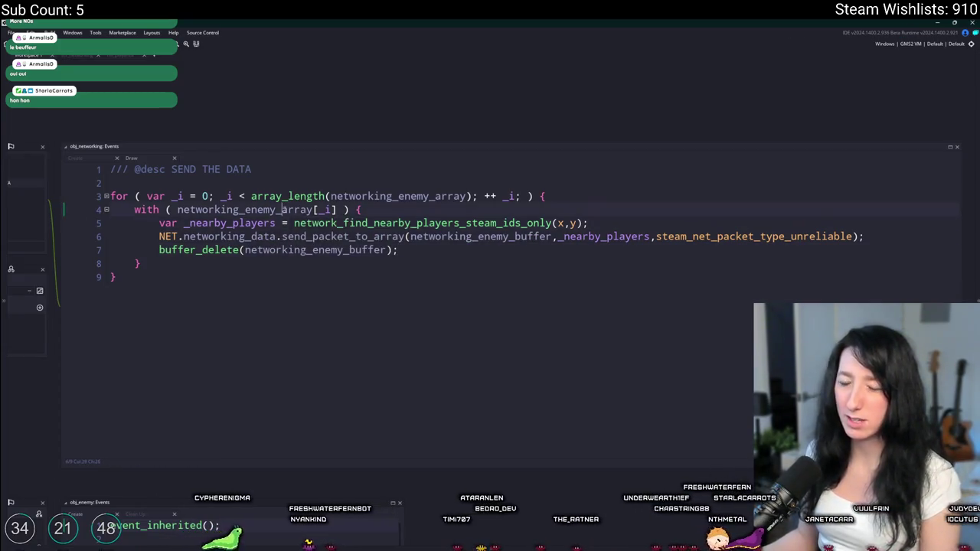
# Add a networking_enemy_array reset line after the loop, then return to the network_update_npc script.
pyautogui.doubleClick(261, 210)
pyautogui.click(176, 277)
pyautogui.press('Return')
pyautogui.press('Return')
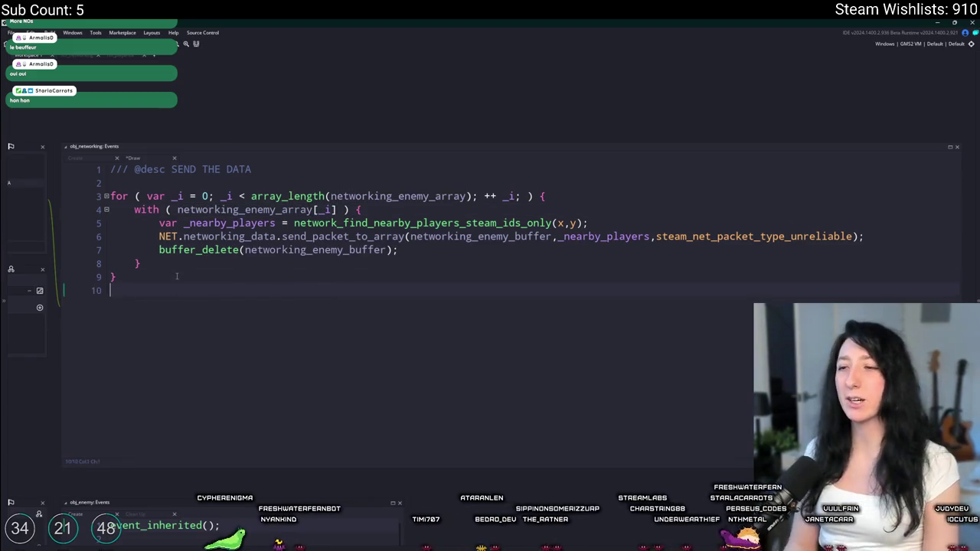
pyautogui.hotkey('ctrl', 'v')
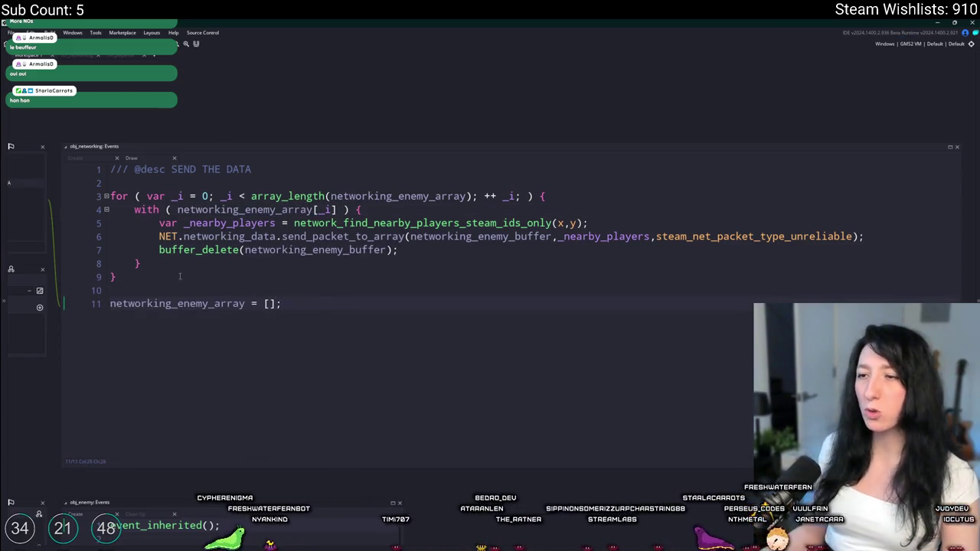
pyautogui.doubleClick(283, 250)
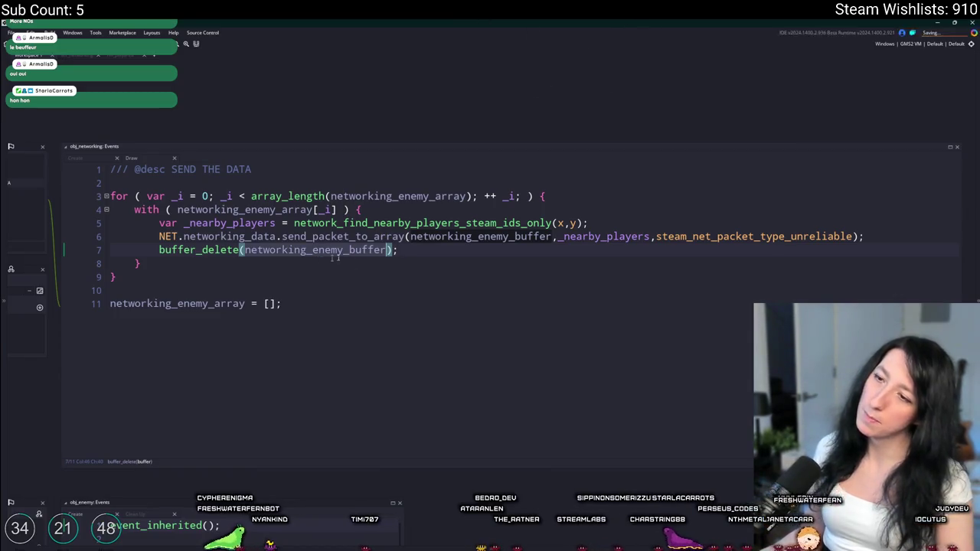
pyautogui.click(618, 193)
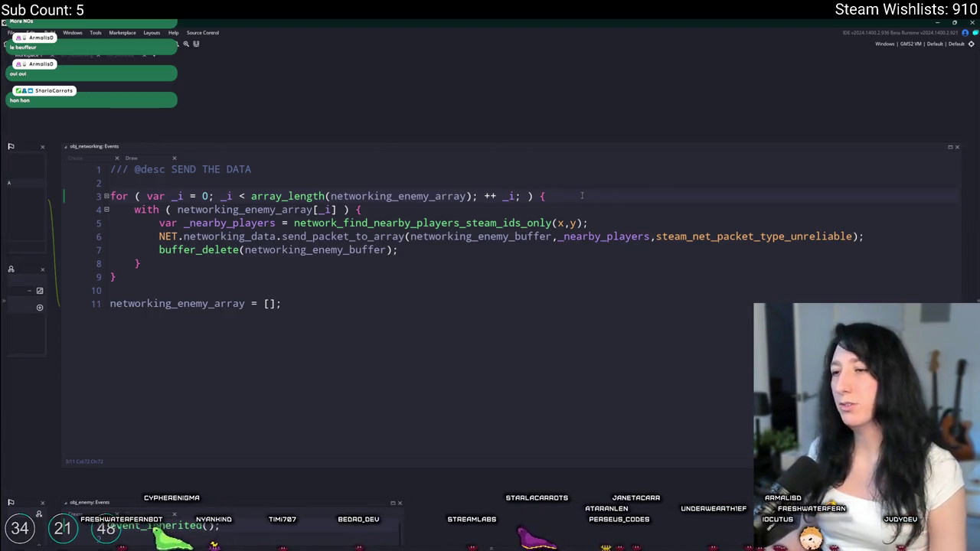
pyautogui.doubleClick(477, 156)
pyautogui.hotkey('ctrl', 'Tab')
pyautogui.hotkey('ctrl', 'Tab')
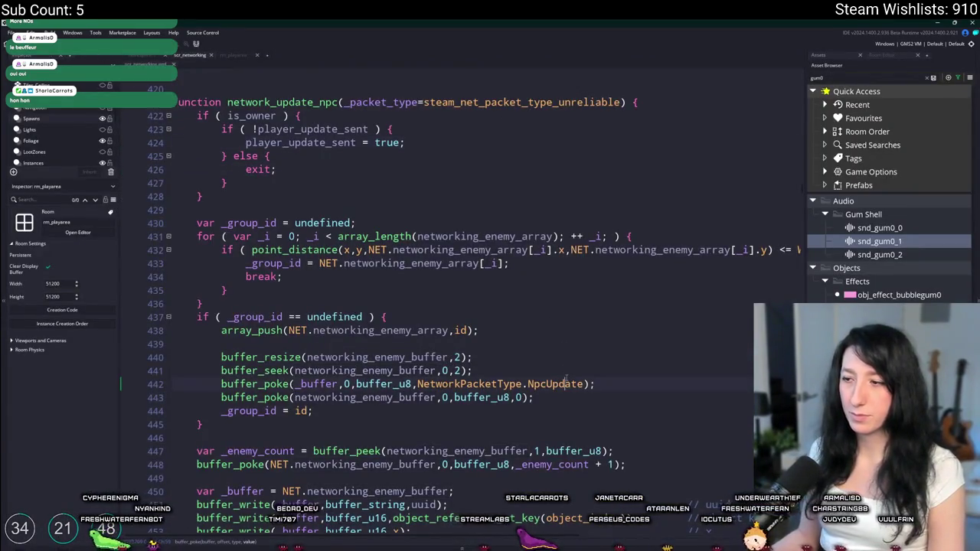
# Search for NpcUpdate and go to its packet handler at line 1243.
pyautogui.doubleClick(555, 384)
pyautogui.hotkey('ctrl', 'f')
pyautogui.click(793, 84)
pyautogui.click(792, 84)
pyautogui.click(793, 85)
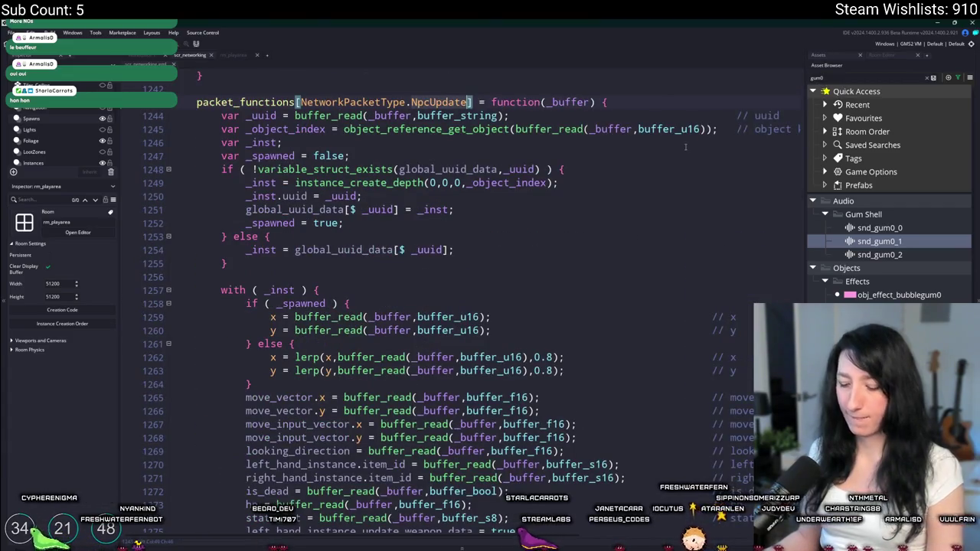
pyautogui.click(685, 146)
pyautogui.press('F12')
# Add 'var _enemy_count = buffer_read(_buffer, buffer_u8);' at the top of the handler.
pyautogui.scroll(1, 460, 164)
pyautogui.click(473, 159)
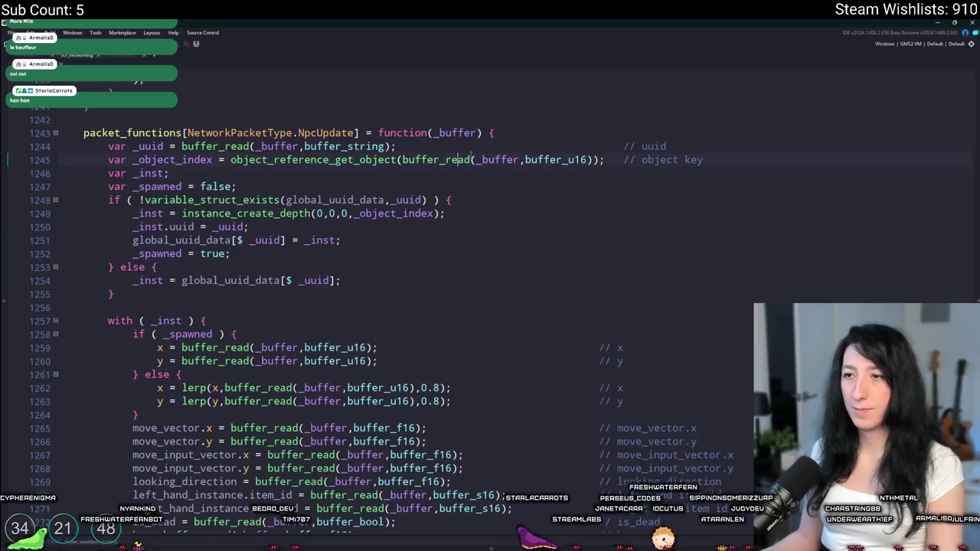
pyautogui.scroll(1, 448, 144)
pyautogui.click(551, 168)
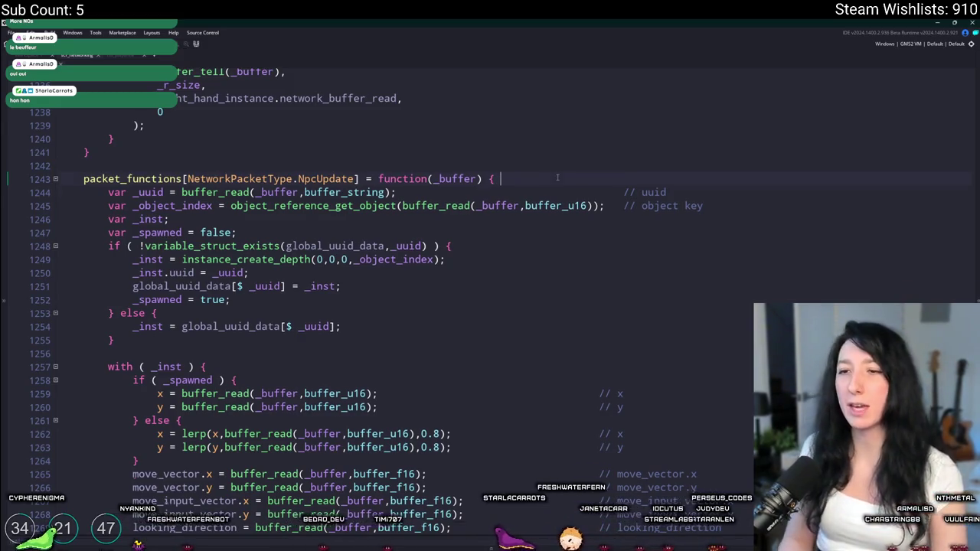
pyautogui.press('Return')
pyautogui.write('var _enemy_count = bu')
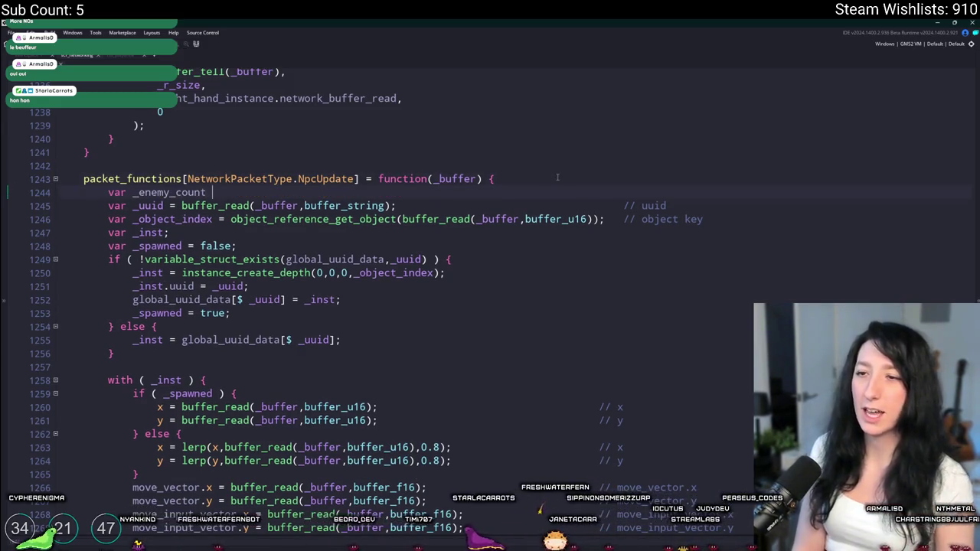
pyautogui.write('ffer_write(')
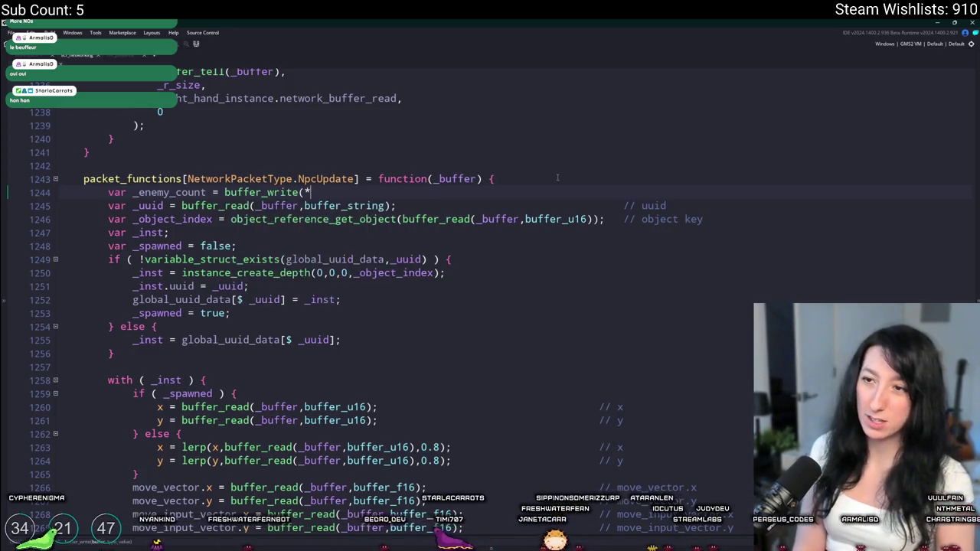
pyautogui.press('BackSpace')
pyautogui.press('BackSpace')
pyautogui.press('BackSpace')
pyautogui.write('(_')
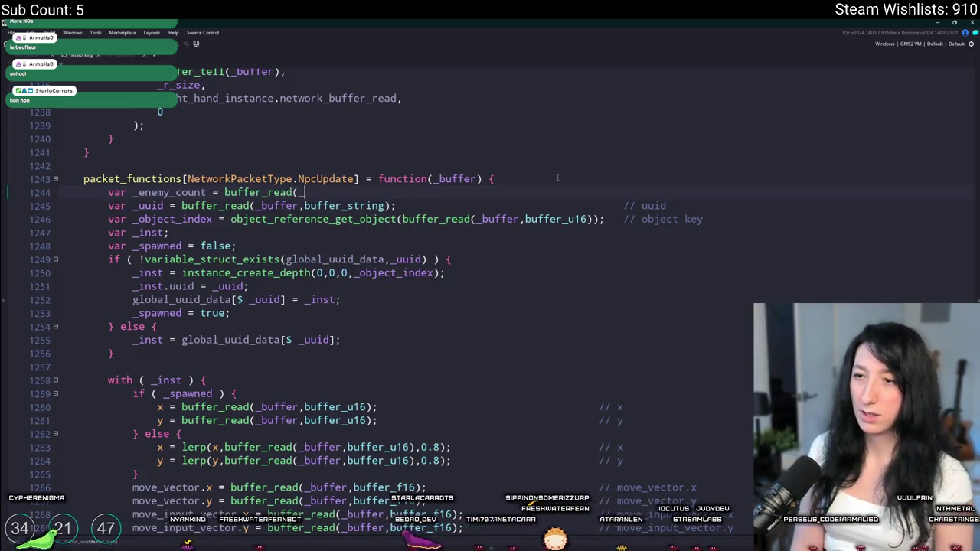
pyautogui.write('bufffer,_')
pyautogui.press('BackSpace')
pyautogui.write('buffer_u8);')
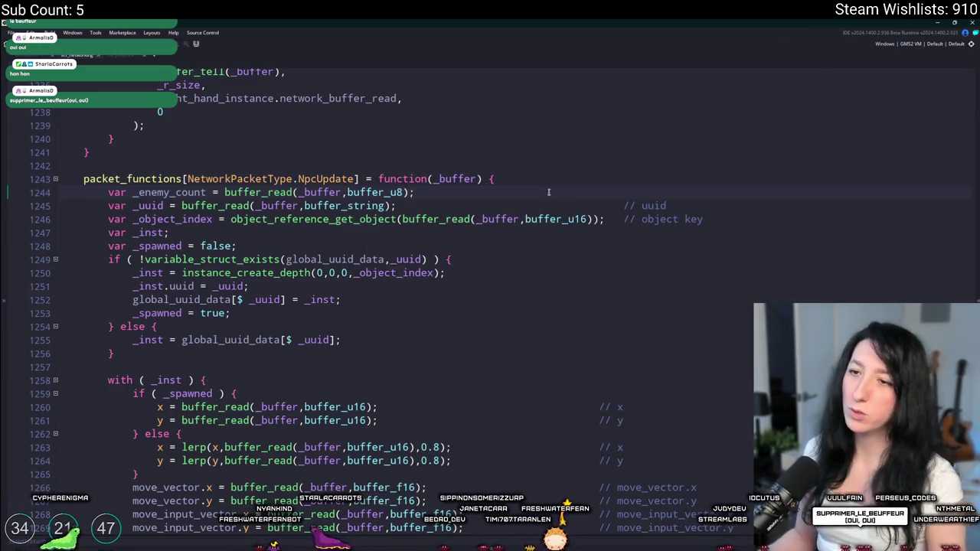
# Wrap the per-enemy read code in 'repeat (_enemy_count) {', indenting it with Tab.
pyautogui.scroll(-1, 466, 150)
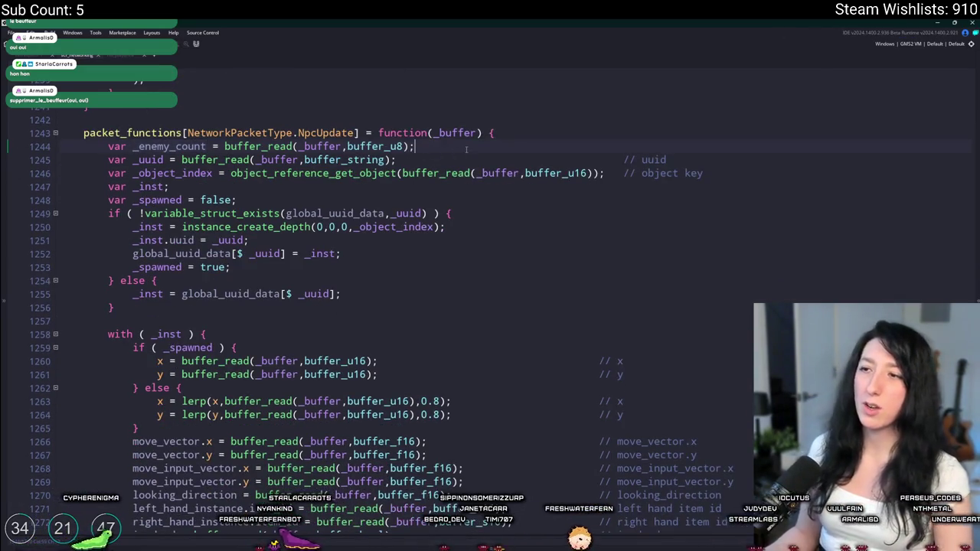
pyautogui.press('Return')
pyautogui.press('BackSpace')
pyautogui.press('BackSpace')
pyautogui.press('BackSpace')
pyautogui.write('repeat ( _enemy_count ) {')
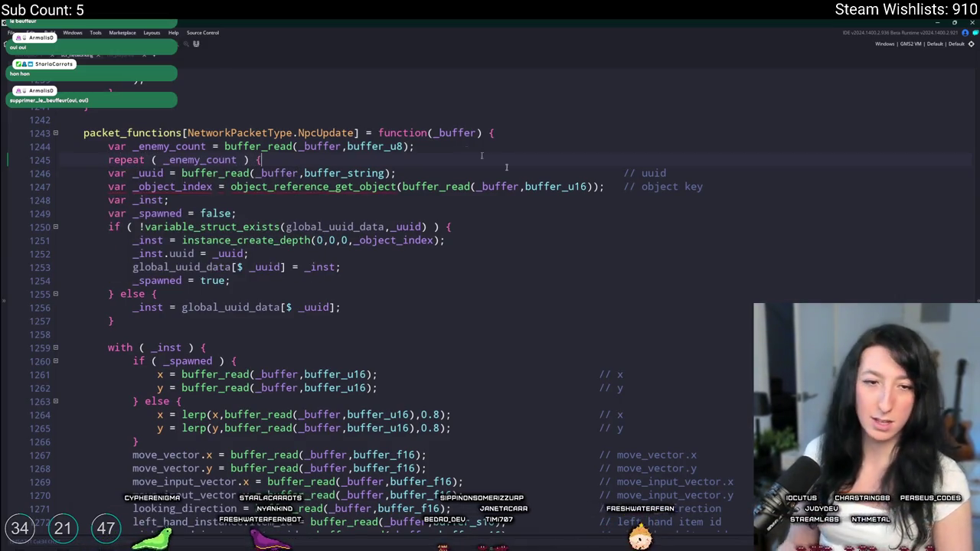
pyautogui.scroll(-10, 488, 454)
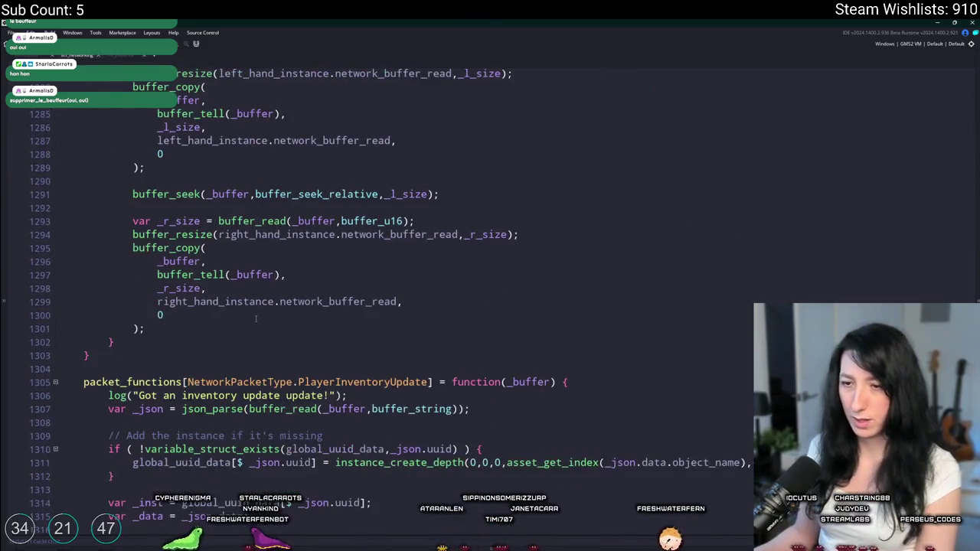
pyautogui.scroll(11, 131, 342)
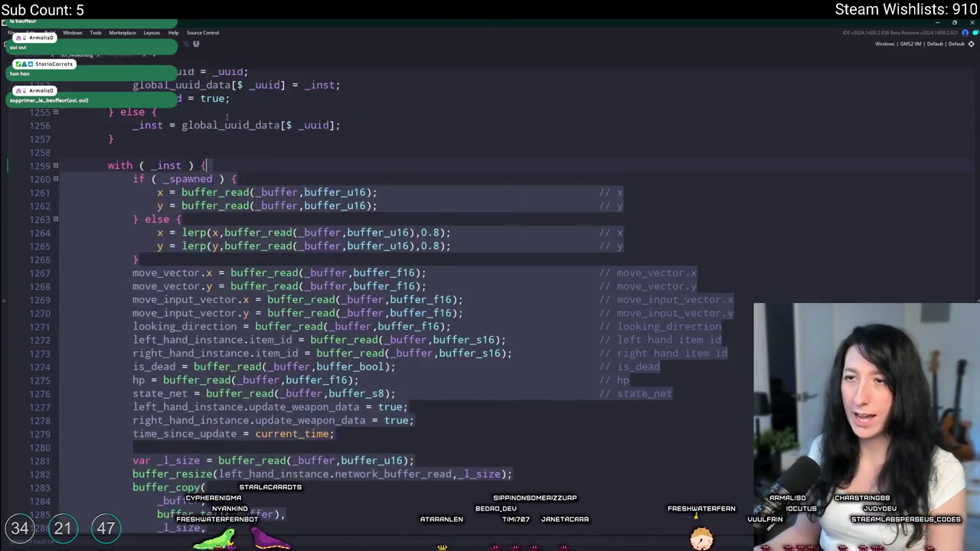
pyautogui.moveTo(227, 180); pyautogui.dragTo(261, 178)
pyautogui.press('Tab')
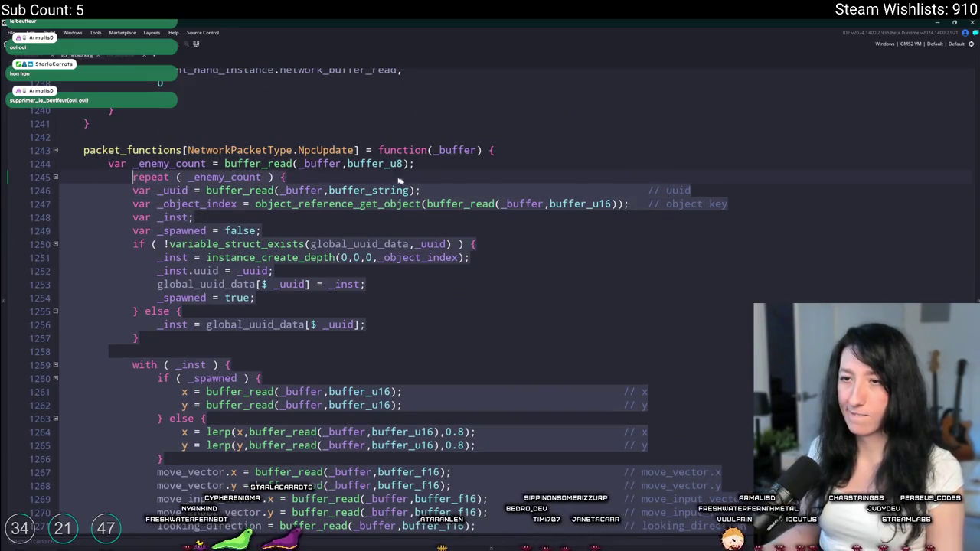
pyautogui.click(473, 177)
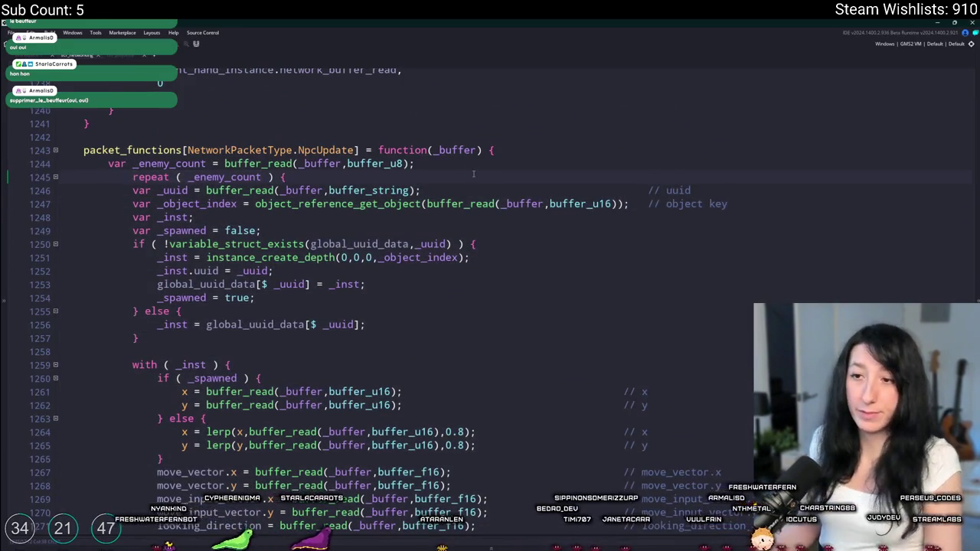
pyautogui.scroll(-2, 319, 248)
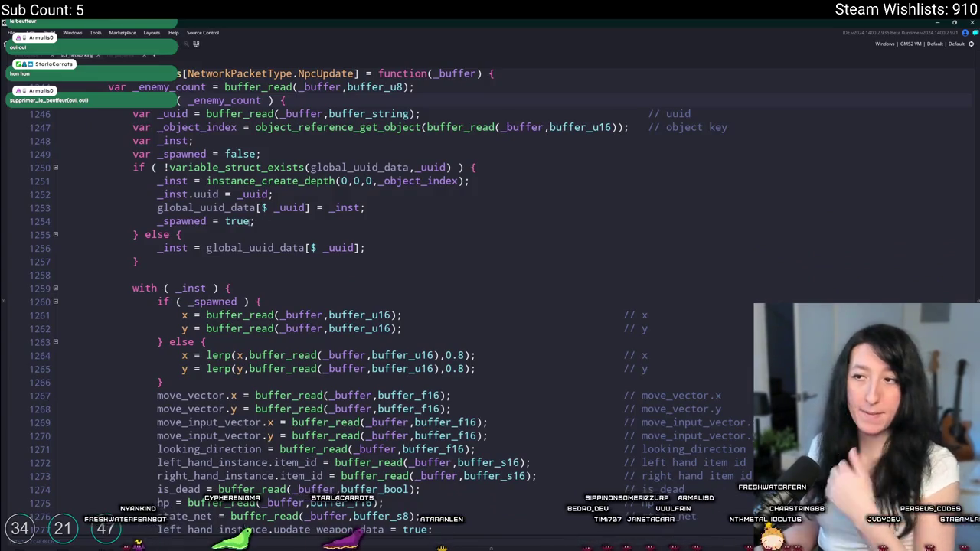
pyautogui.scroll(-3, 320, 249)
pyautogui.scroll(7, 319, 248)
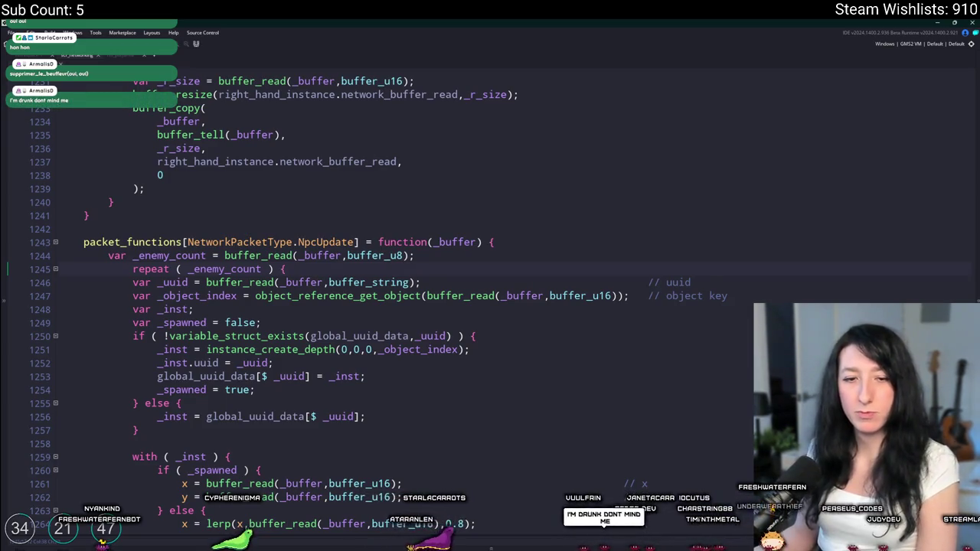
pyautogui.hotkey('alt', 'Tab')
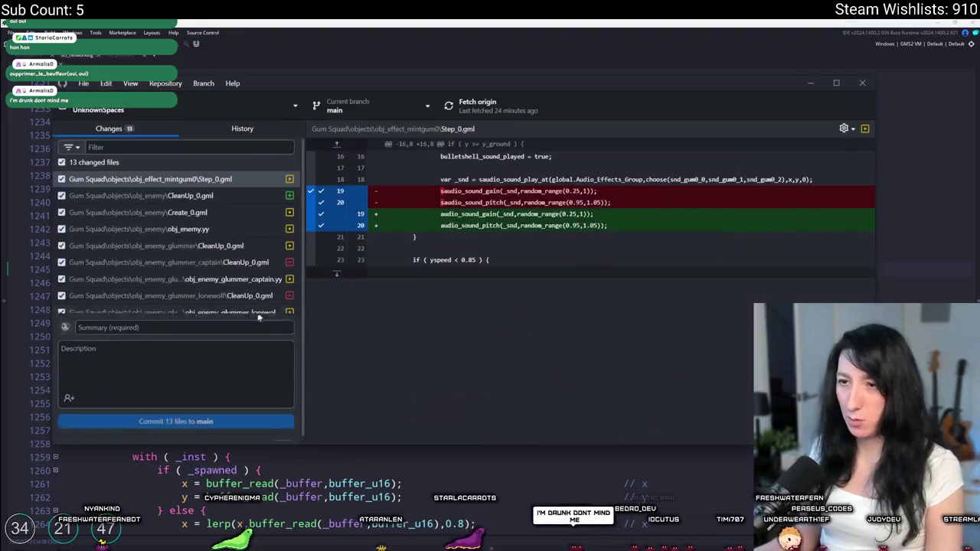
# Commit the 15 changed files to main with summary 'TEST' and push to origin.
pyautogui.write('TEST')
pyautogui.click(184, 431)
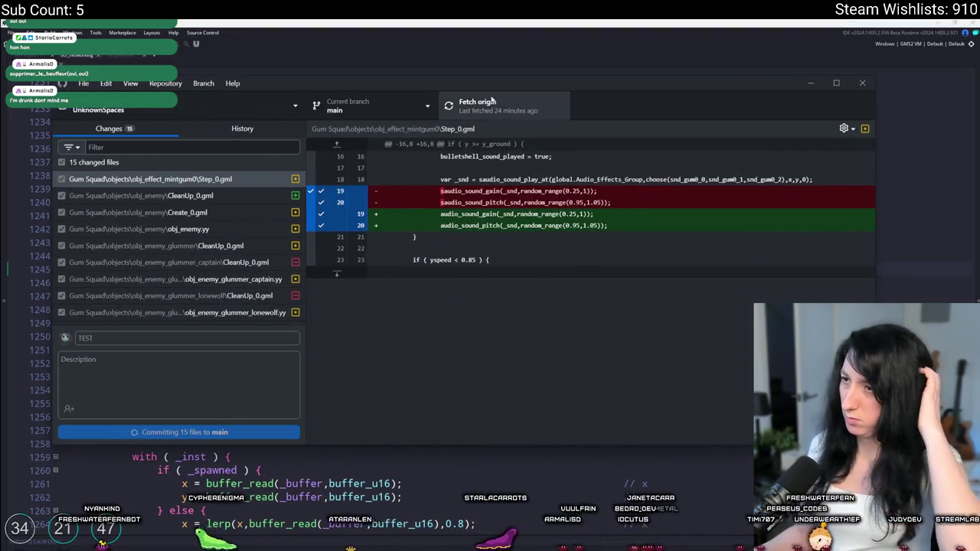
pyautogui.click(495, 112)
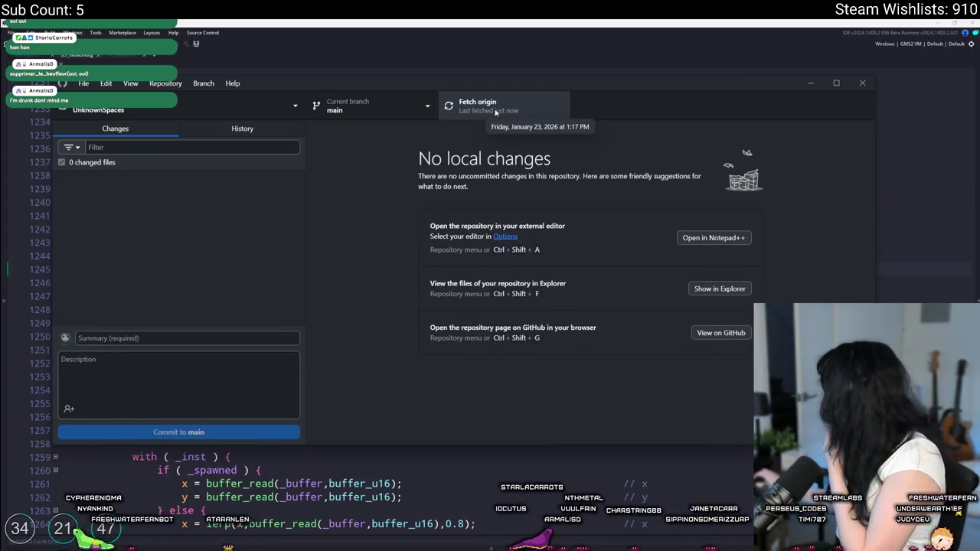
pyautogui.click(596, 21)
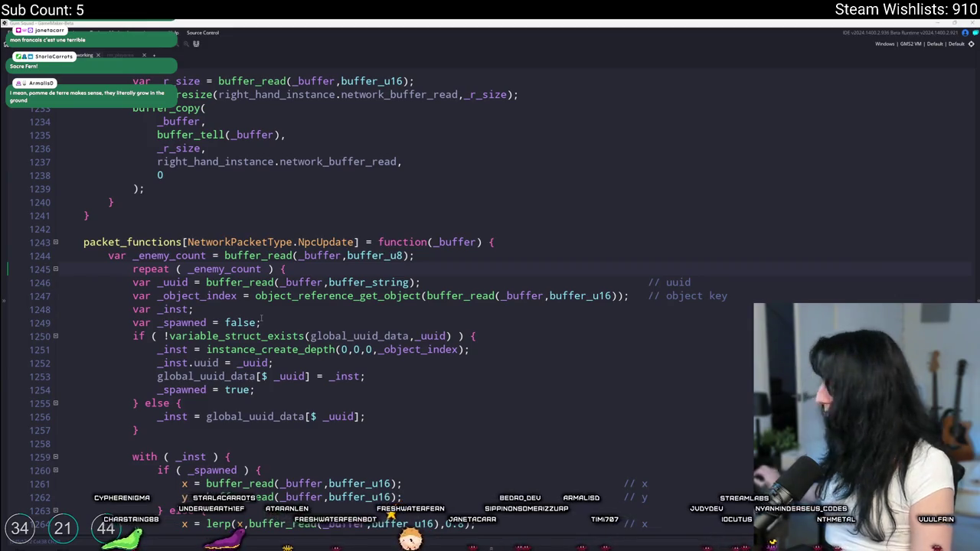
# Run the game, connect to a friend's session, then return to the NpcUpdate handler code.
pyautogui.click(252, 229)
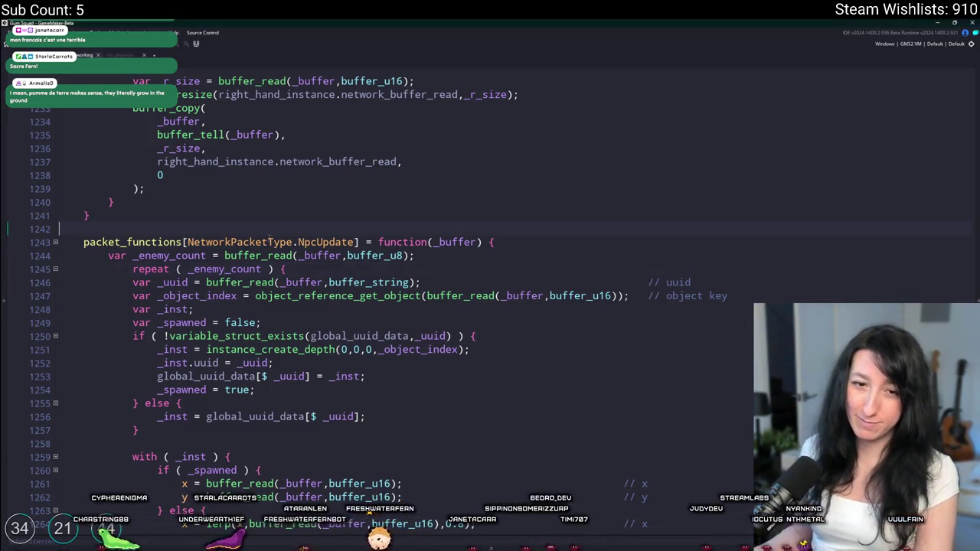
pyautogui.press('F5')
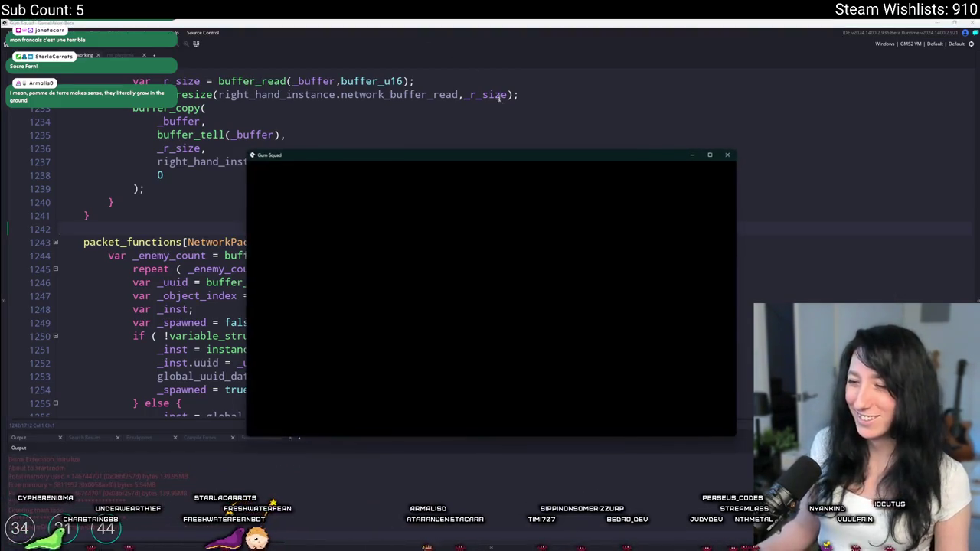
pyautogui.click(656, 337)
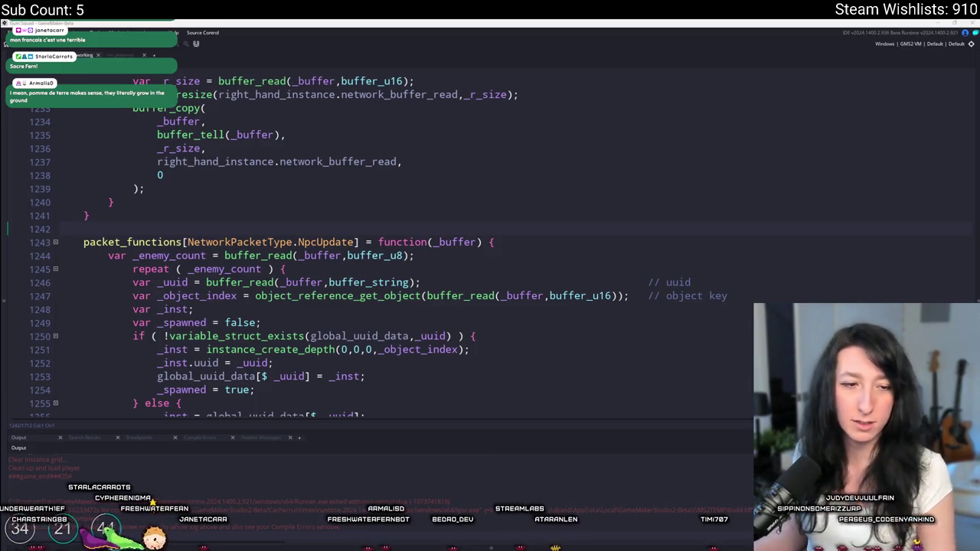
pyautogui.click(362, 376)
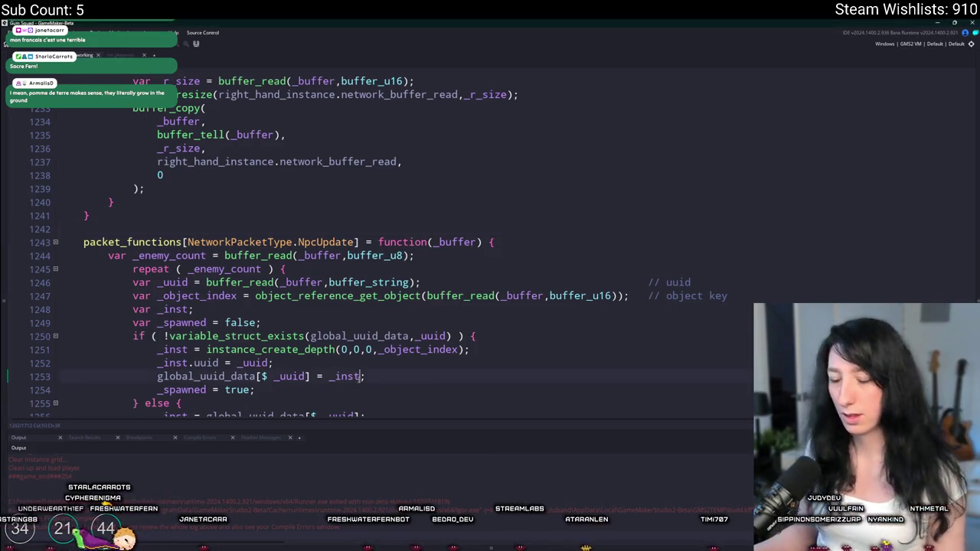
# Jump to the update_npc function's grouping loop at line 431.
pyautogui.hotkey('ctrl', 't')
pyautogui.write('update_npc')
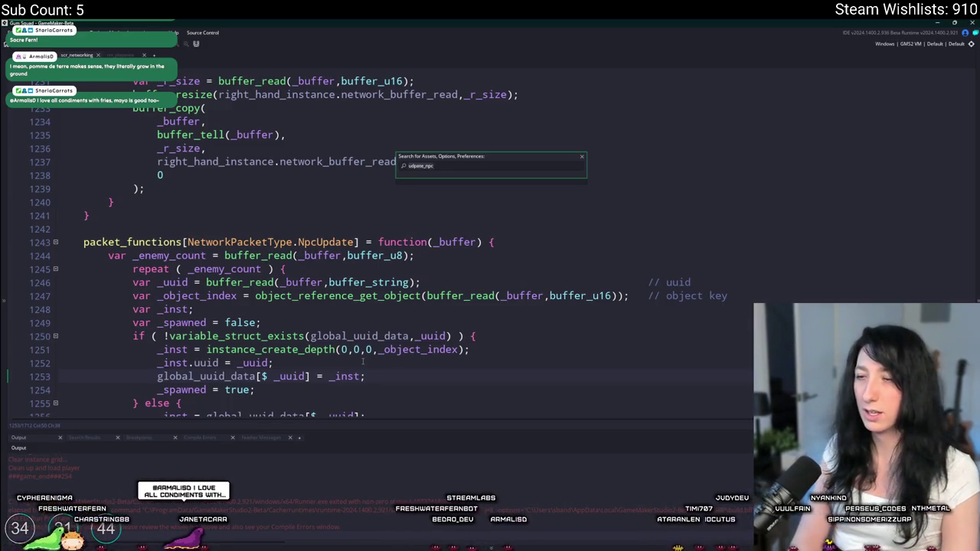
pyautogui.press('BackSpace')
pyautogui.press('BackSpace')
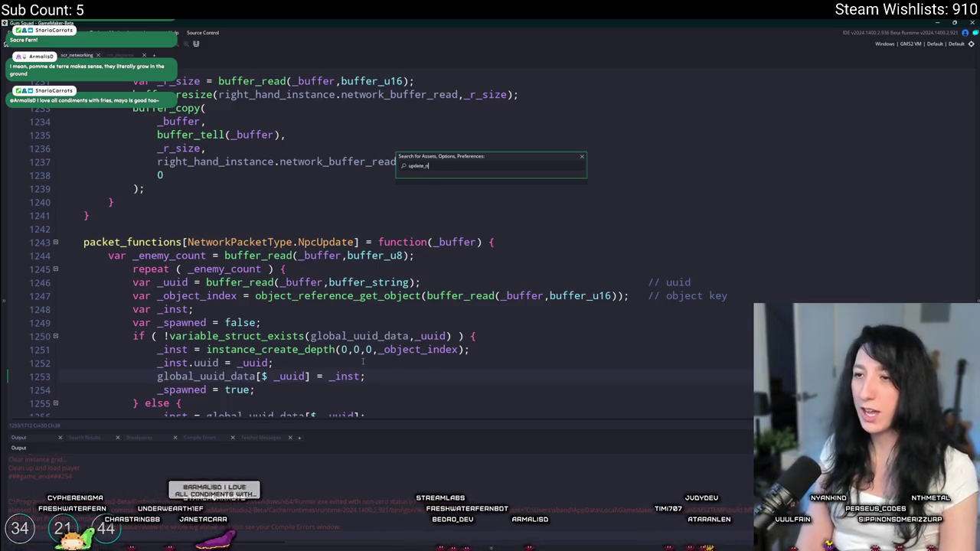
pyautogui.press('Return')
pyautogui.hotkey('ctrl', 'g')
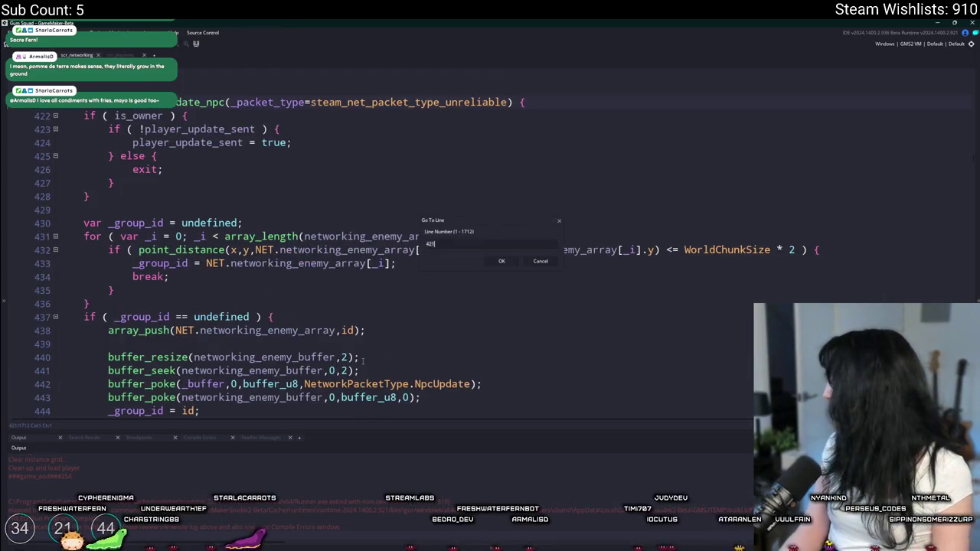
pyautogui.press('Return')
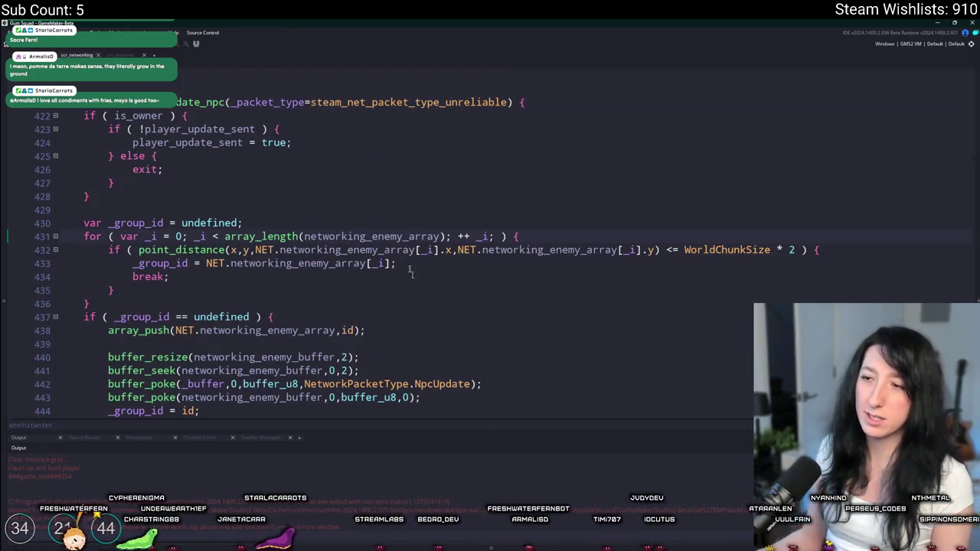
# Prefix networking_enemy_array with NET. in the loop's array_length, then run the game.
pyautogui.doubleClick(367, 237)
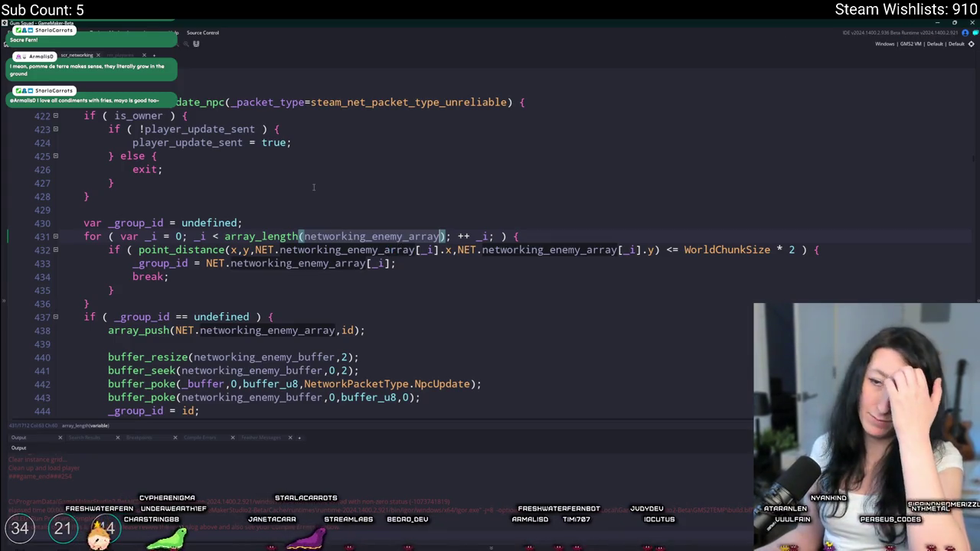
pyautogui.press('Left')
pyautogui.write('NET.')
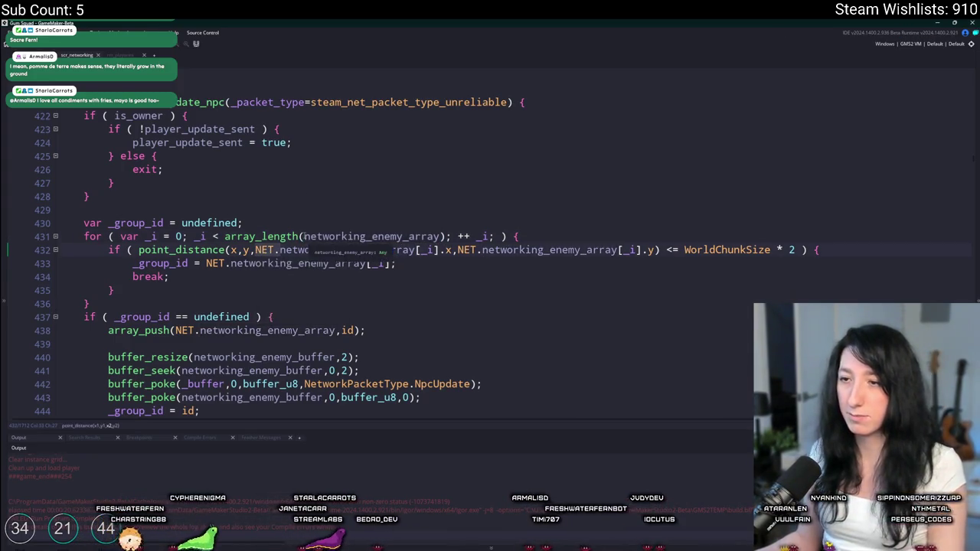
pyautogui.press('F5')
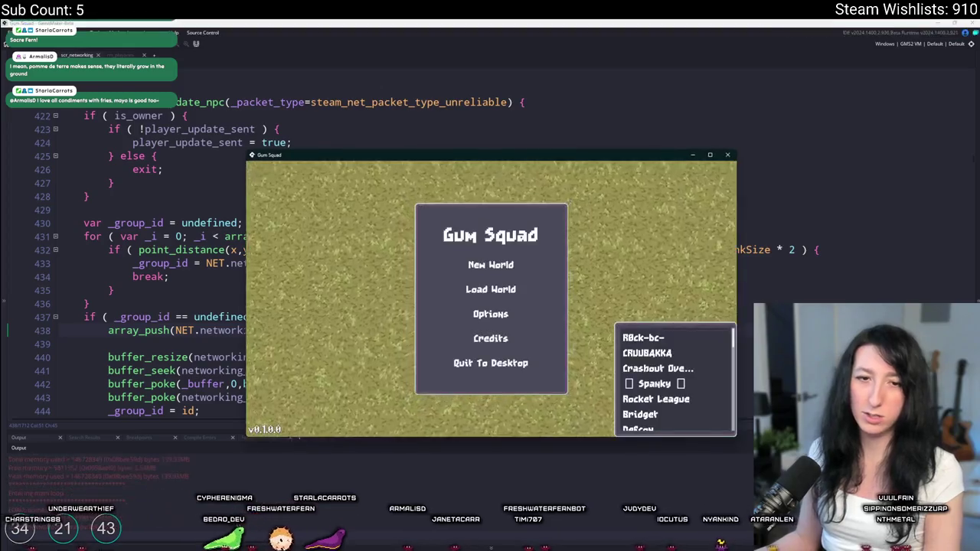
# Create a Friends Only new world, maximize the game, and abort on the code error.
pyautogui.click(475, 205)
pyautogui.click(491, 295)
pyautogui.click(491, 357)
pyautogui.doubleClick(556, 156)
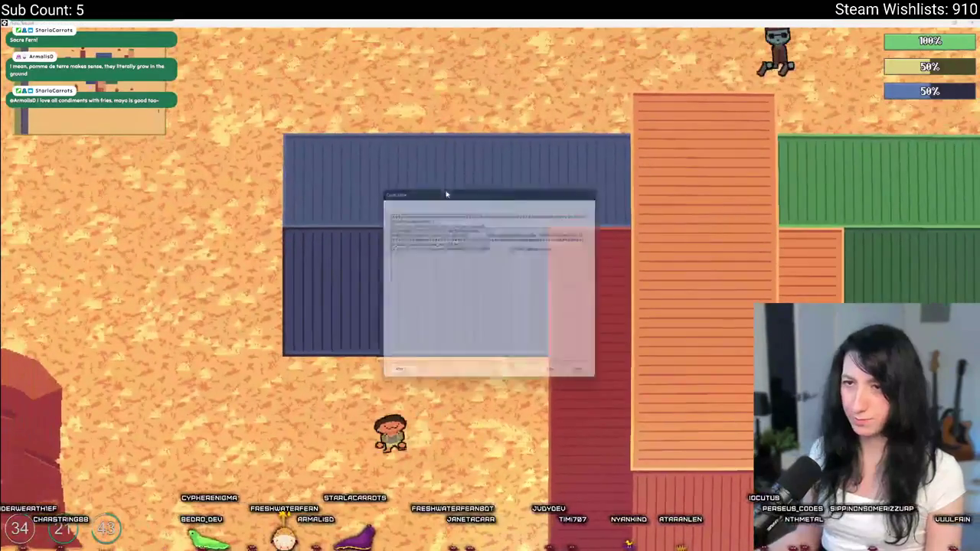
pyautogui.click(395, 378)
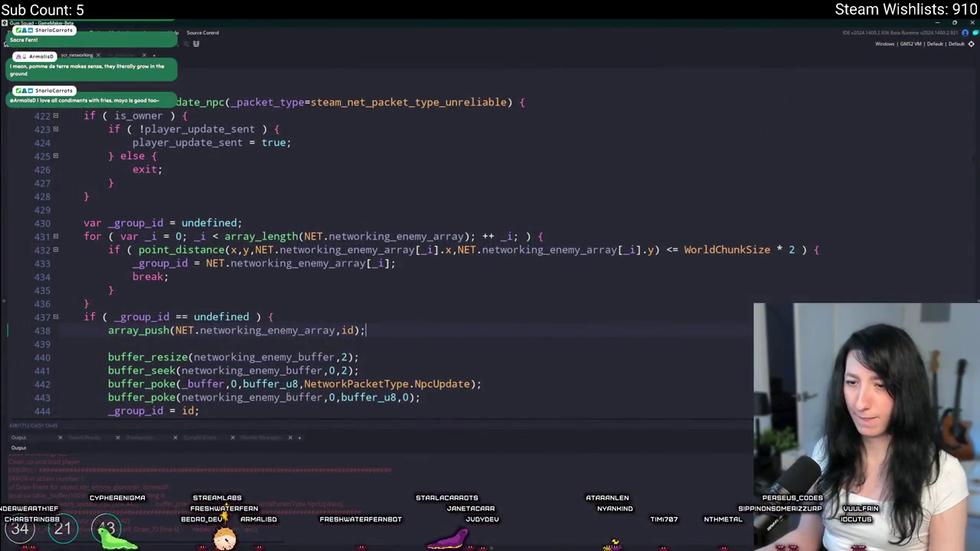
# Replace _buffer with networking_enemy_buffer in line 442's buffer_poke, then rebuild and run.
pyautogui.hotkey('ctrl', 'g')
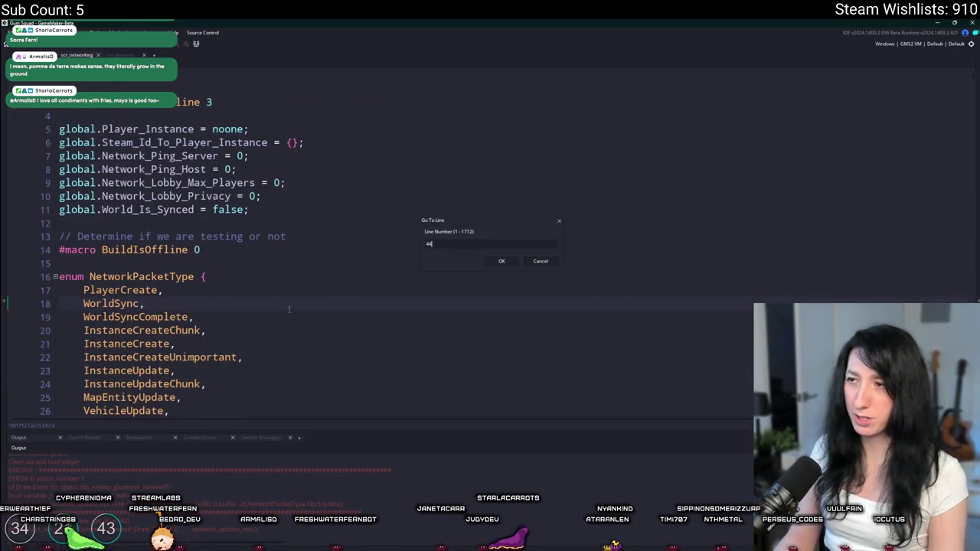
pyautogui.write('42')
pyautogui.press('Return')
pyautogui.scroll(3, 413, 67)
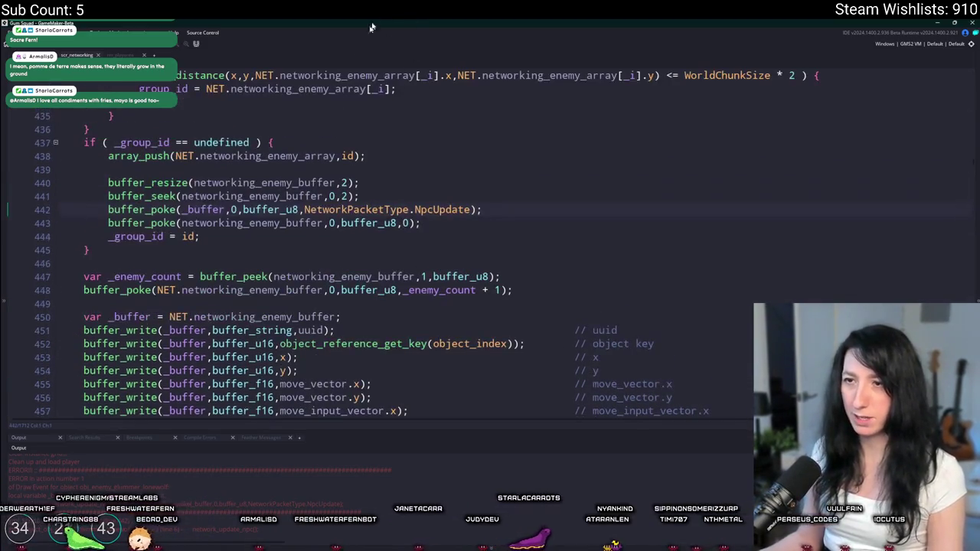
pyautogui.doubleClick(203, 209)
pyautogui.scroll(-2, 210, 227)
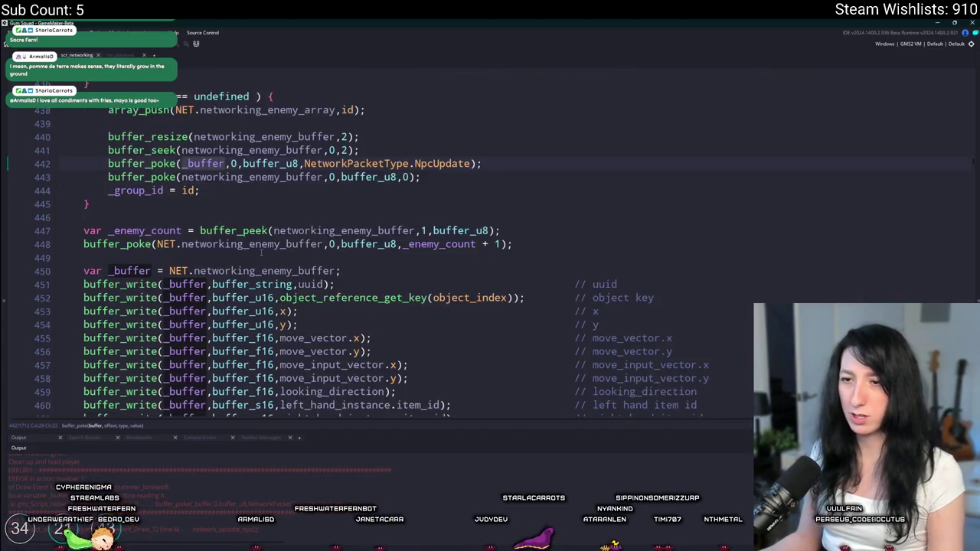
pyautogui.scroll(1, 210, 228)
pyautogui.write('networking_enemy_buffer')
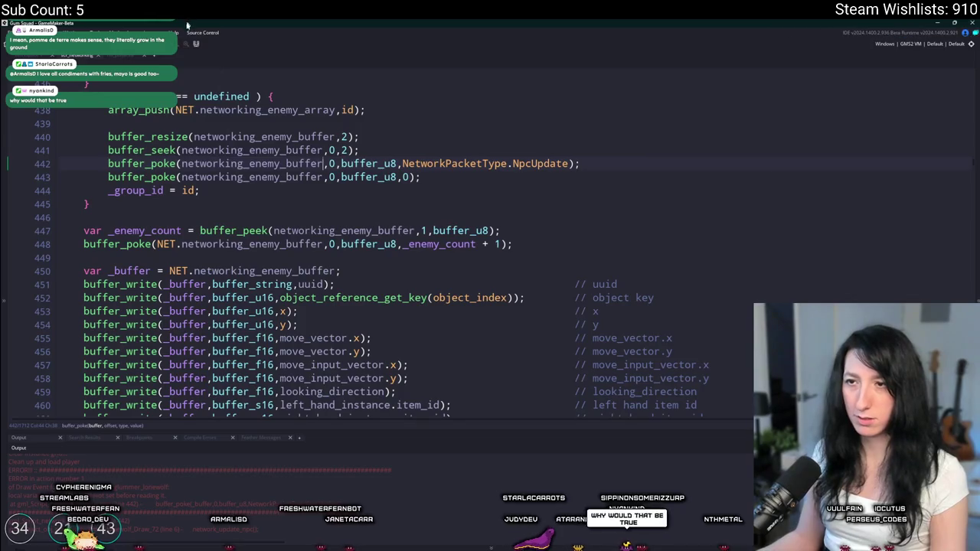
pyautogui.scroll(2, 210, 227)
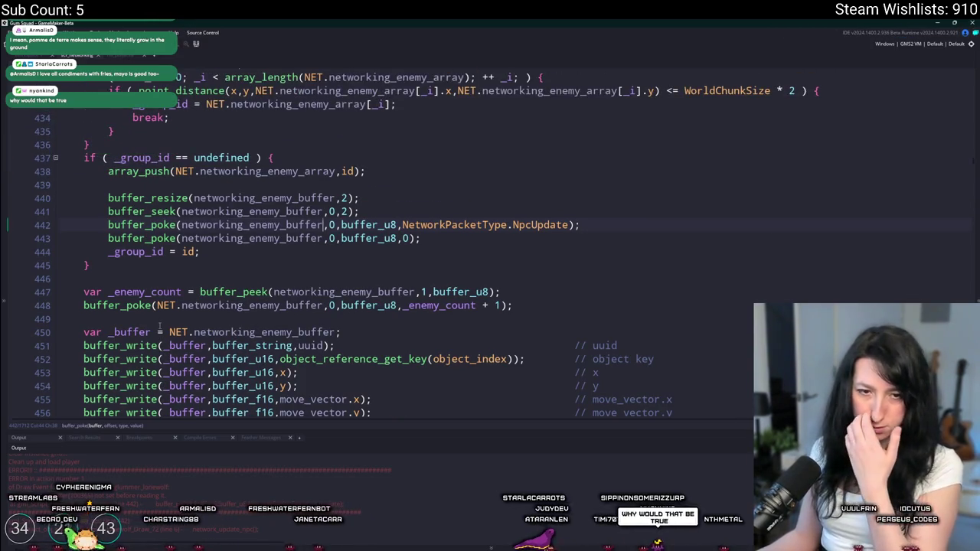
pyautogui.click(567, 321)
pyautogui.press('F5')
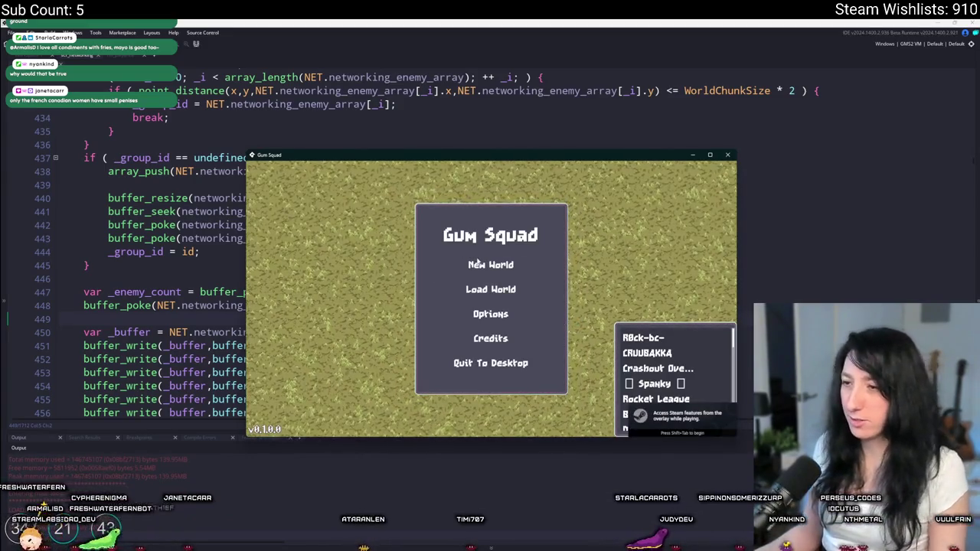
# Host another new world, read the line 448 code error, abort, and return to line 438.
pyautogui.click(482, 264)
pyautogui.click(491, 356)
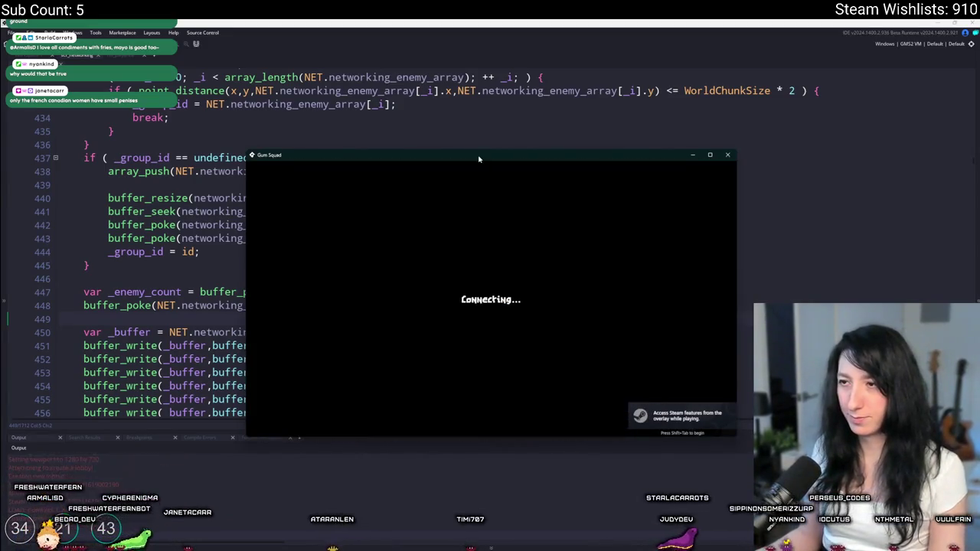
pyautogui.doubleClick(478, 159)
pyautogui.moveTo(476, 511)
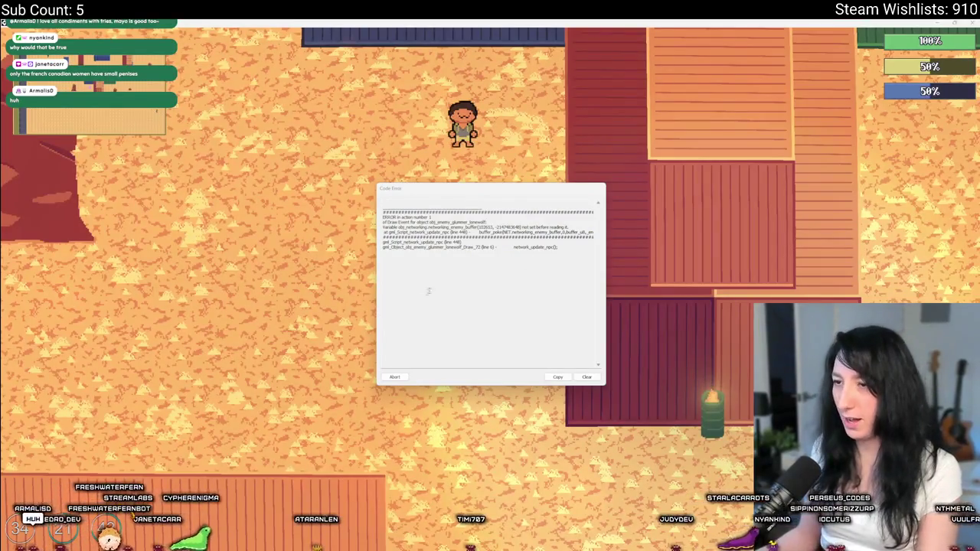
pyautogui.click(436, 288)
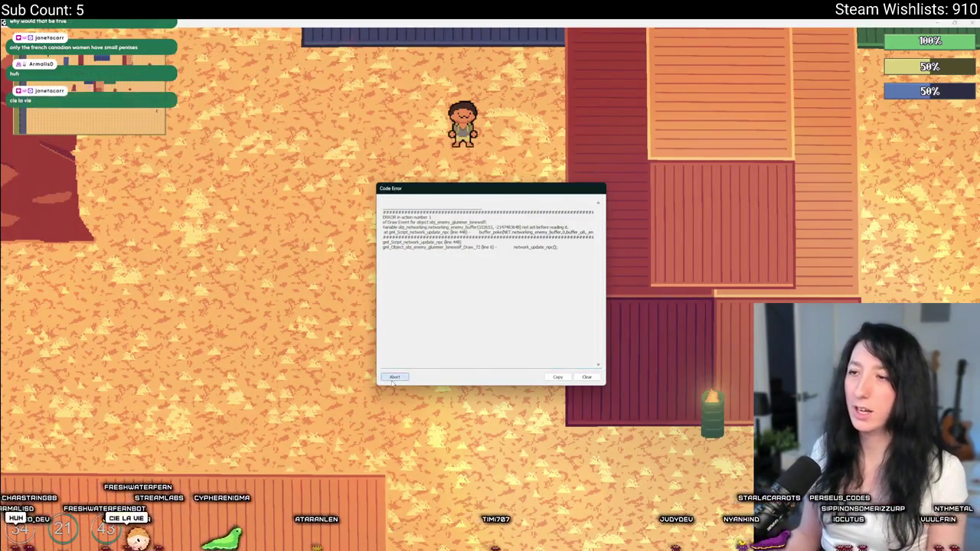
pyautogui.click(376, 373)
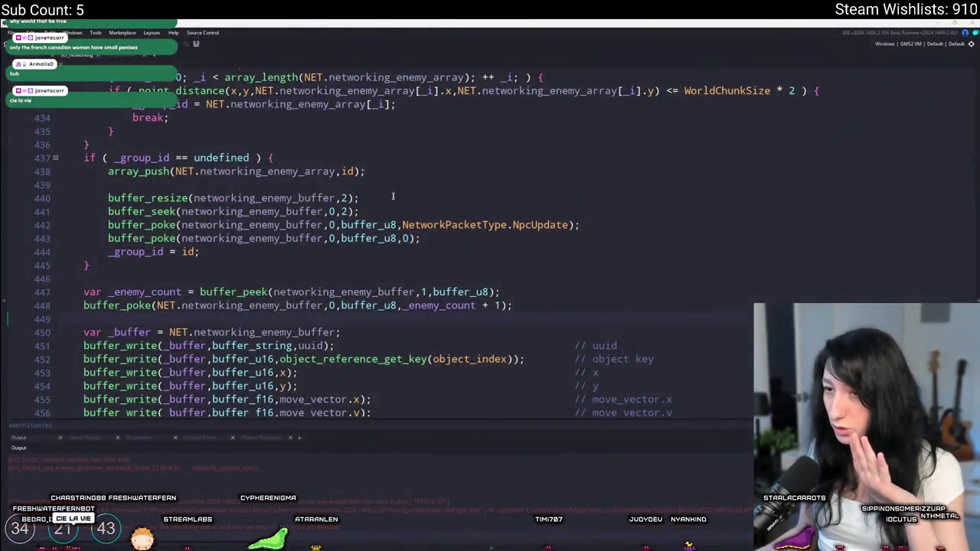
pyautogui.scroll(1, 392, 197)
pyautogui.click(383, 218)
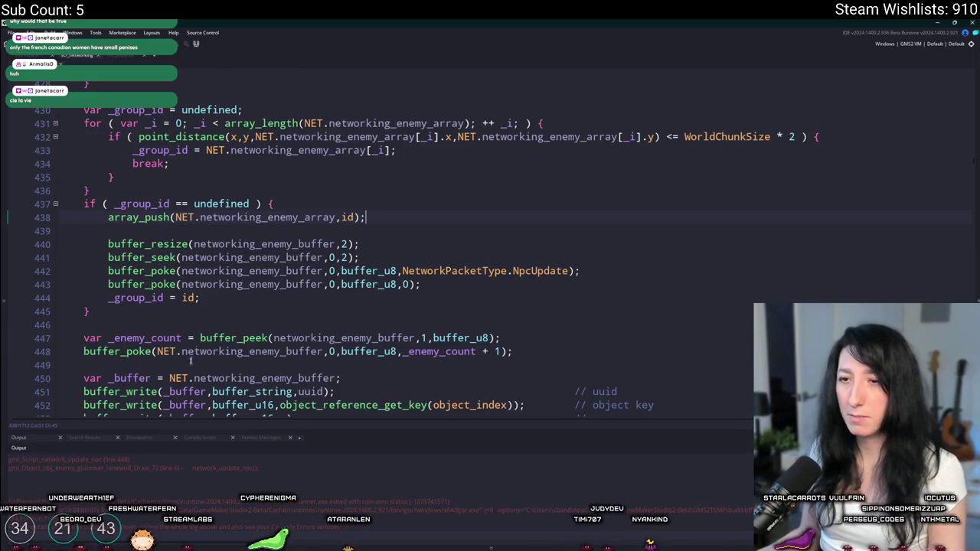
# Remove 'NET.' before networking_enemy_buffer in the buffer_poke call and _buffer assignment.
pyautogui.click(203, 298)
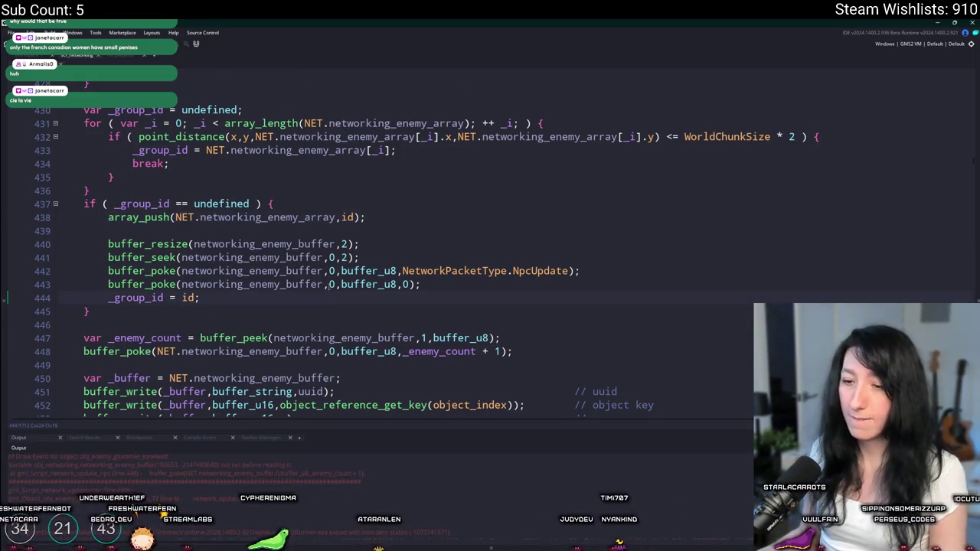
pyautogui.scroll(-1, 229, 298)
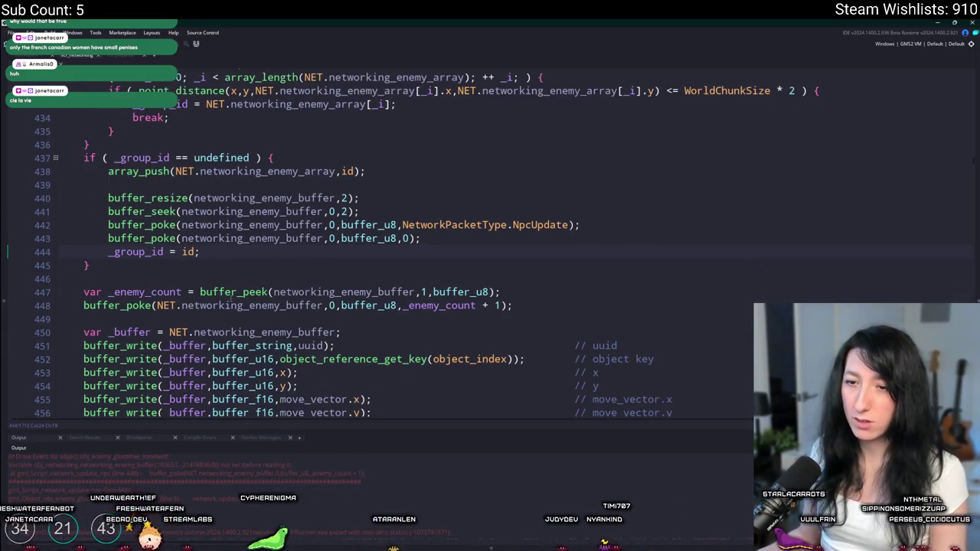
pyautogui.click(180, 306)
pyautogui.press('BackSpace')
pyautogui.press('BackSpace')
pyautogui.press('BackSpace')
pyautogui.click(193, 333)
pyautogui.press('BackSpace')
pyautogui.press('BackSpace')
pyautogui.press('BackSpace')
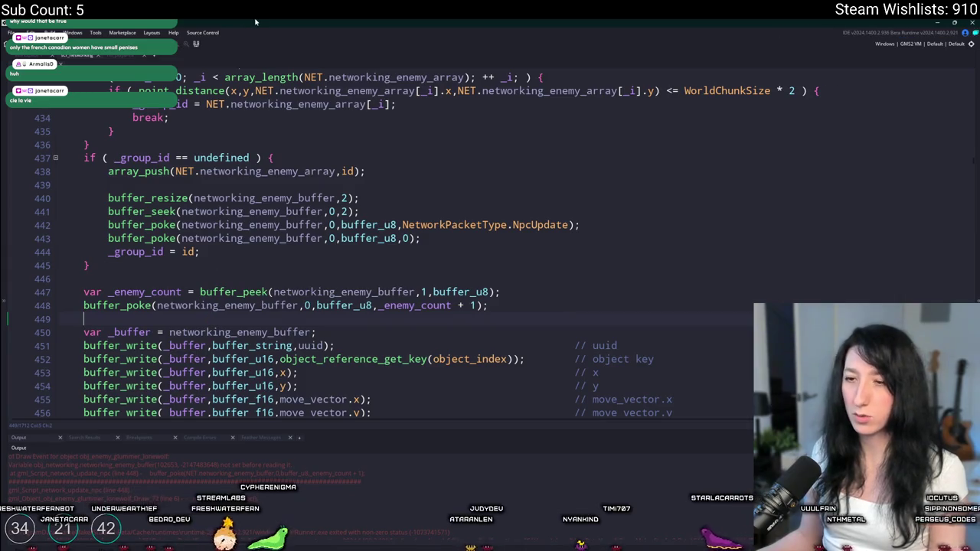
pyautogui.scroll(3, 406, 229)
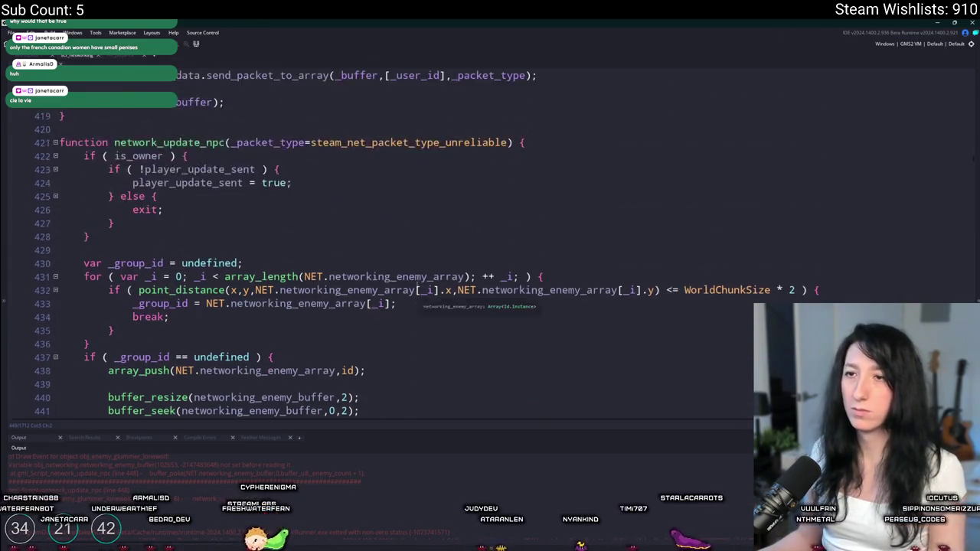
pyautogui.scroll(-2, 406, 230)
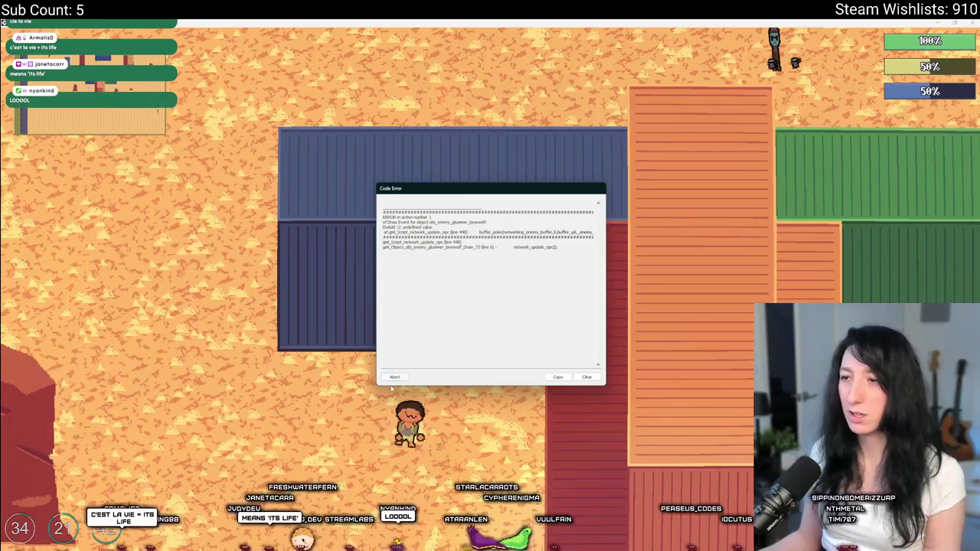
# Abort the run after the DoAdd undefined value error at line 448.
pyautogui.click(395, 377)
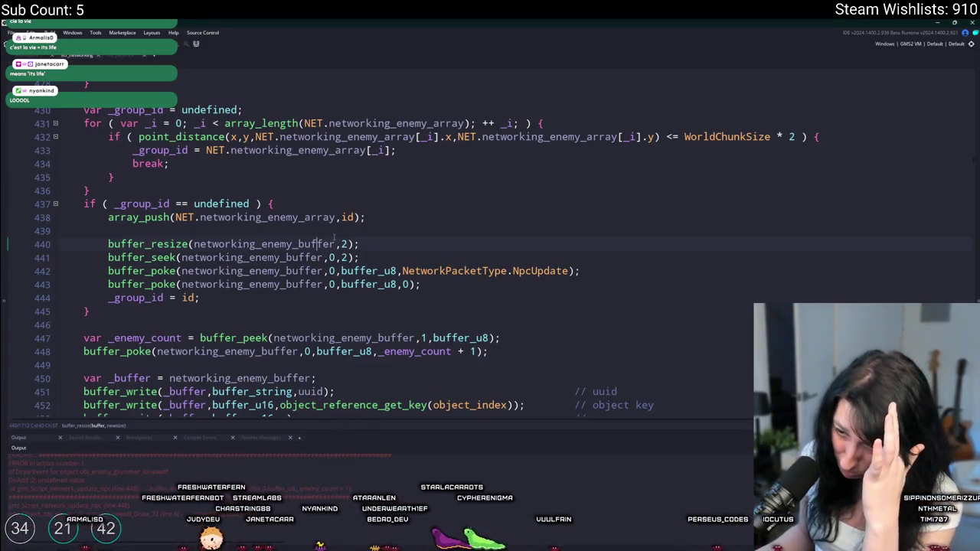
pyautogui.scroll(3, 334, 238)
pyautogui.scroll(-3, 335, 237)
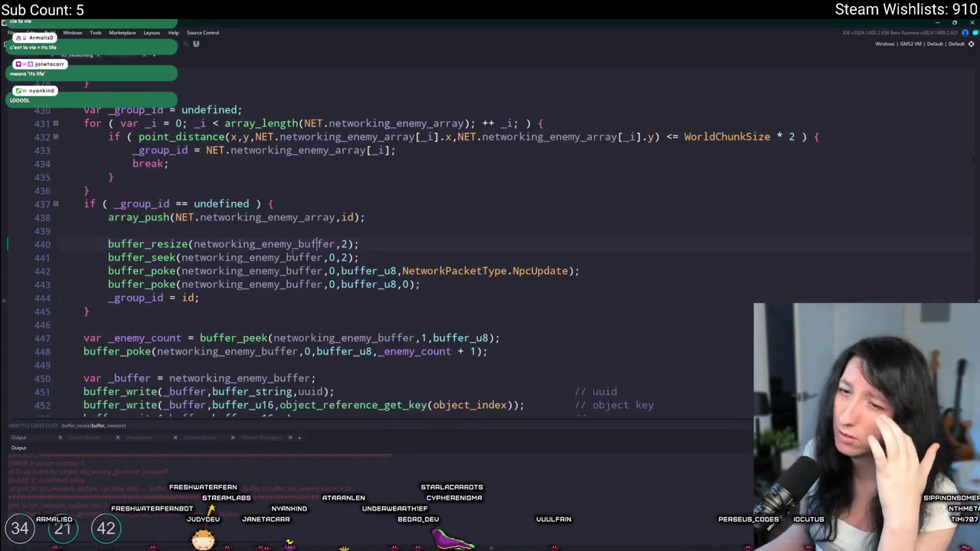
pyautogui.scroll(-2, 321, 243)
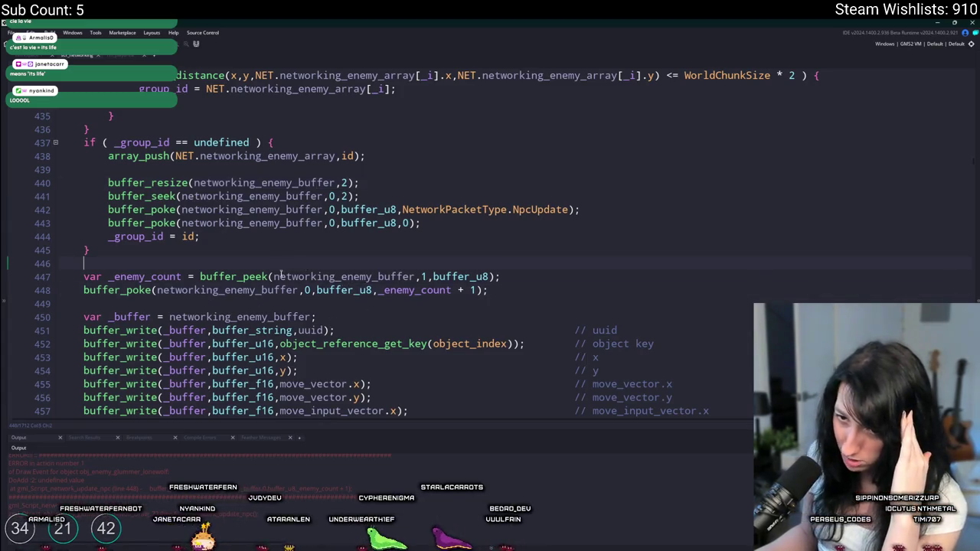
pyautogui.click(384, 290)
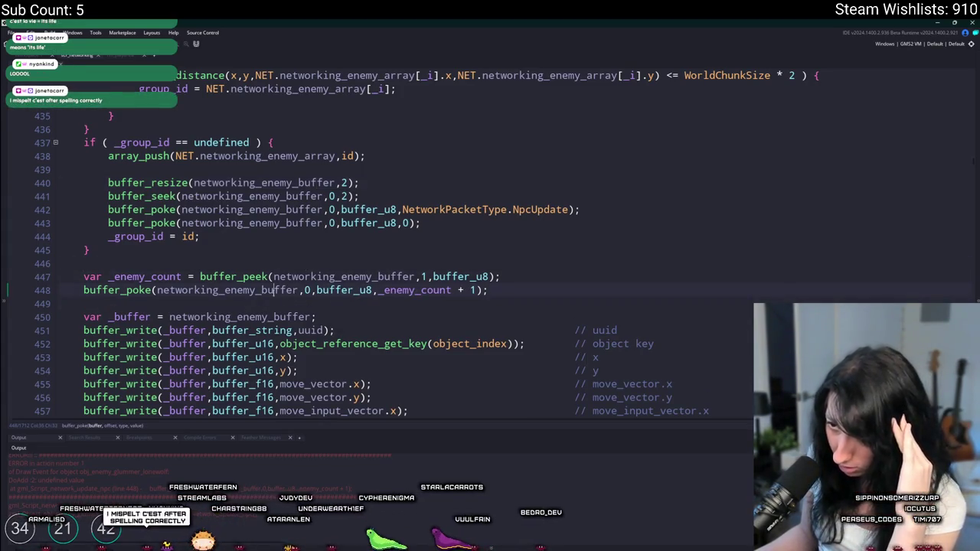
pyautogui.scroll(1, 236, 322)
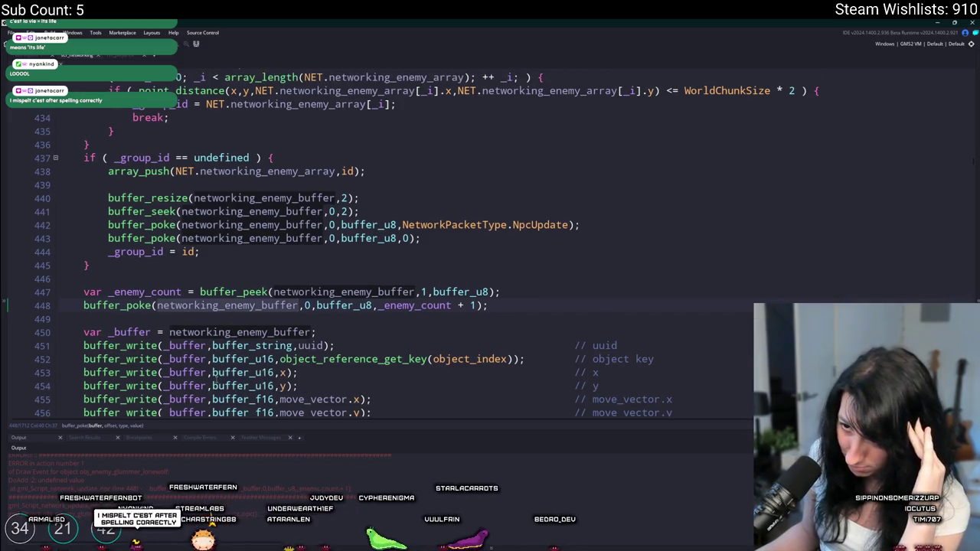
pyautogui.click(317, 303)
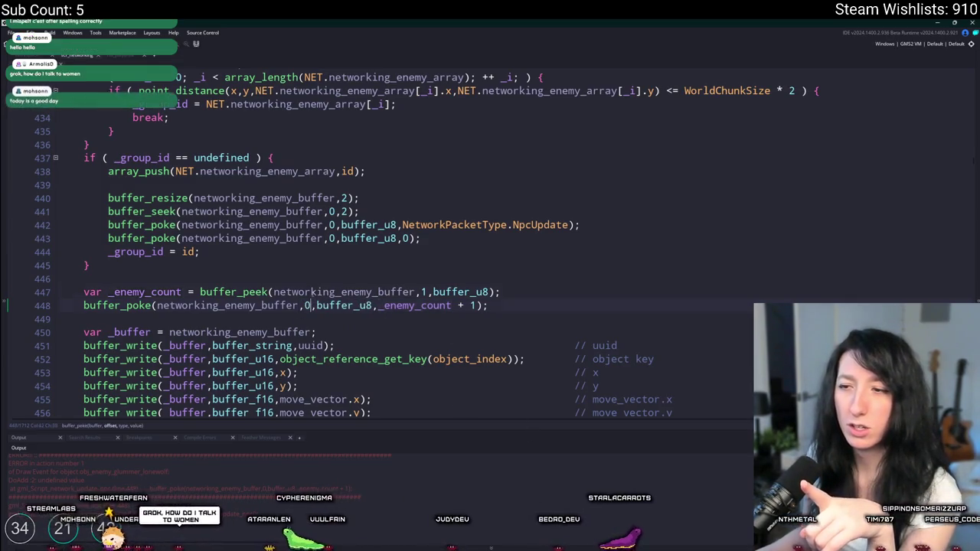
pyautogui.click(230, 305)
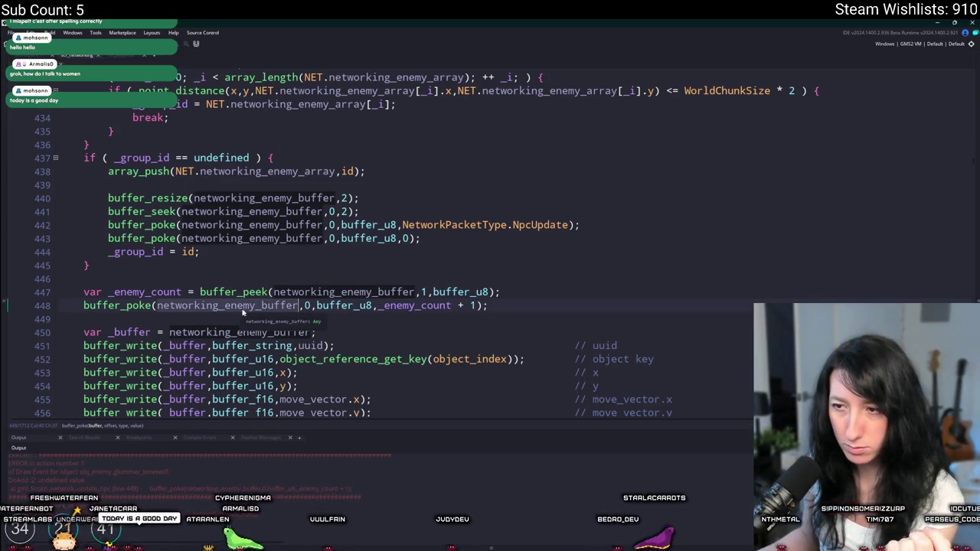
pyautogui.click(453, 306)
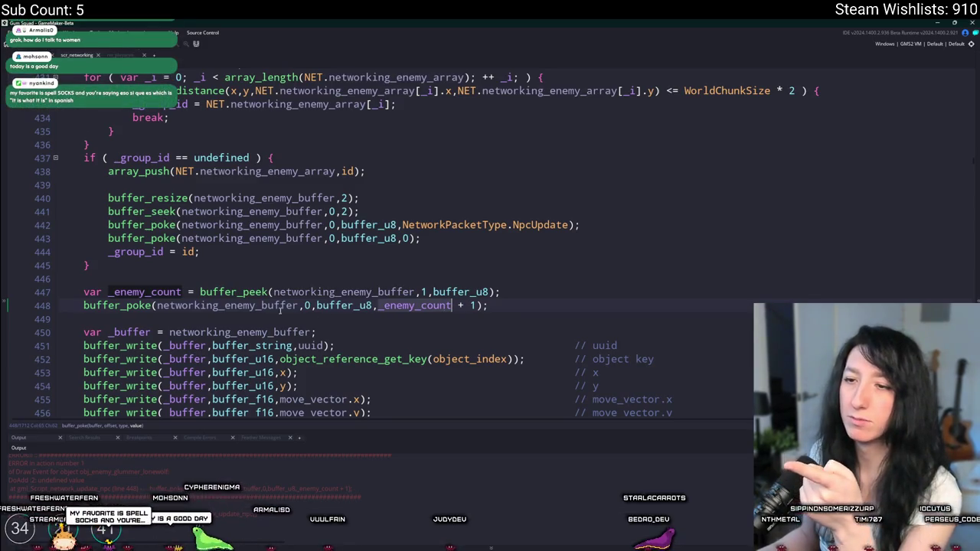
pyautogui.click(273, 291)
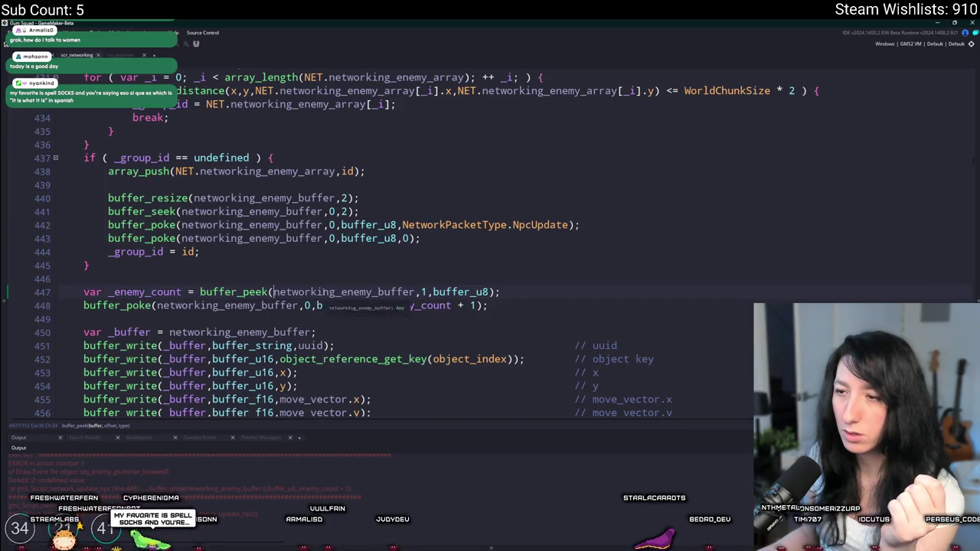
pyautogui.click(323, 292)
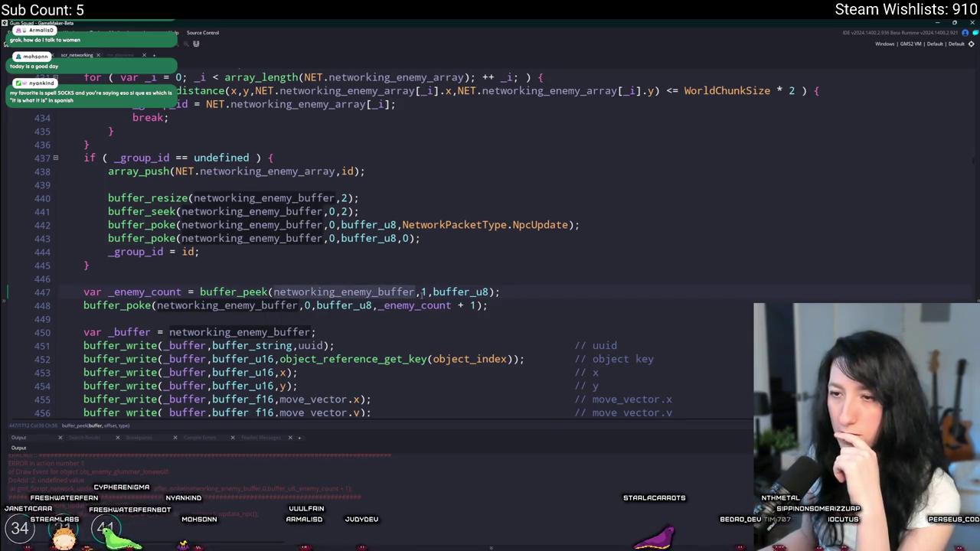
pyautogui.scroll(1, 276, 270)
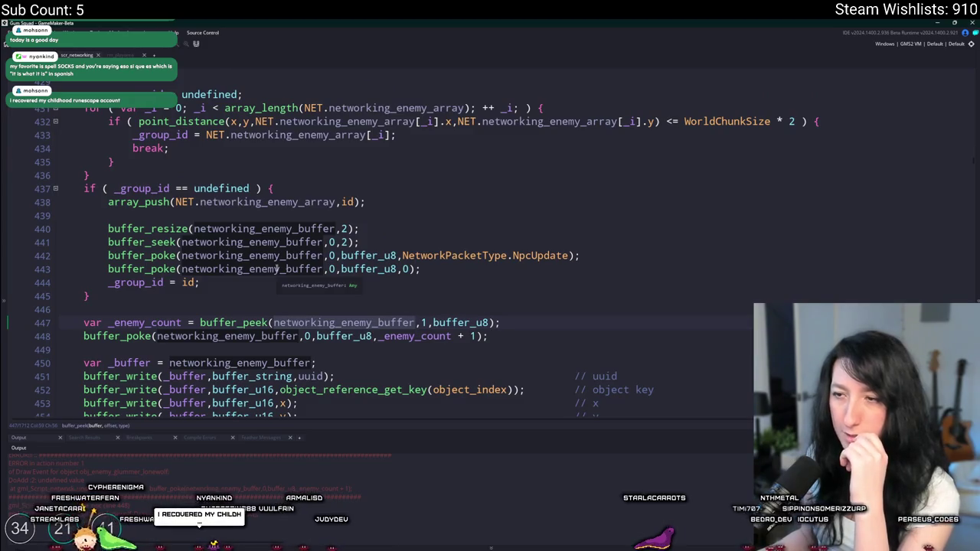
pyautogui.scroll(1, 305, 337)
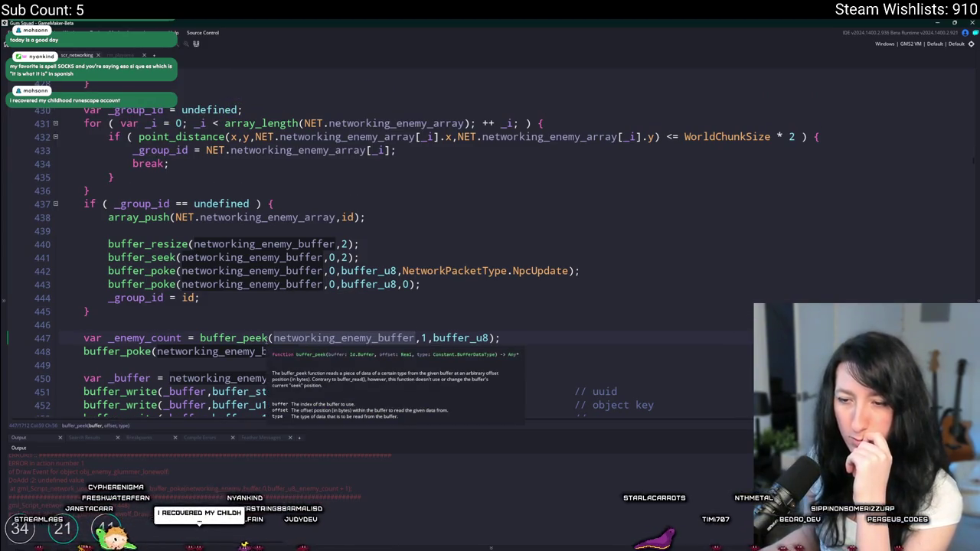
pyautogui.scroll(2, 305, 336)
pyautogui.click(335, 274)
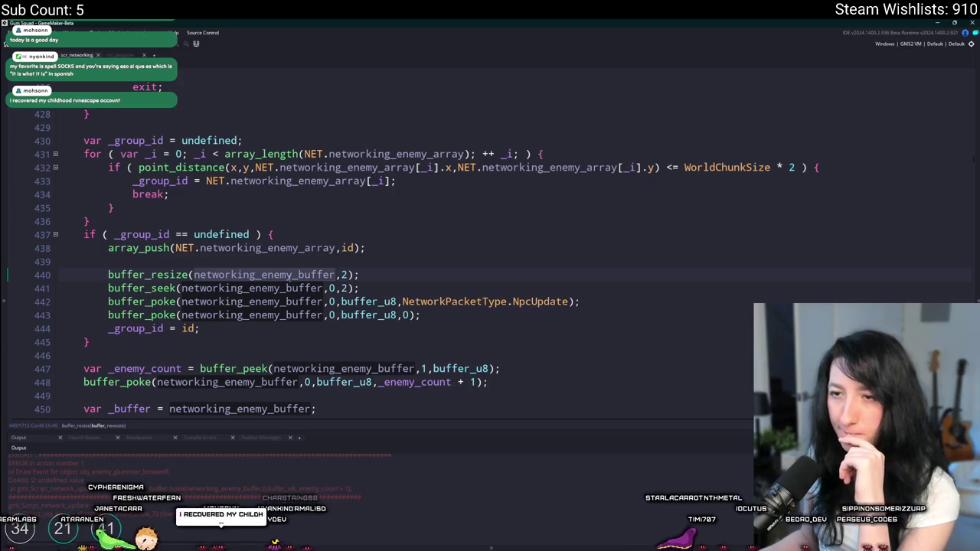
pyautogui.scroll(3, 234, 323)
pyautogui.scroll(-3, 234, 324)
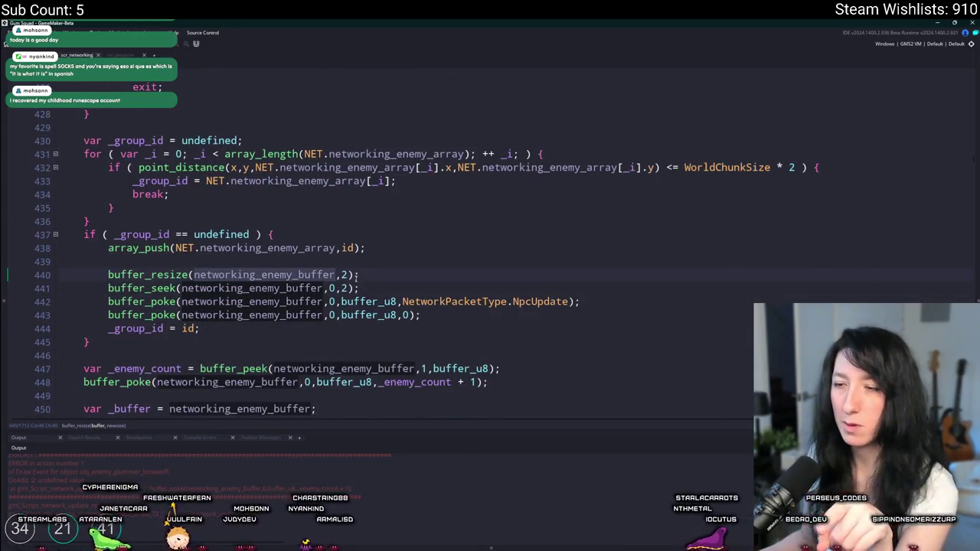
pyautogui.press('Down')
pyautogui.moveTo(145, 276)
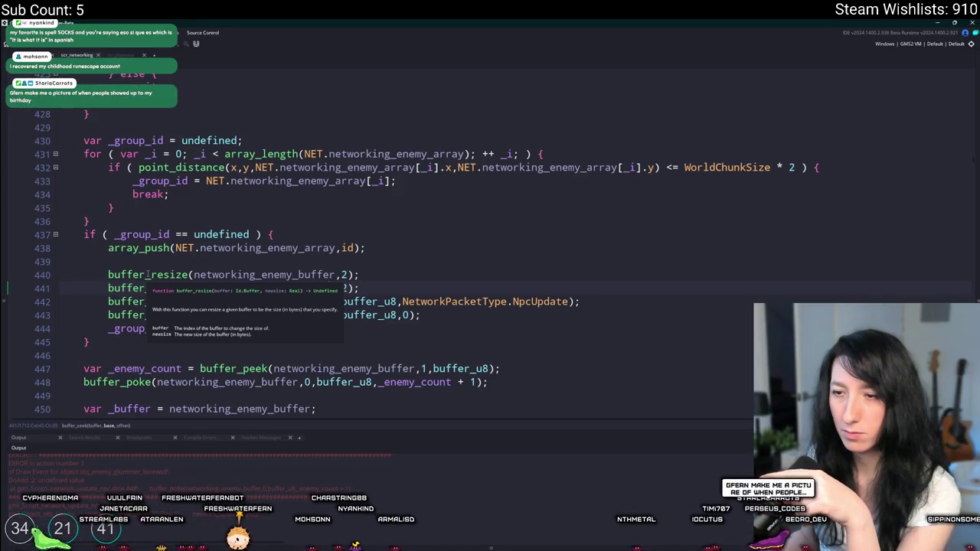
pyautogui.moveTo(282, 289); pyautogui.dragTo(337, 289)
pyautogui.click(325, 289)
pyautogui.scroll(-1, 162, 314)
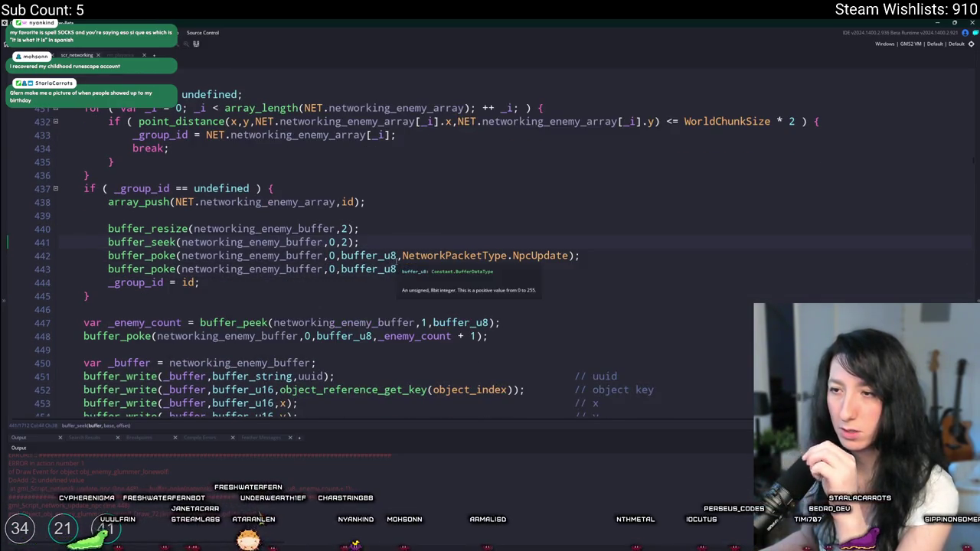
pyautogui.scroll(-1, 387, 272)
pyautogui.click(347, 227)
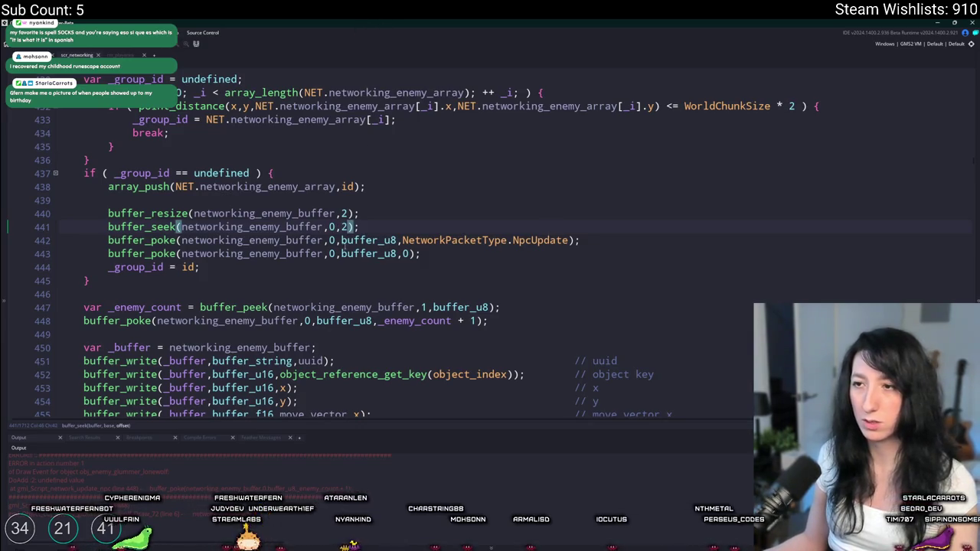
pyautogui.moveTo(258, 232)
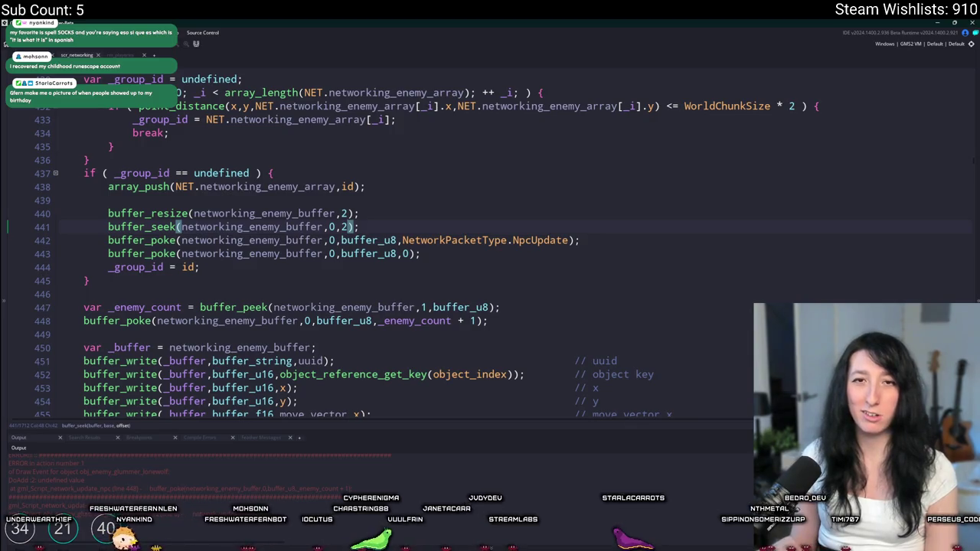
pyautogui.press('End')
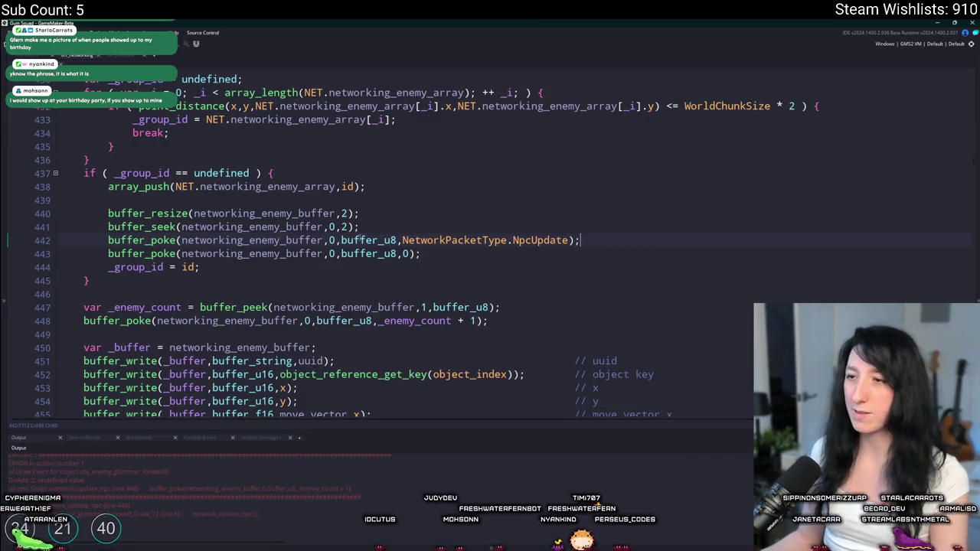
# Inspect the buffer_poke and buffer_peek offsets on lines 442 and 447.
pyautogui.moveTo(354, 239)
pyautogui.click(325, 240)
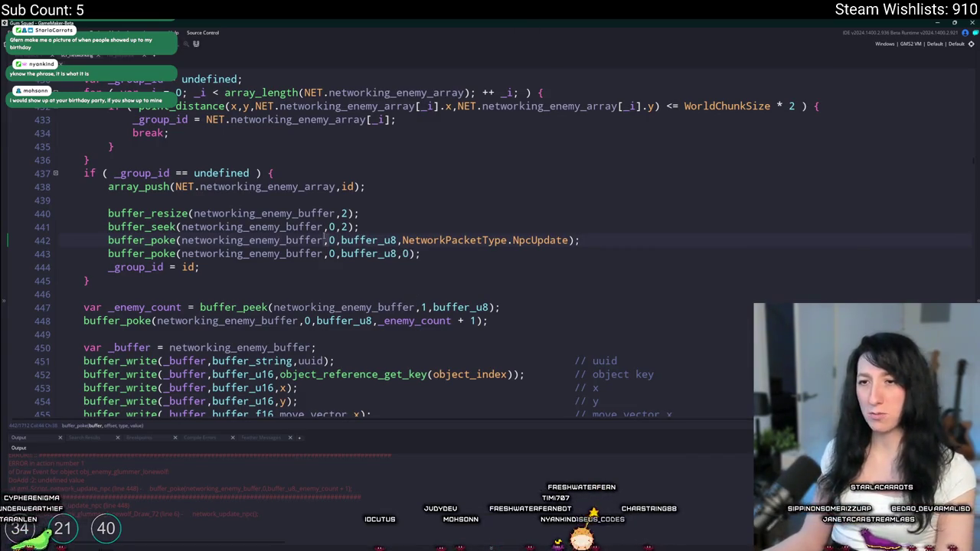
pyautogui.doubleClick(226, 242)
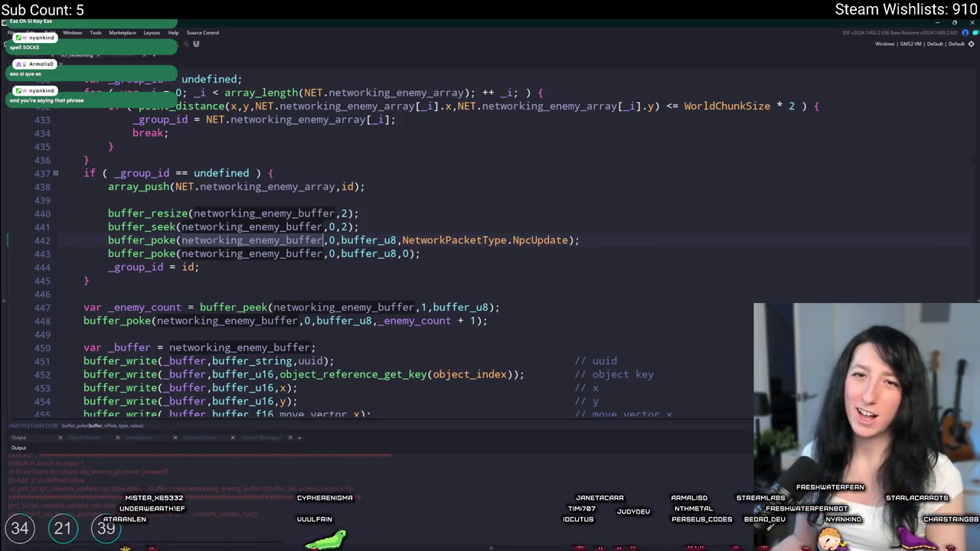
pyautogui.click(578, 240)
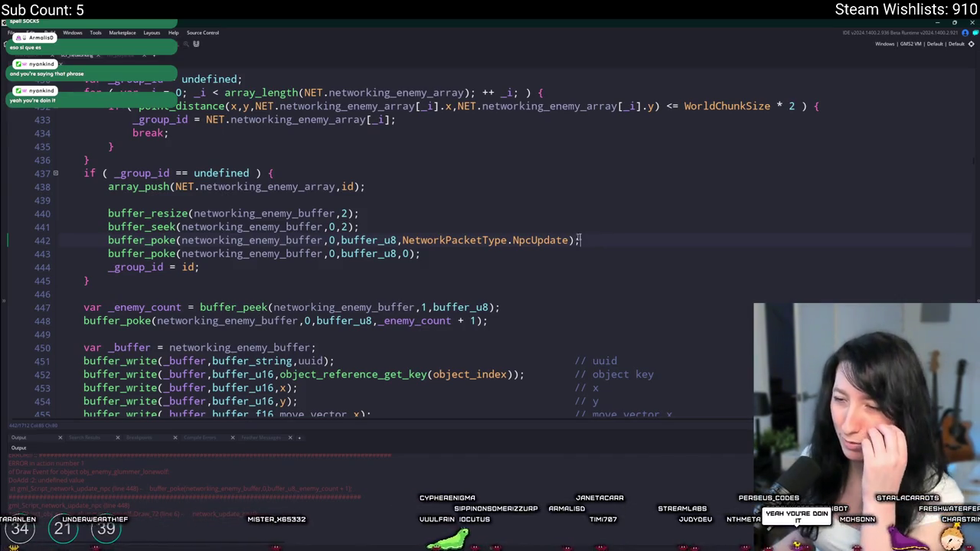
pyautogui.click(416, 307)
pyautogui.click(164, 305)
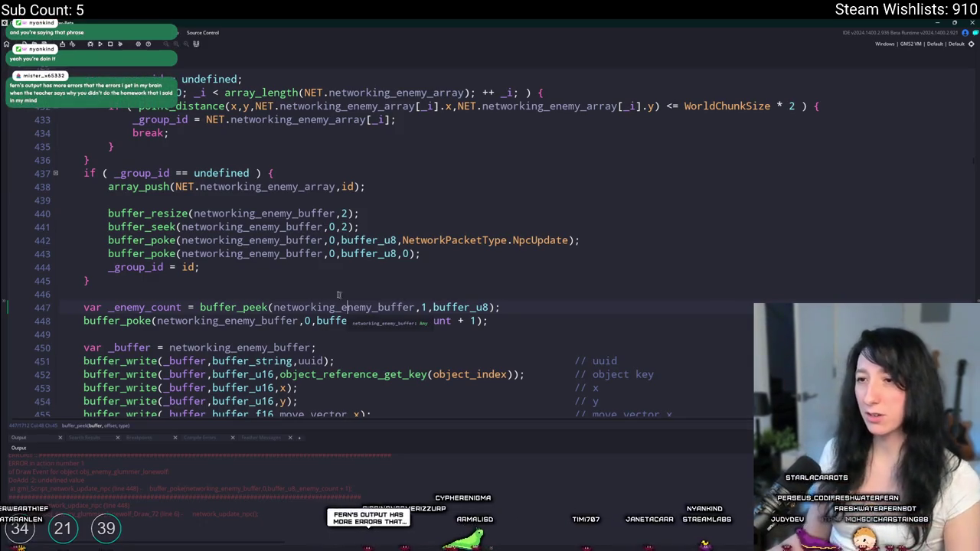
pyautogui.doubleClick(422, 309)
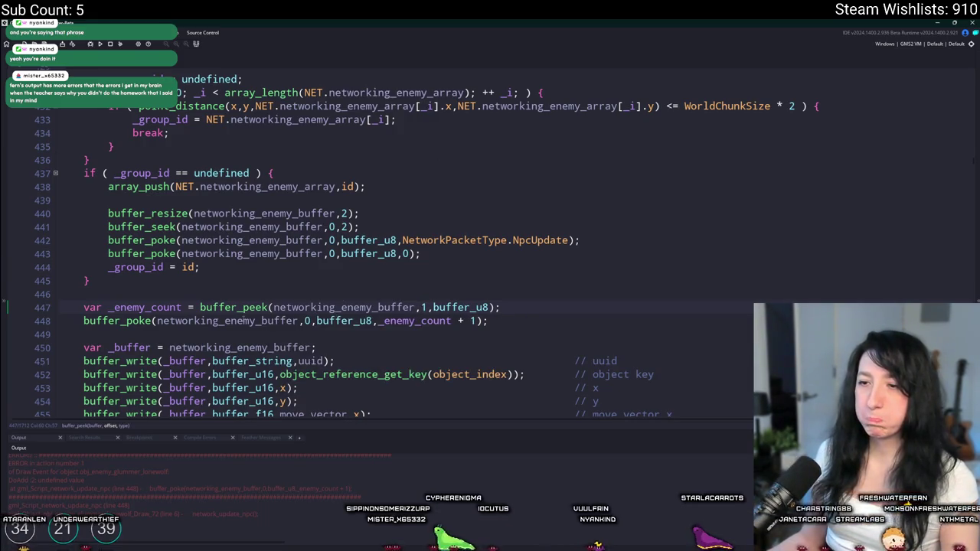
pyautogui.moveTo(246, 321)
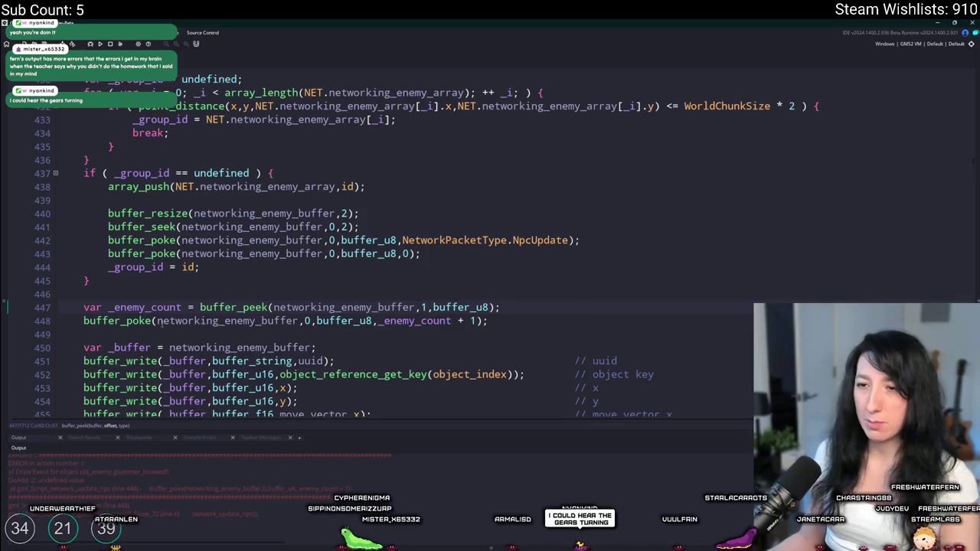
# Change line 448's buffer_poke offset from 0 to 1 and launch the game.
pyautogui.press('End')
pyautogui.doubleClick(309, 320)
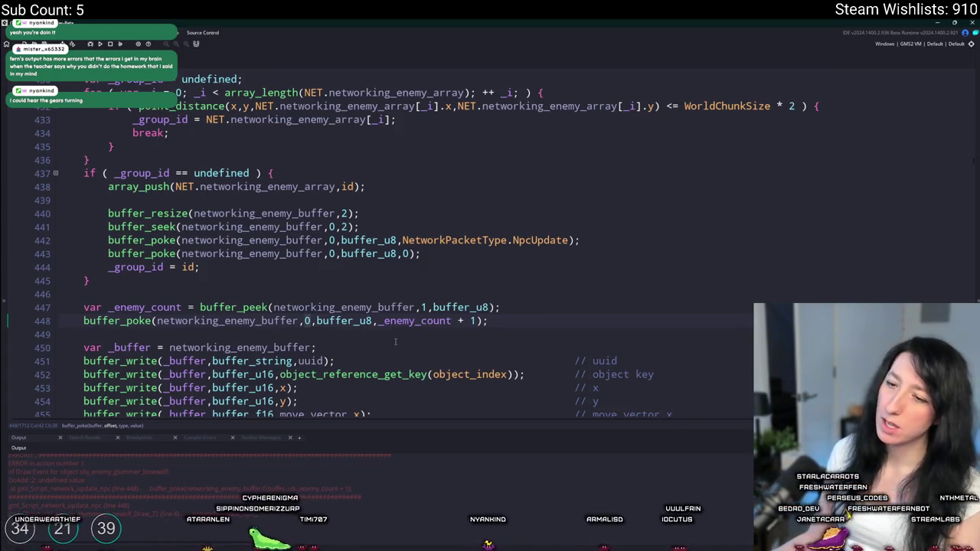
pyautogui.moveTo(346, 321)
pyautogui.write('1')
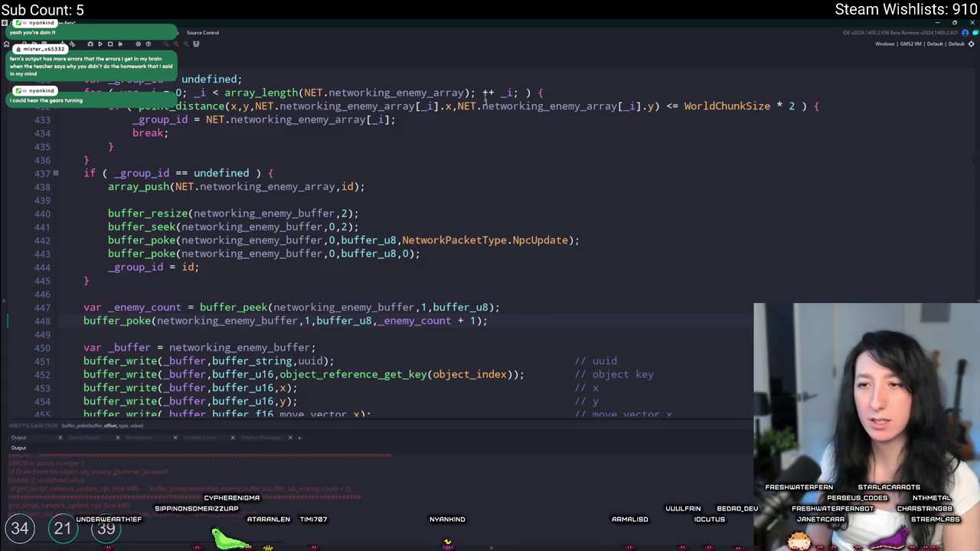
pyautogui.click(334, 240)
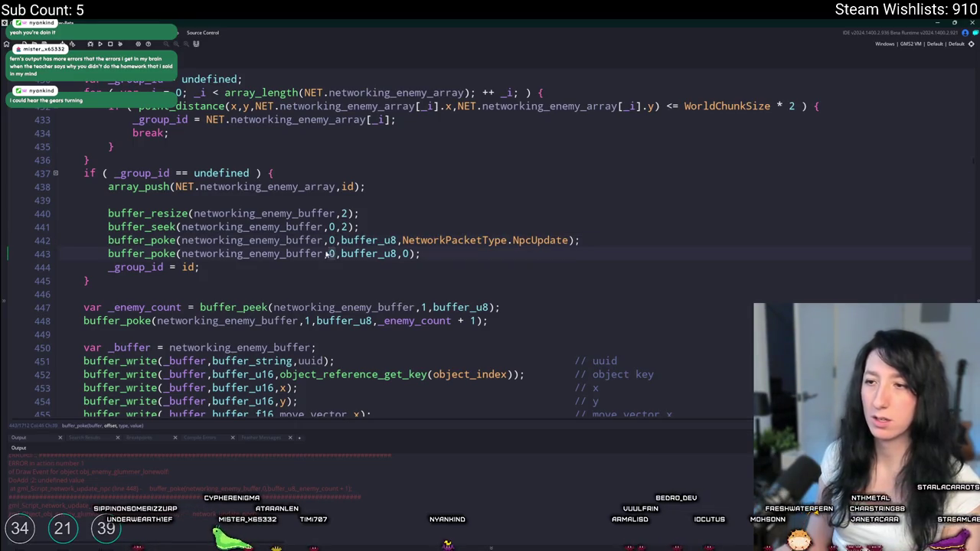
pyautogui.write('1')
pyautogui.click(539, 240)
pyautogui.press('F5')
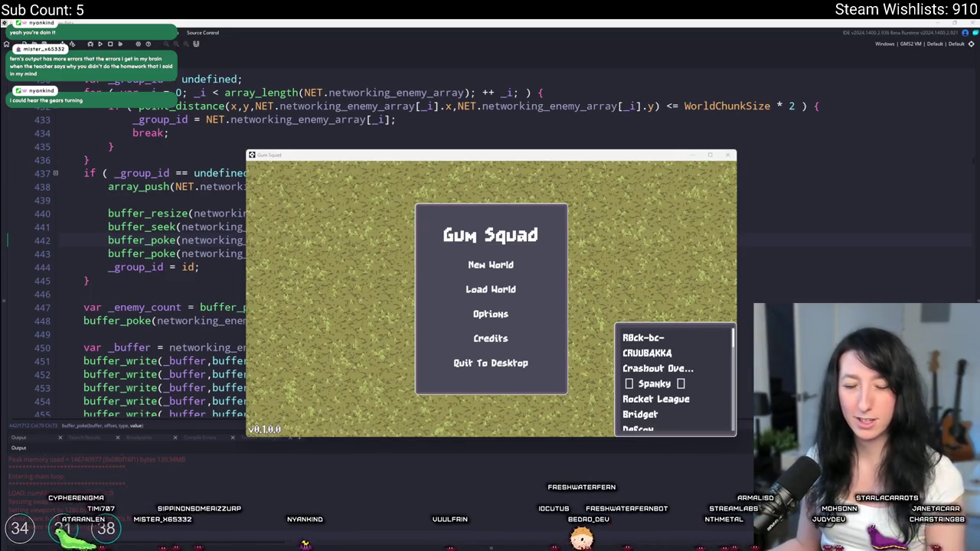
# Start a new world in the running game, then abort on the line-448 network_update_npc code error.
pyautogui.click(491, 265)
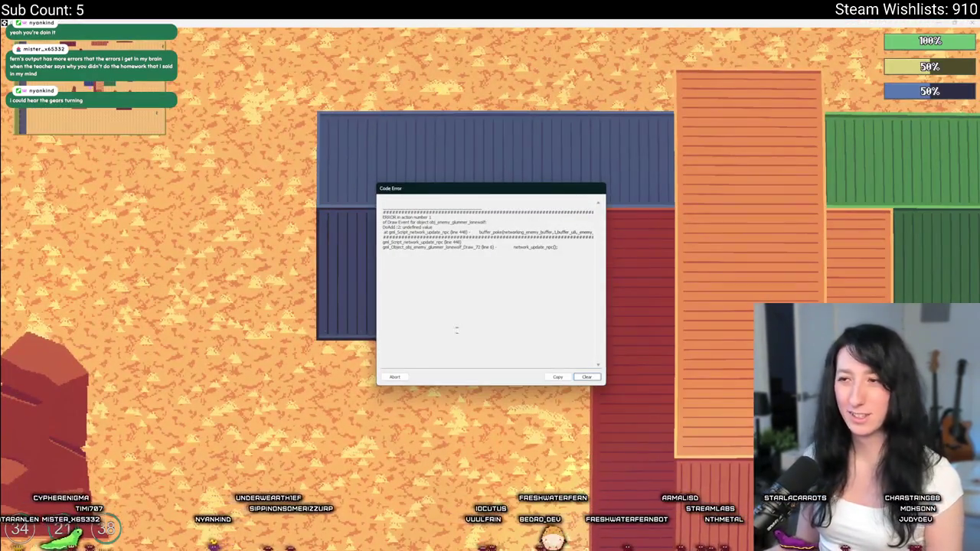
pyautogui.click(395, 378)
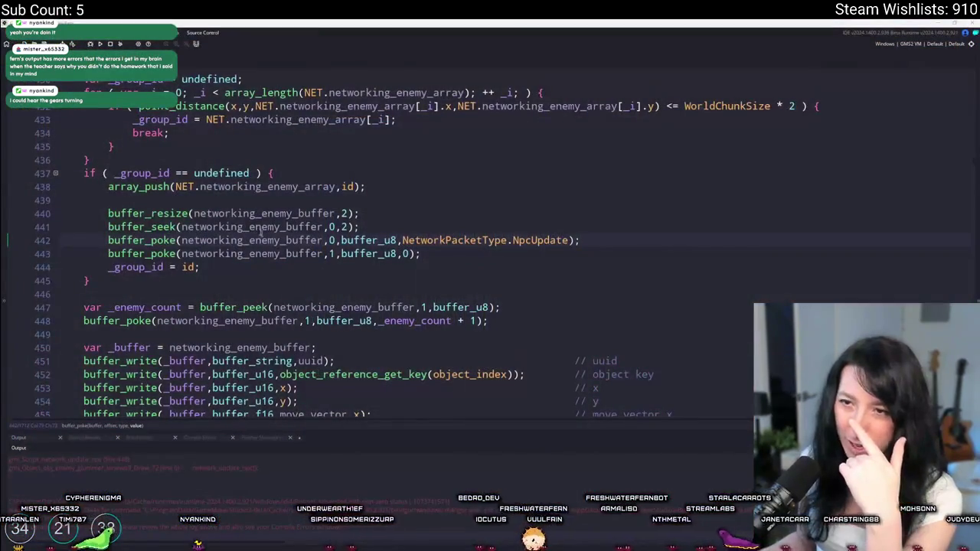
# Insert a show_message(_enemy_count); debug line at line 448 and rebuild the game.
pyautogui.click(176, 321)
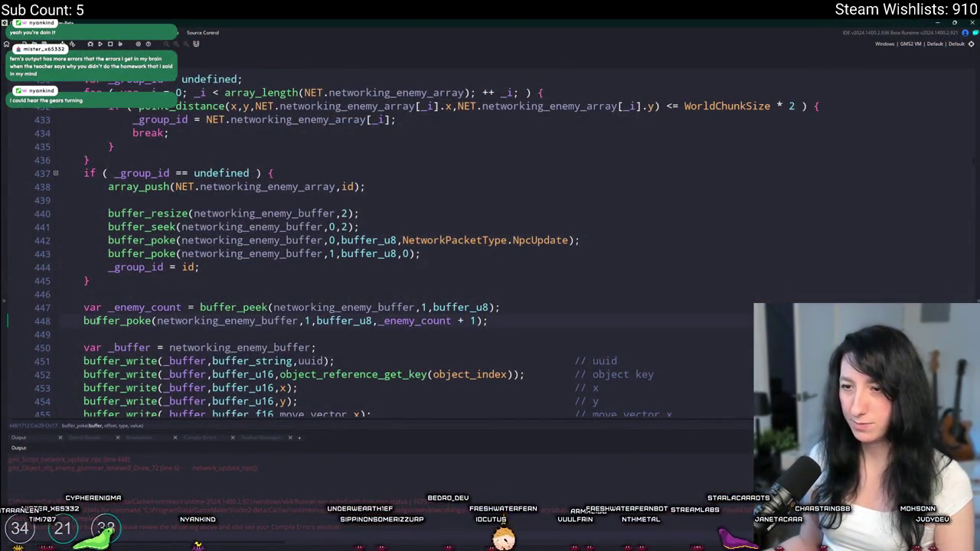
pyautogui.click(552, 311)
pyautogui.press('Return')
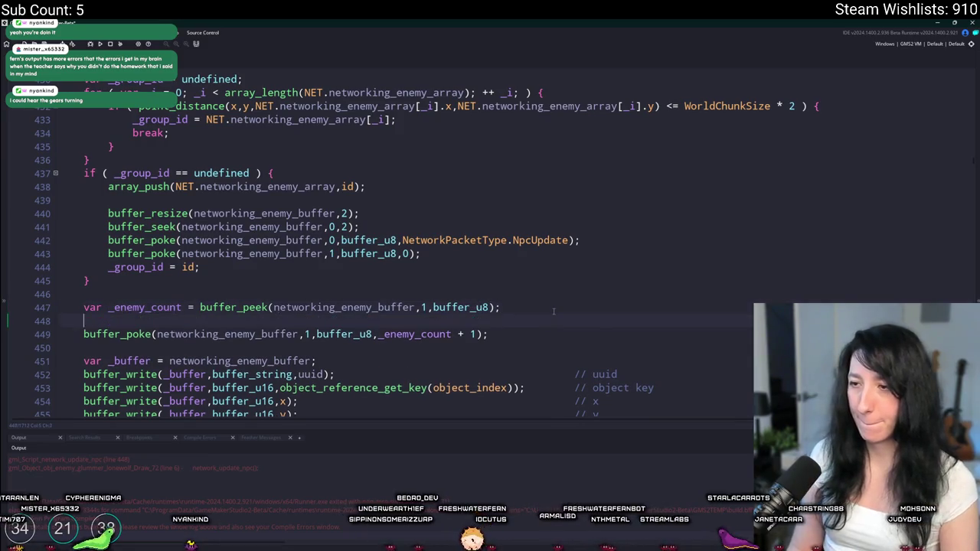
pyautogui.write('show_message(_enemy_count)')
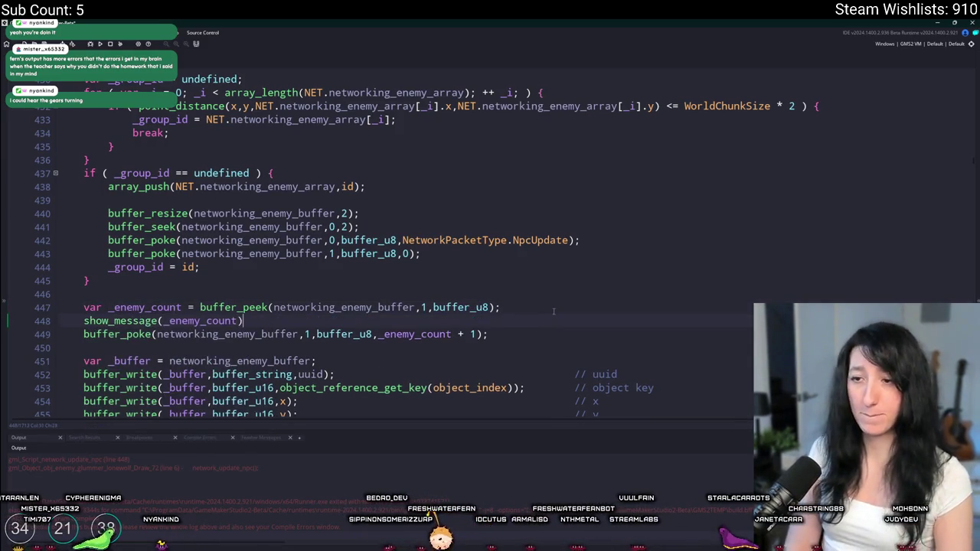
pyautogui.write(';')
pyautogui.press('F5')
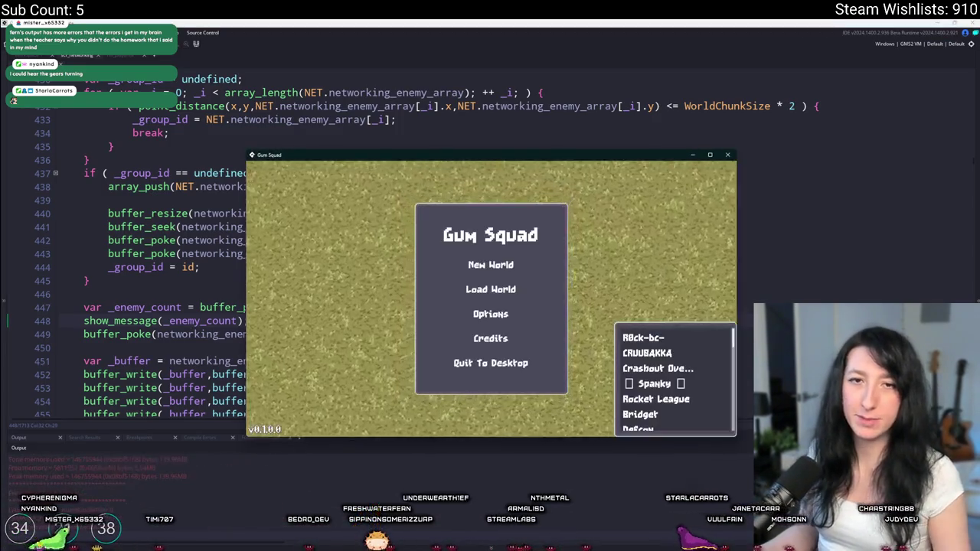
# Host a new world, dismiss the enemy count message, and close the game.
pyautogui.click(491, 264)
pyautogui.click(491, 355)
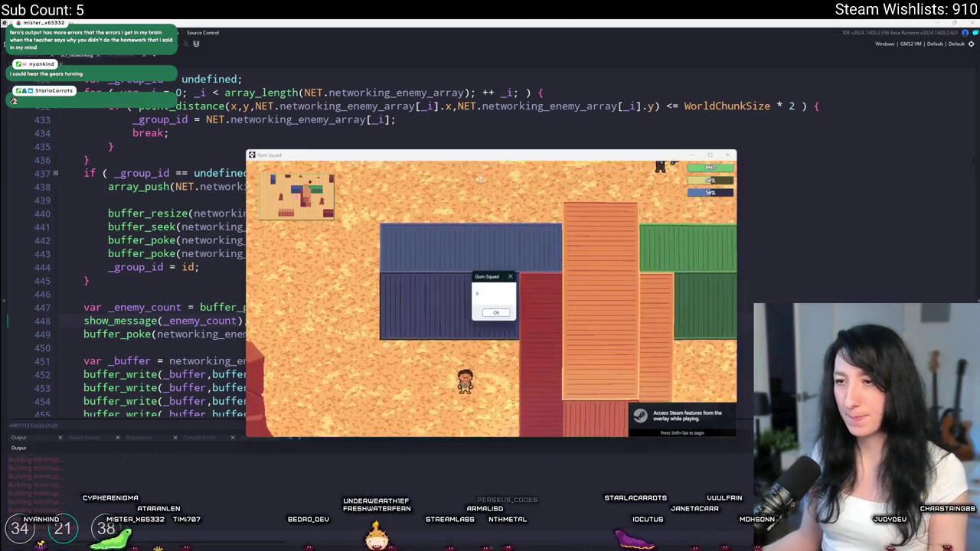
pyautogui.click(487, 313)
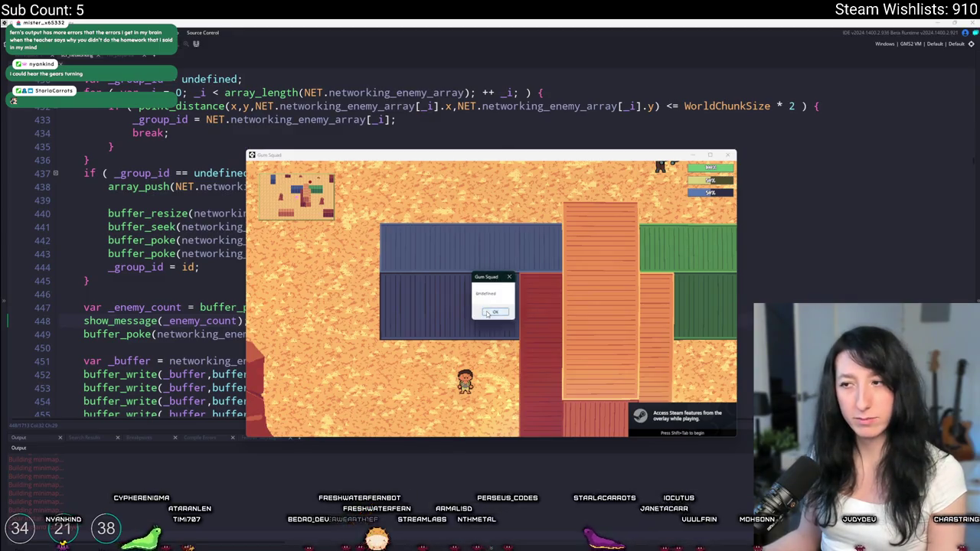
pyautogui.hotkey('alt', 'F4')
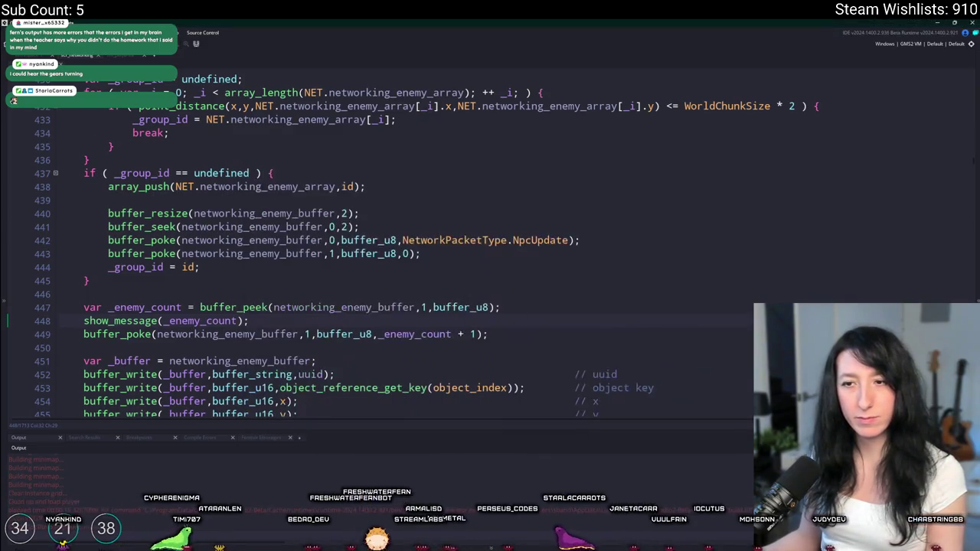
# Delete the show_message(_enemy_count); line and review the buffer_peek parameters and _group_id check above it.
pyautogui.moveTo(249, 321); pyautogui.dragTo(12, 316)
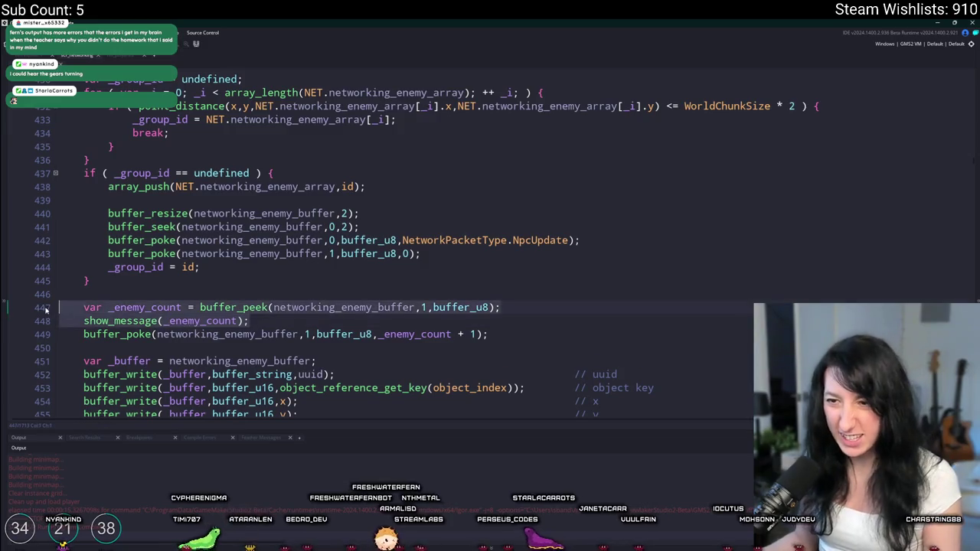
pyautogui.press('BackSpace')
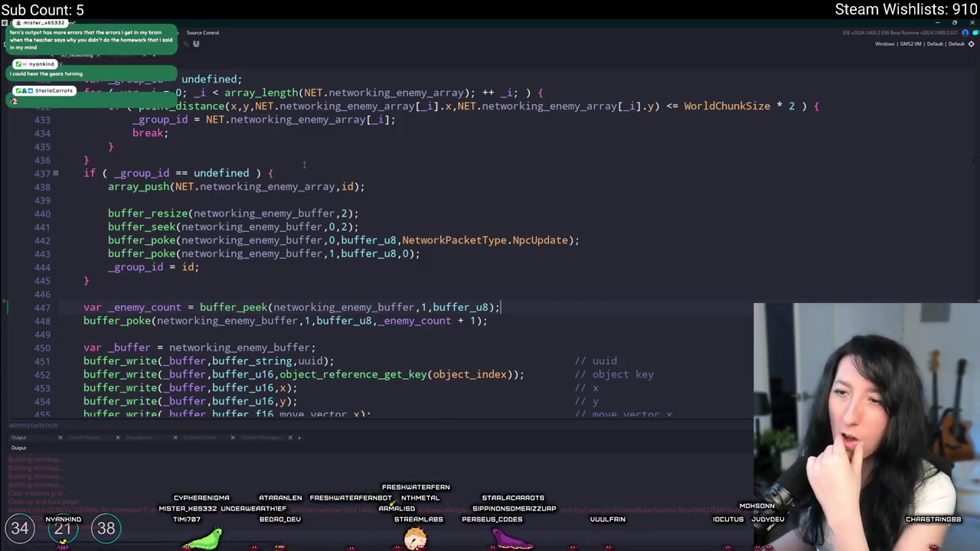
pyautogui.scroll(1, 12, 320)
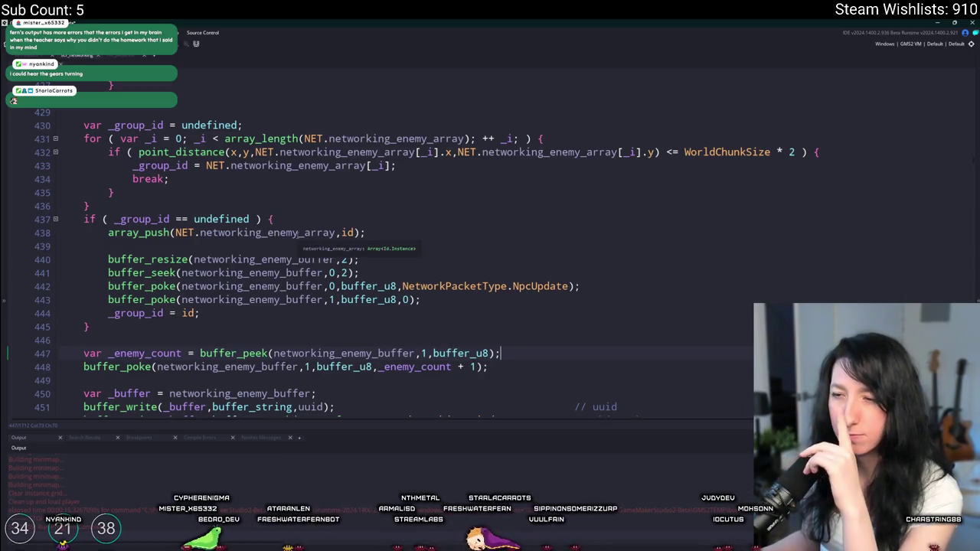
pyautogui.hotkey('ctrl', 'Left')
pyautogui.hotkey('ctrl', 'Left')
pyautogui.hotkey('ctrl', 'Left')
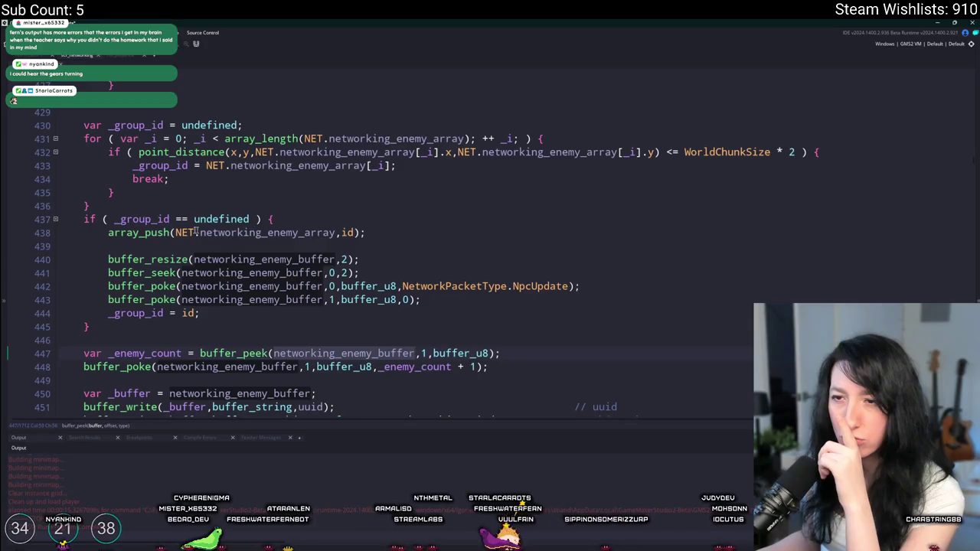
pyautogui.click(170, 220)
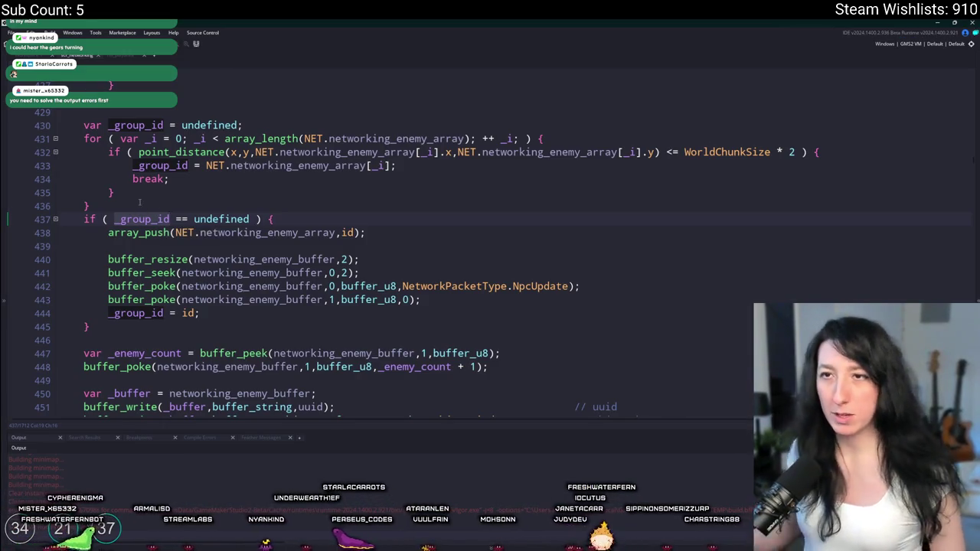
pyautogui.click(126, 55)
pyautogui.scroll(5, 509, 207)
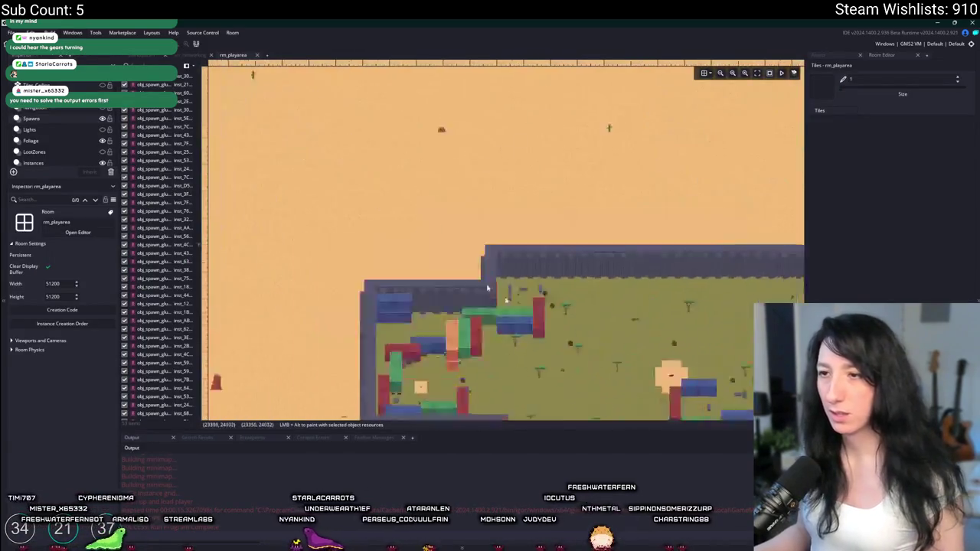
pyautogui.scroll(2, 513, 203)
pyautogui.click(351, 153)
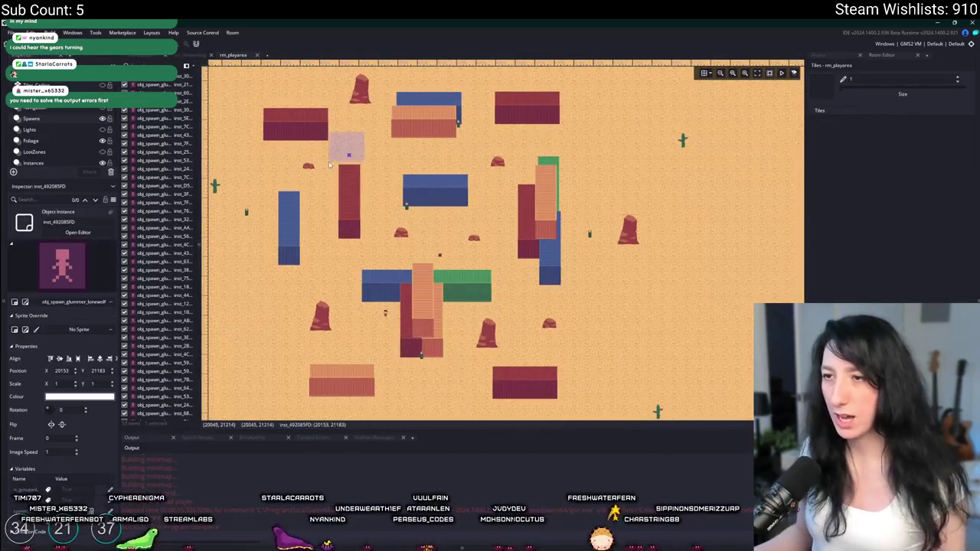
pyautogui.scroll(1, 351, 153)
pyautogui.click(452, 267)
pyautogui.moveTo(337, 132); pyautogui.dragTo(475, 288)
pyautogui.scroll(2, 459, 265)
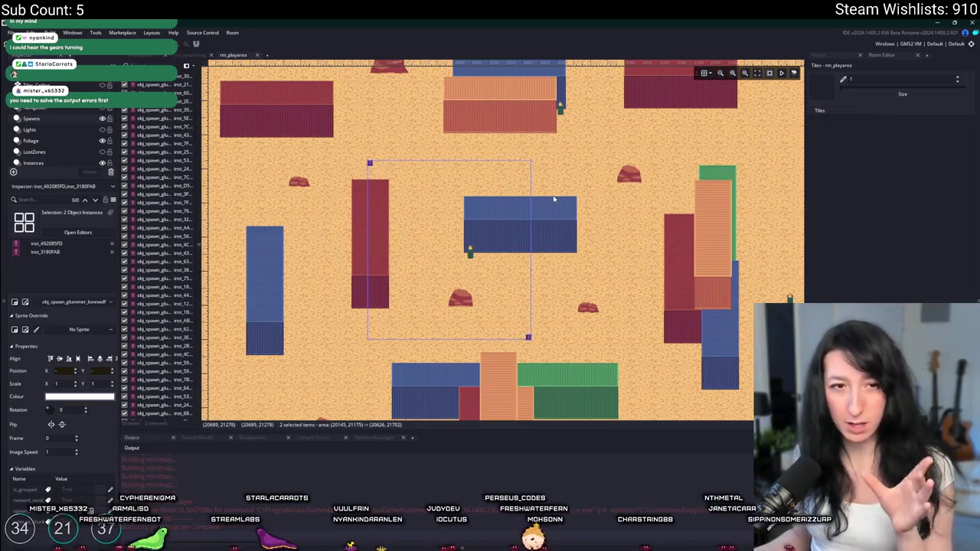
pyautogui.click(370, 163)
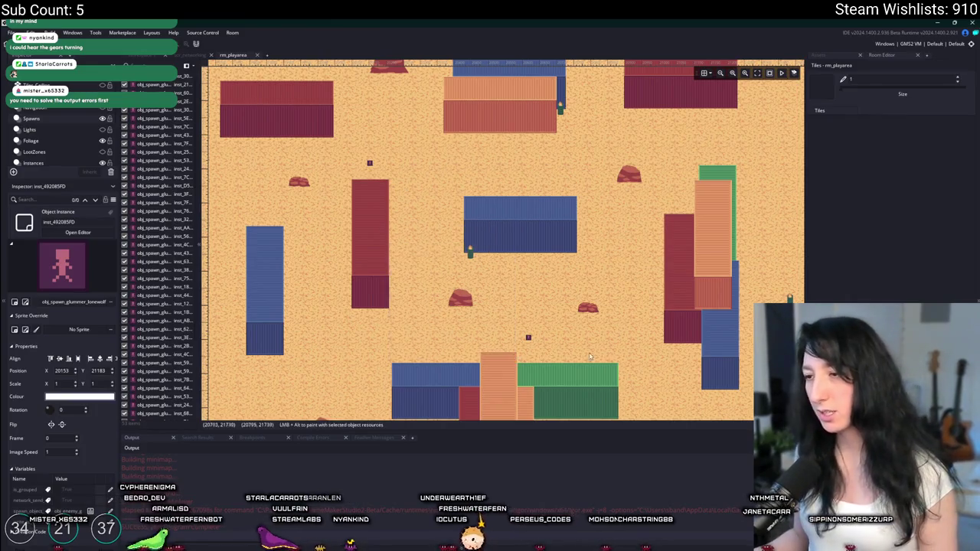
pyautogui.click(196, 55)
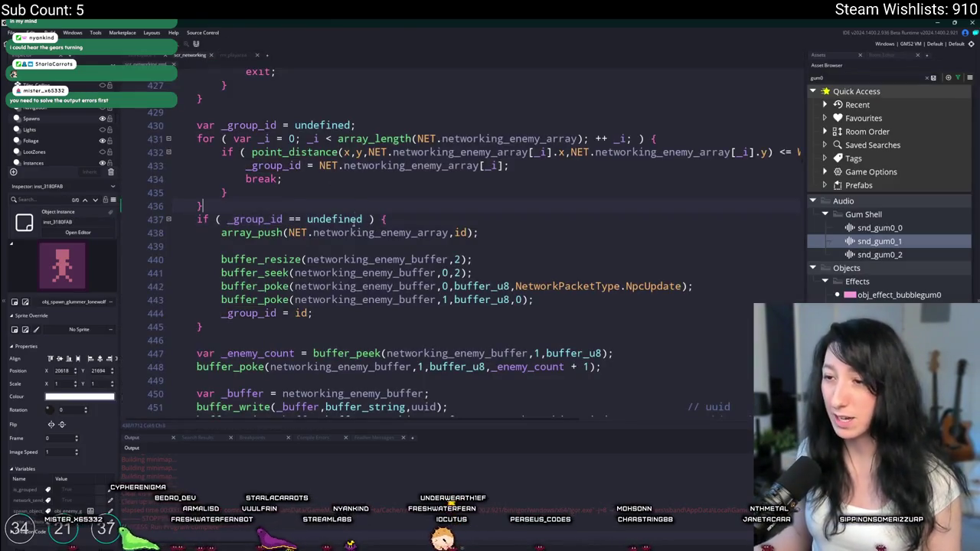
# Inspect the _group_id assignment and its uses, opening a blank line above the new-group if block.
pyautogui.click(450, 232)
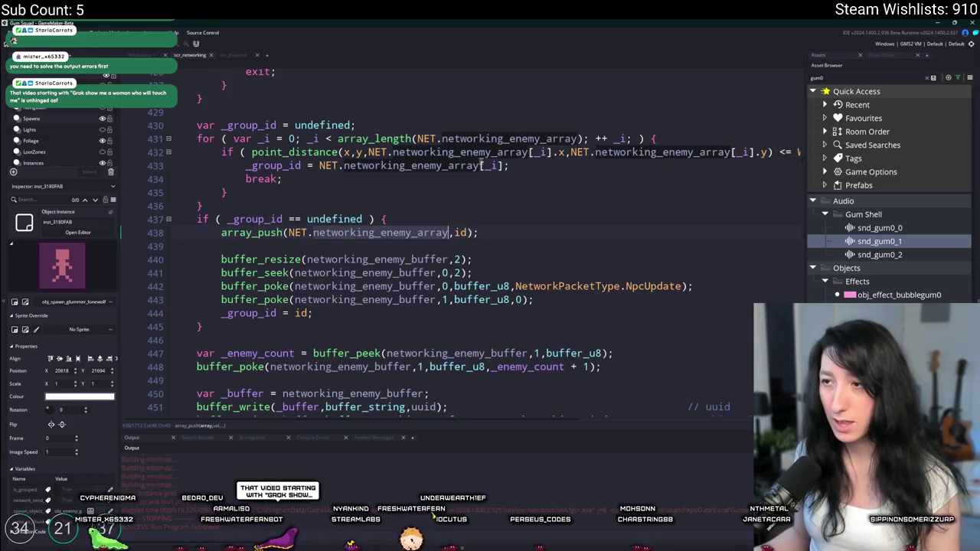
pyautogui.moveTo(464, 166); pyautogui.dragTo(245, 166)
pyautogui.click(302, 165)
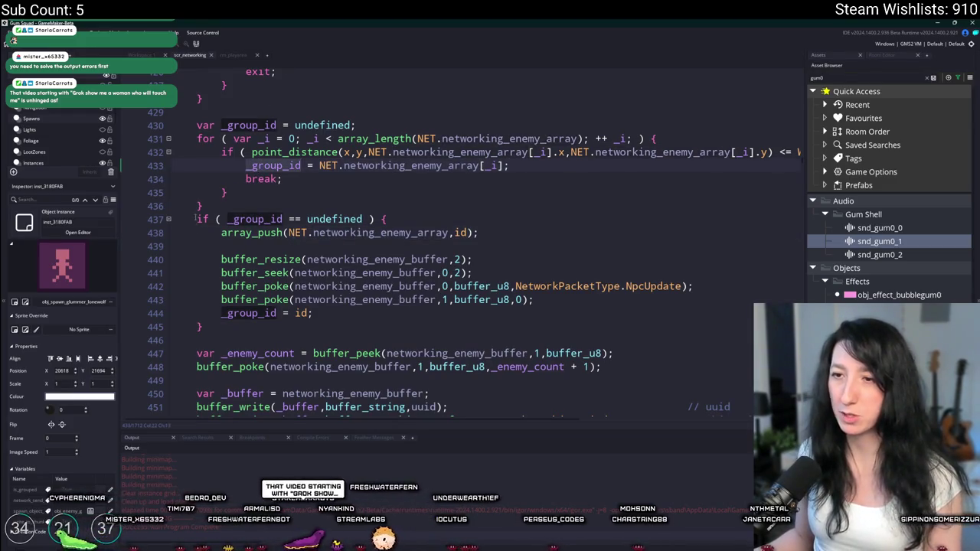
pyautogui.moveTo(195, 219); pyautogui.dragTo(280, 340)
pyautogui.press('Left')
pyautogui.press('Return')
pyautogui.press('Up')
pyautogui.scroll(-1, 386, 345)
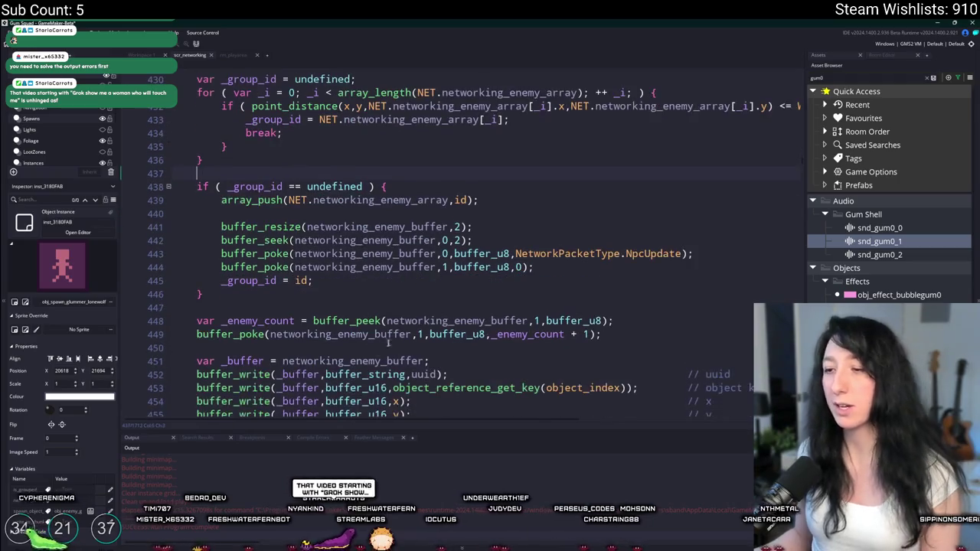
# Make the _buffer declaration use _group_id.networking_enemy_buffer.
pyautogui.doubleClick(412, 321)
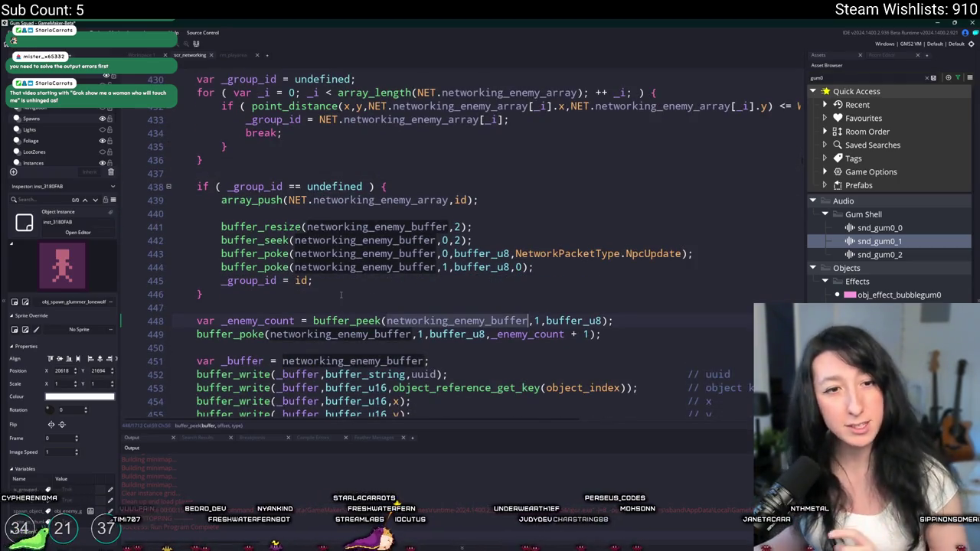
pyautogui.click(396, 350)
pyautogui.write('_group_id,')
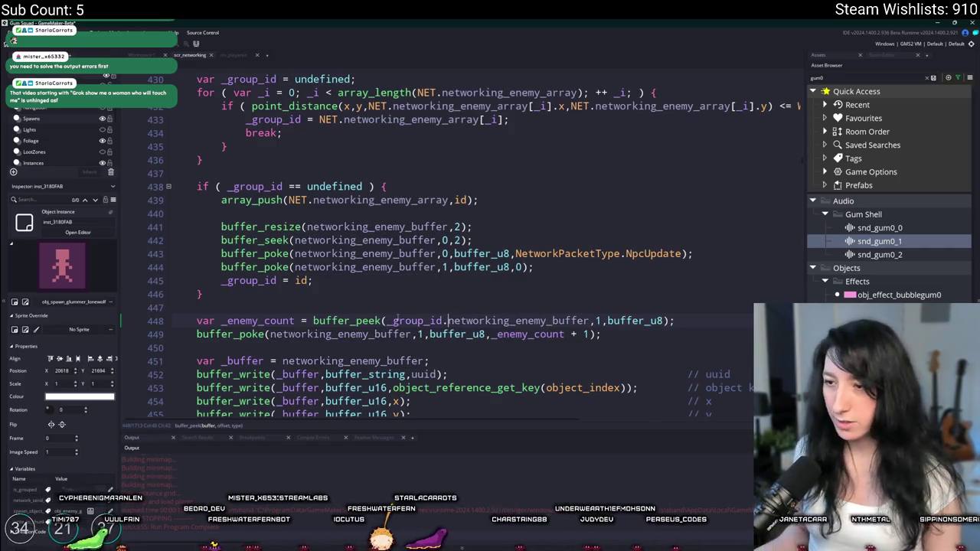
pyautogui.scroll(-1, 396, 316)
pyautogui.doubleClick(402, 276)
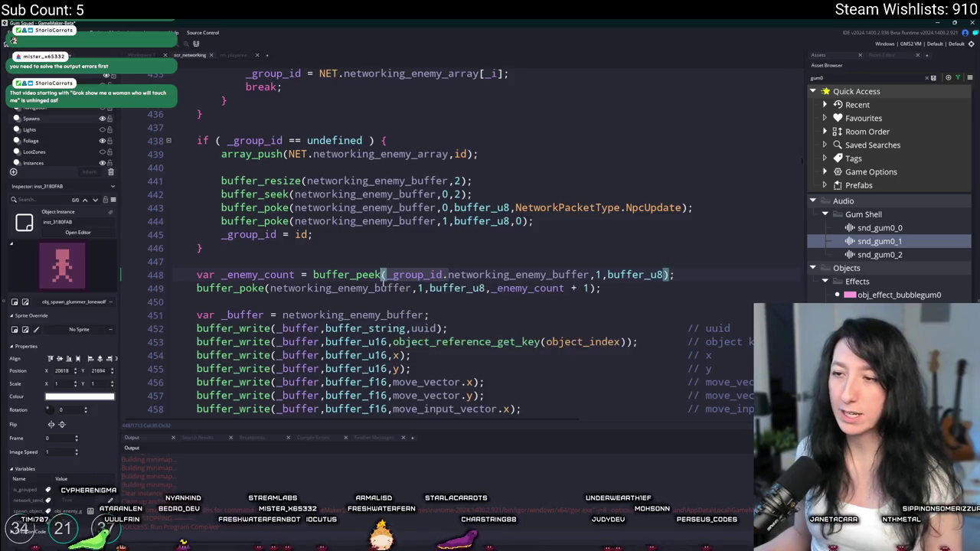
pyautogui.scroll(-2, 358, 309)
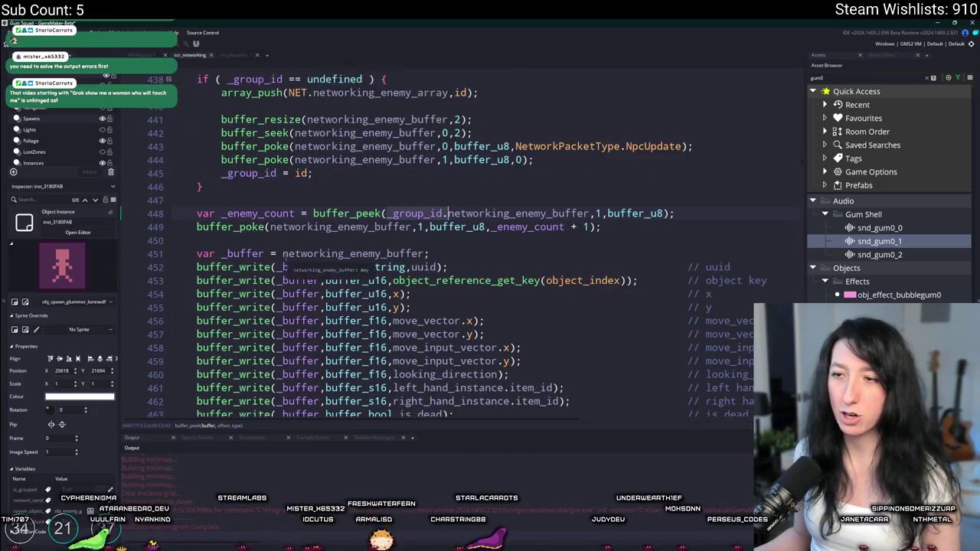
pyautogui.click(282, 253)
pyautogui.scroll(-1, 291, 253)
pyautogui.write('_group_id.')
# Move the _buffer declaration above the enemy count line.
pyautogui.moveTo(515, 207); pyautogui.dragTo(205, 210)
pyautogui.click(528, 208)
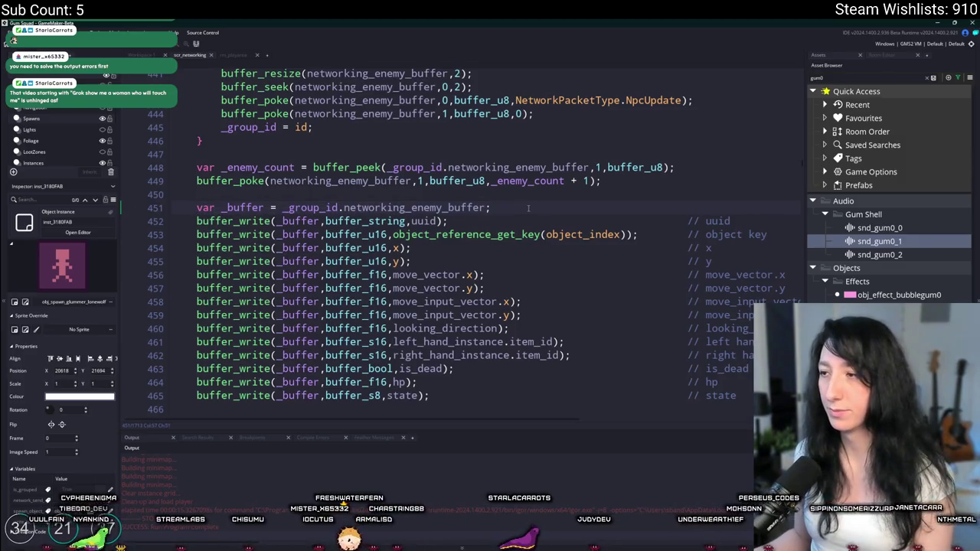
pyautogui.moveTo(499, 214); pyautogui.dragTo(201, 208)
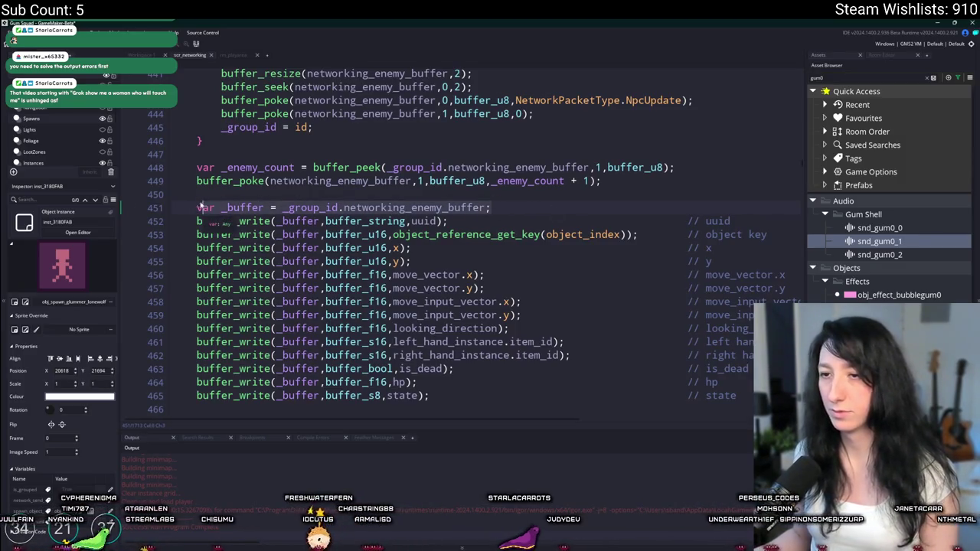
pyautogui.hotkey('ctrl', 'x')
pyautogui.click(200, 154)
pyautogui.press('Return')
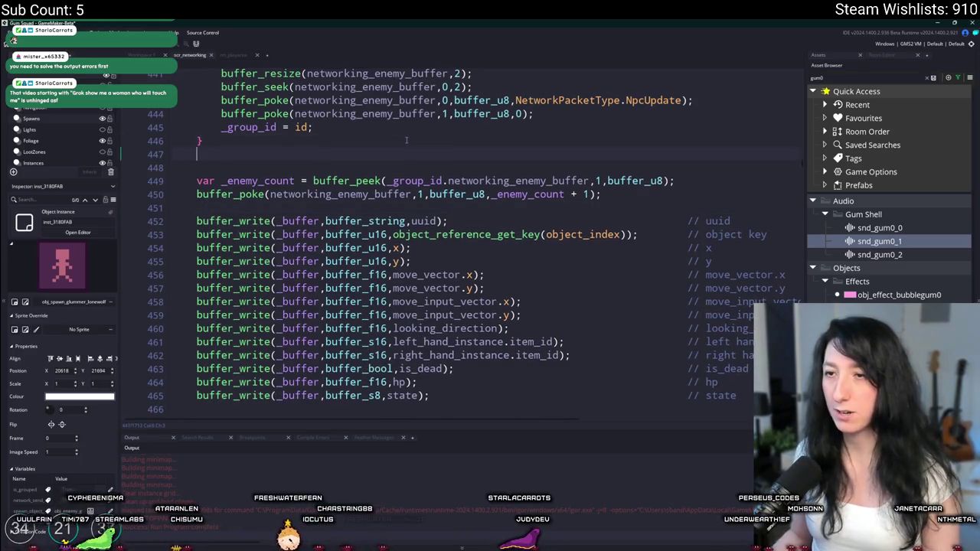
pyautogui.hotkey('ctrl', 'v')
# Use _buffer in the count's buffer_peek and buffer_poke calls, then start a new world in the rebuilt game.
pyautogui.click(265, 167)
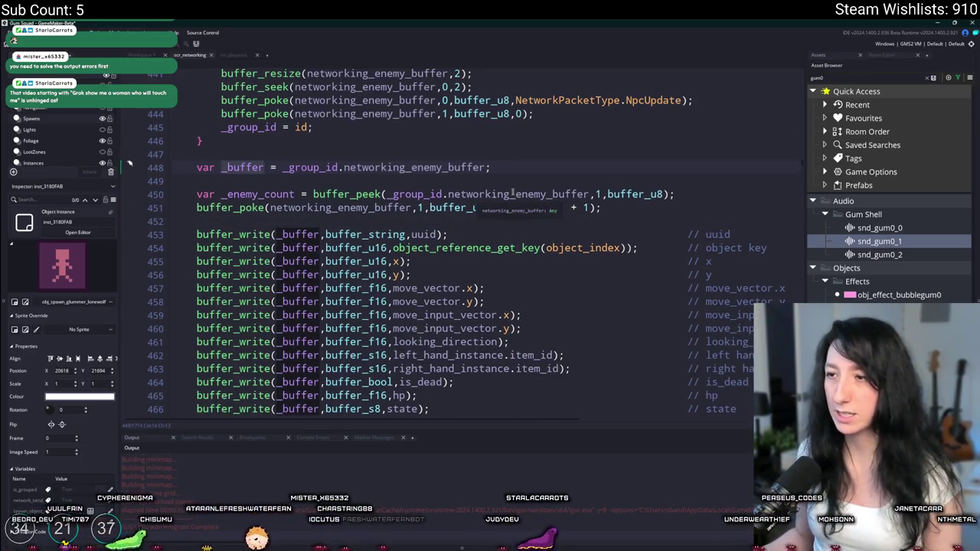
pyautogui.moveTo(592, 194); pyautogui.dragTo(395, 194)
pyautogui.write('_buffer')
pyautogui.click(343, 207)
pyautogui.doubleClick(343, 208)
pyautogui.write('_buffer')
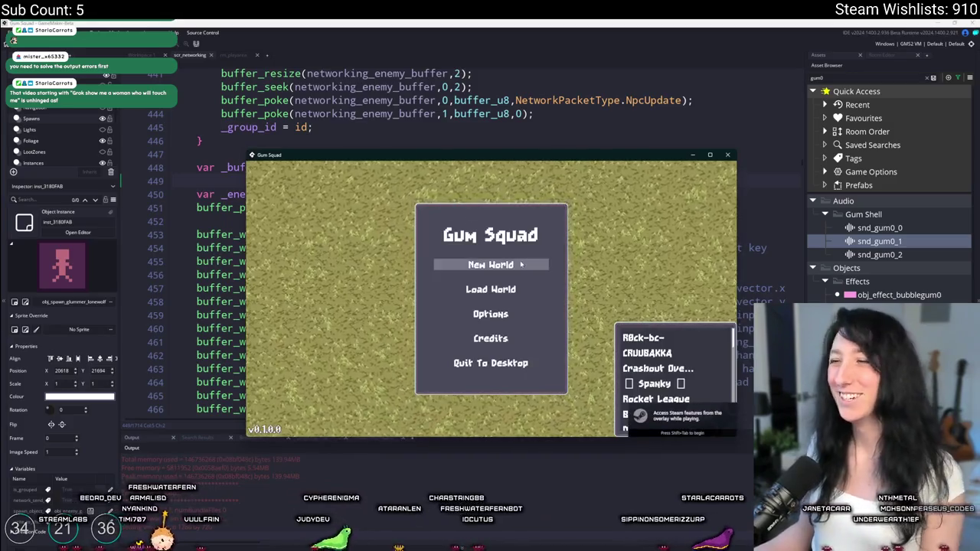
pyautogui.click(521, 264)
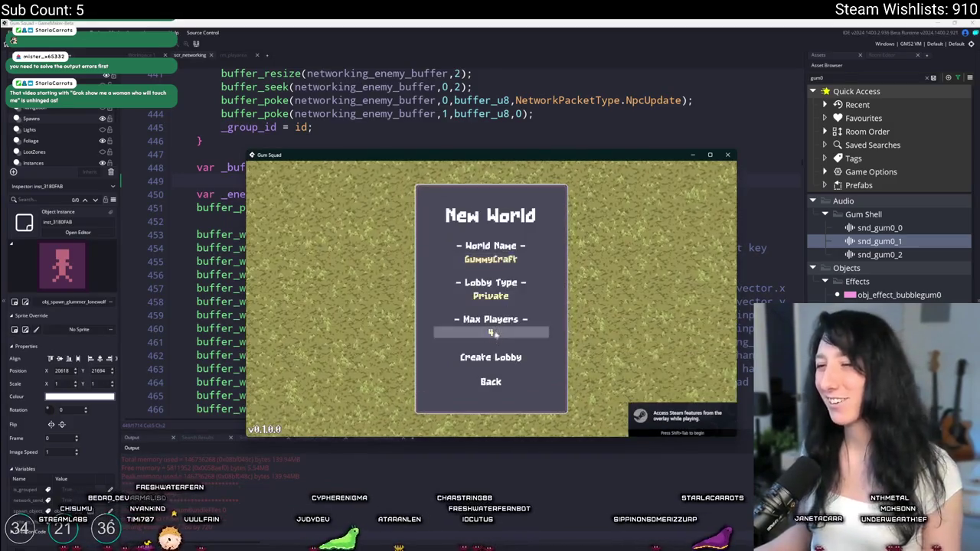
# Create the lobby, maximize the game window, and abort on the buffer_resize code error.
pyautogui.click(490, 357)
pyautogui.moveTo(533, 159); pyautogui.dragTo(543, 20)
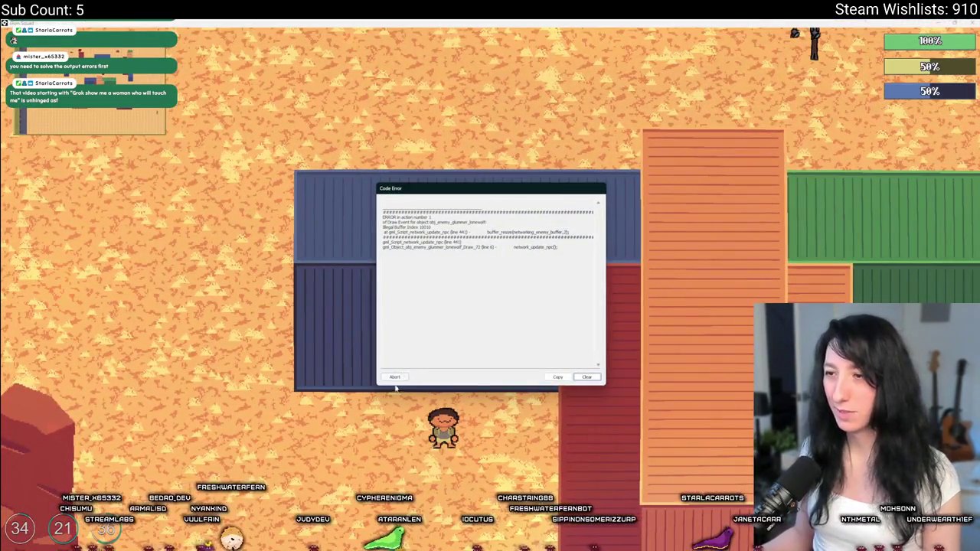
pyautogui.click(395, 379)
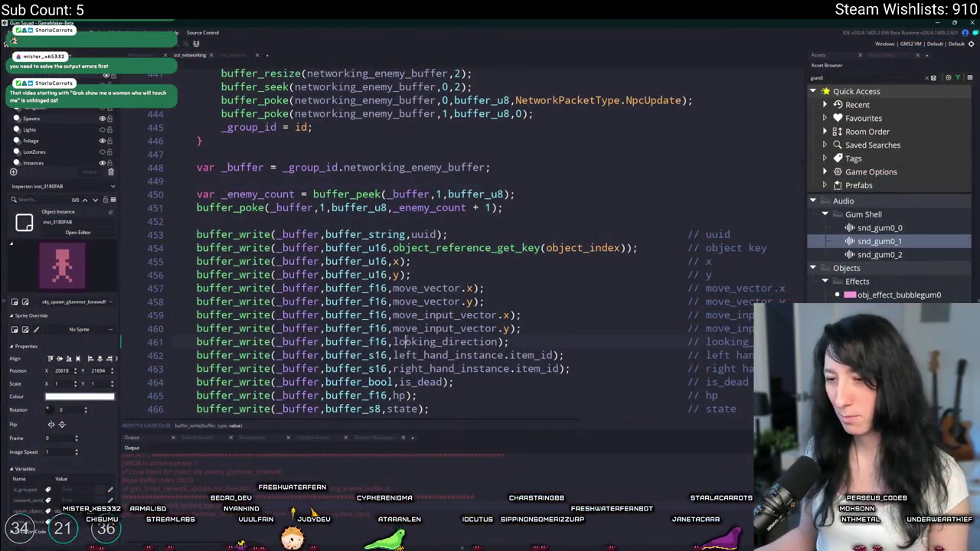
# Jump to line 441 and select the buffer in the buffer_resize call.
pyautogui.hotkey('ctrl', 'g')
pyautogui.write('441')
pyautogui.press('Return')
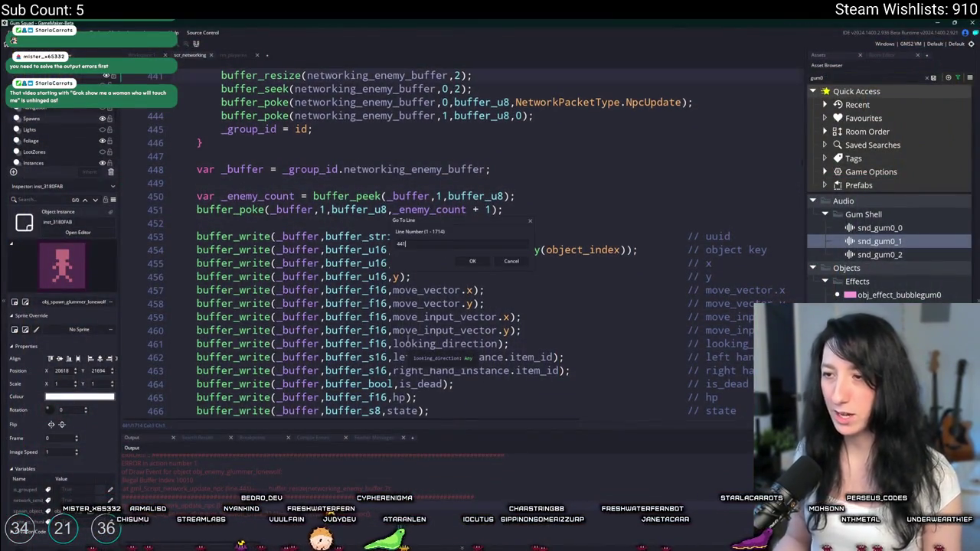
pyautogui.doubleClick(363, 198)
pyautogui.scroll(1, 359, 201)
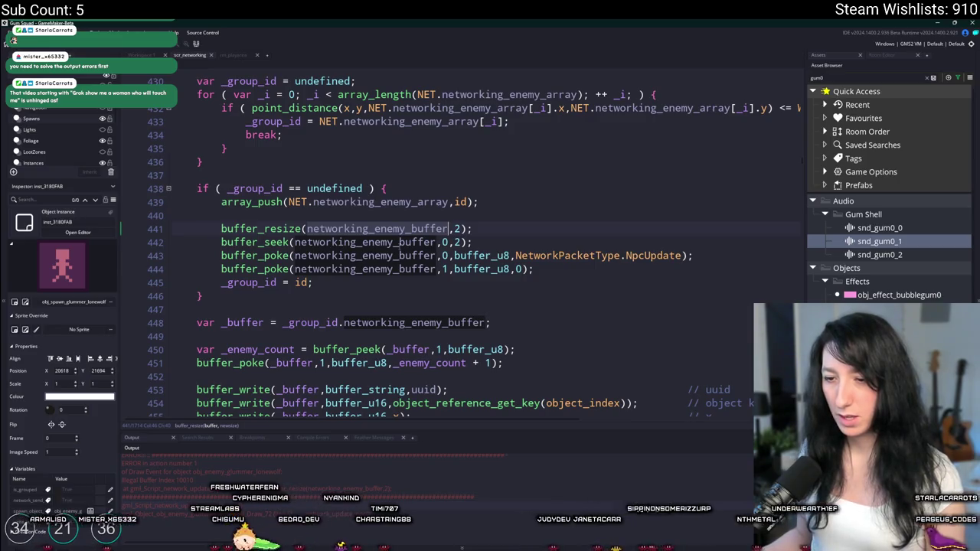
pyautogui.scroll(1, 399, 229)
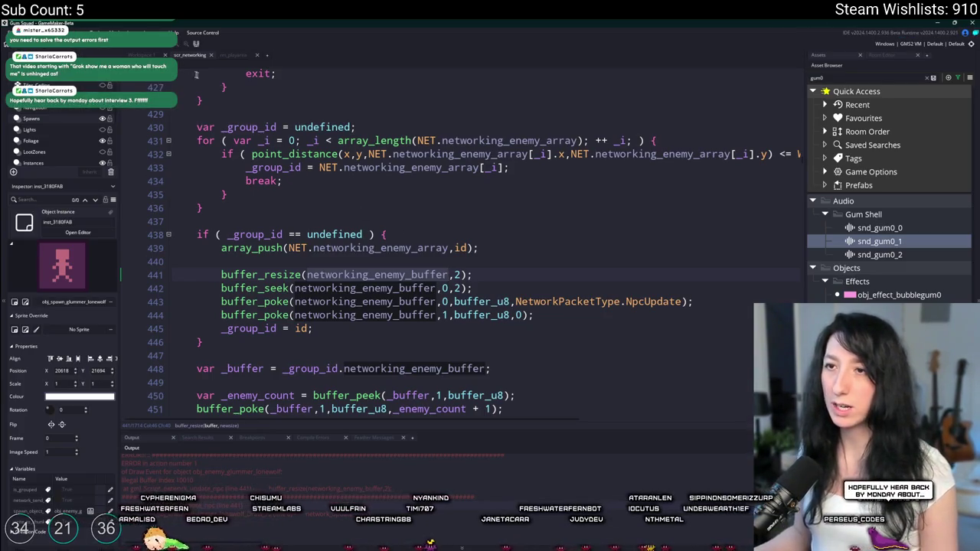
# Delete the buffer_delete line from obj_networking's send-data loop and rebuild the game.
pyautogui.click(145, 53)
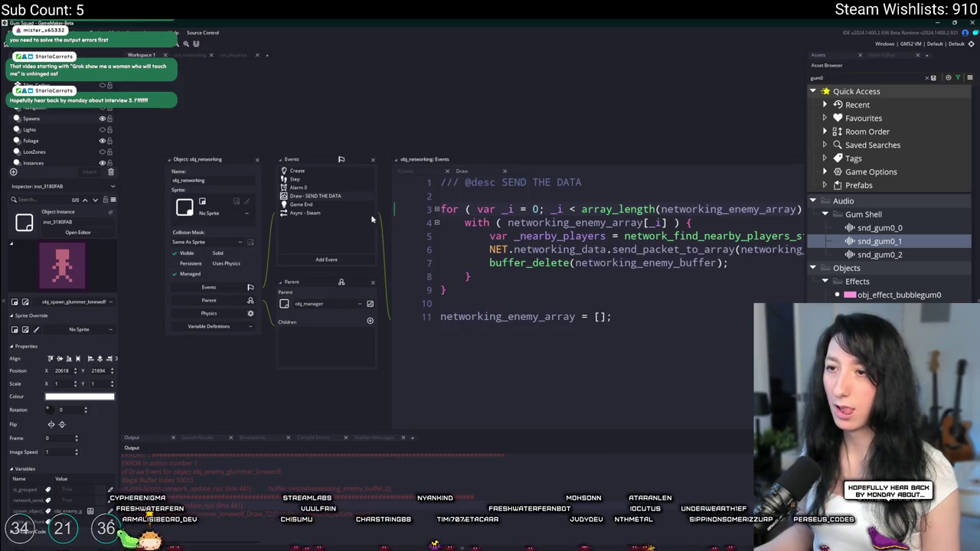
pyautogui.tripleClick(740, 264)
pyautogui.press('Delete')
pyautogui.press('F5')
pyautogui.click(394, 277)
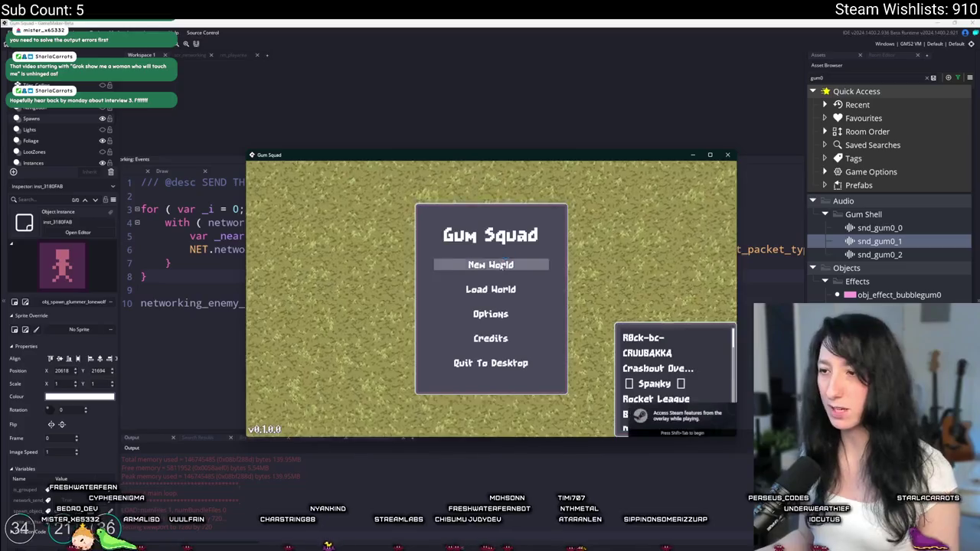
# Host a Friends Only world, walk around fullscreen, and abort on the audio_sound_gain code error.
pyautogui.click(491, 264)
pyautogui.click(491, 298)
pyautogui.click(491, 357)
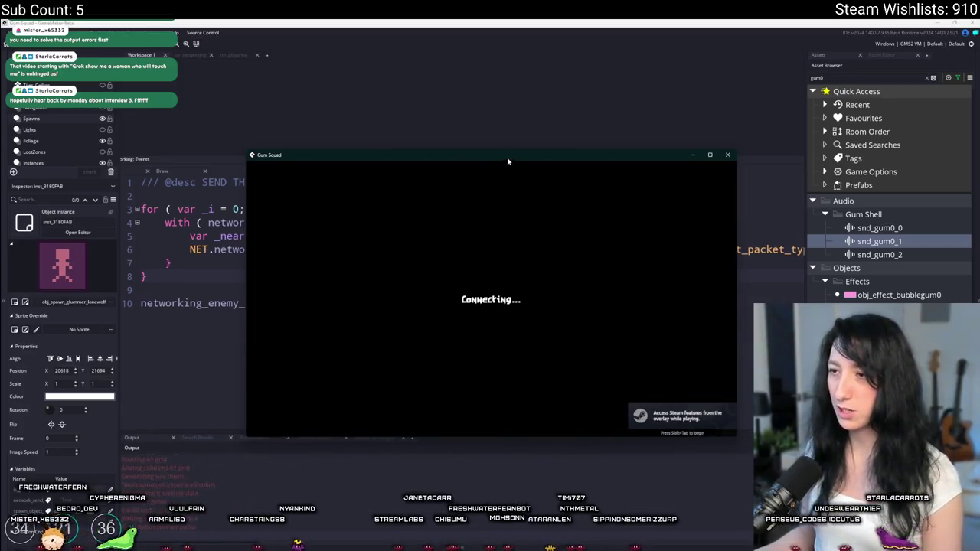
pyautogui.doubleClick(508, 156)
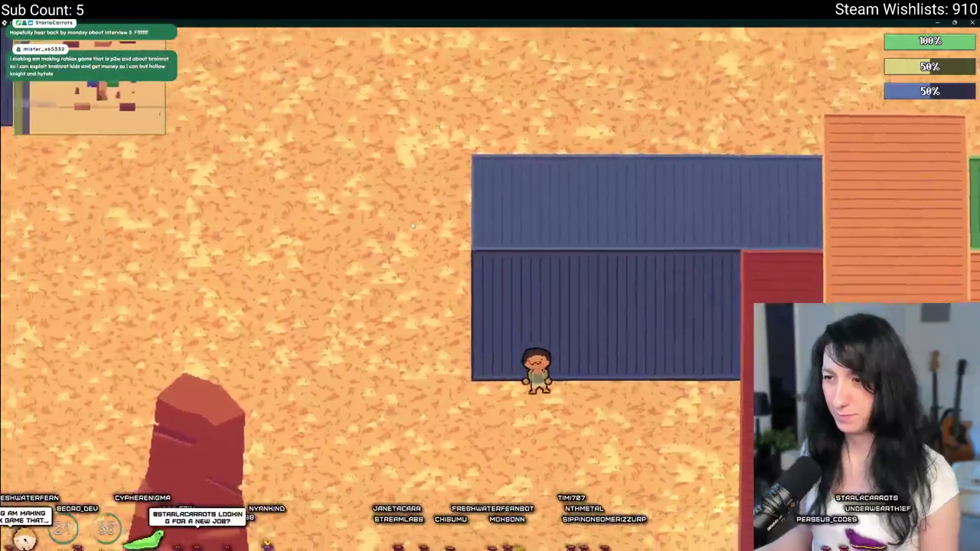
pyautogui.press('w')
pyautogui.press('a')
pyautogui.press('Tab')
pyautogui.press('Tab')
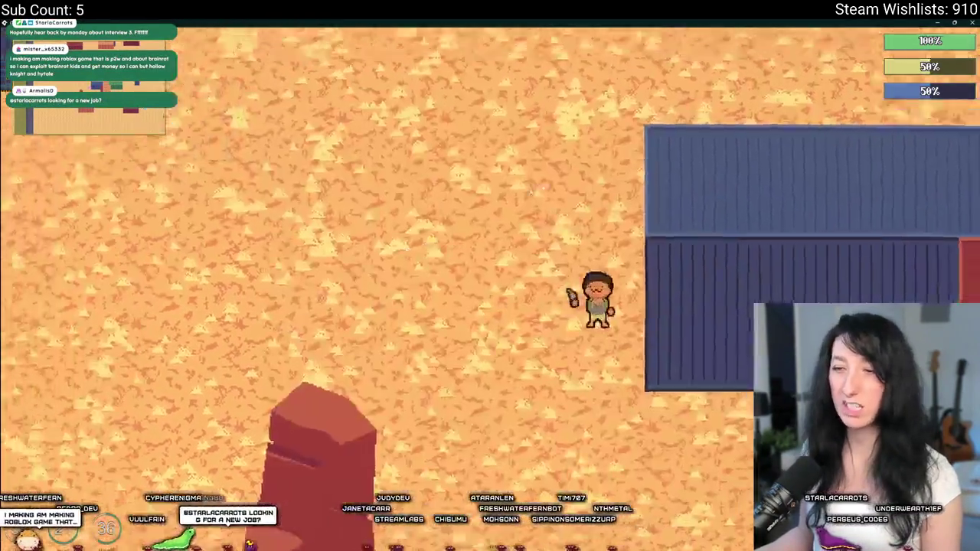
pyautogui.press('w')
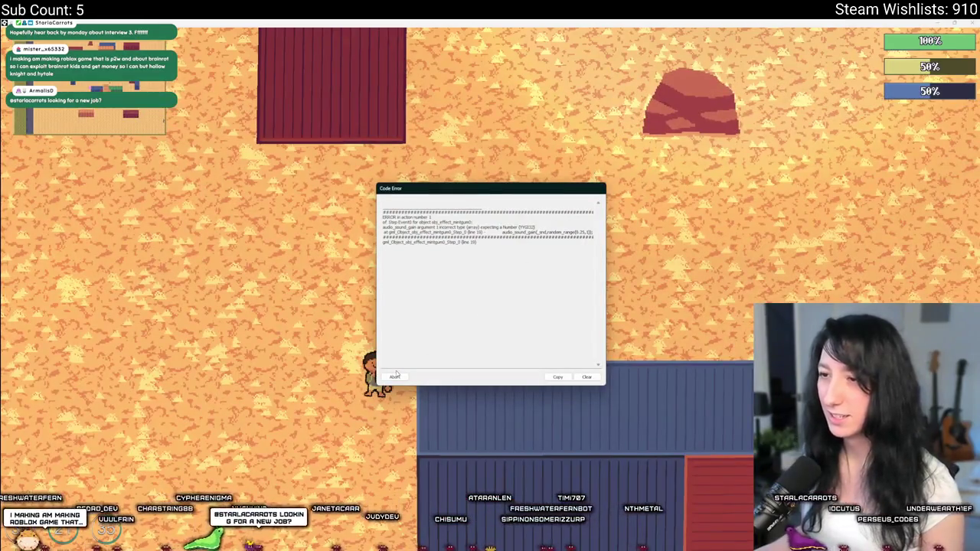
pyautogui.click(395, 377)
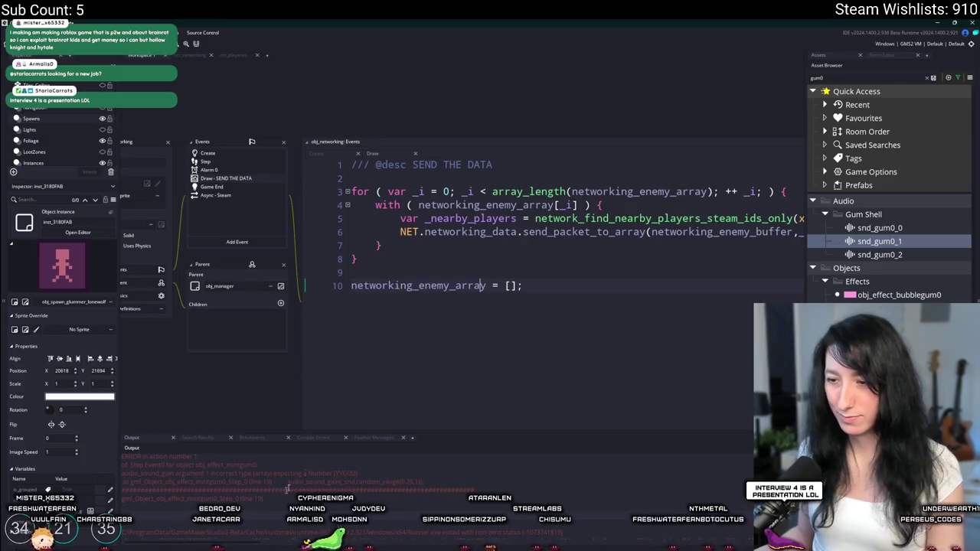
# Open obj_effect_mintgum0's Step event code via the Ctrl+T asset search.
pyautogui.hotkey('ctrl', 't')
pyautogui.write('0')
pyautogui.press('Return')
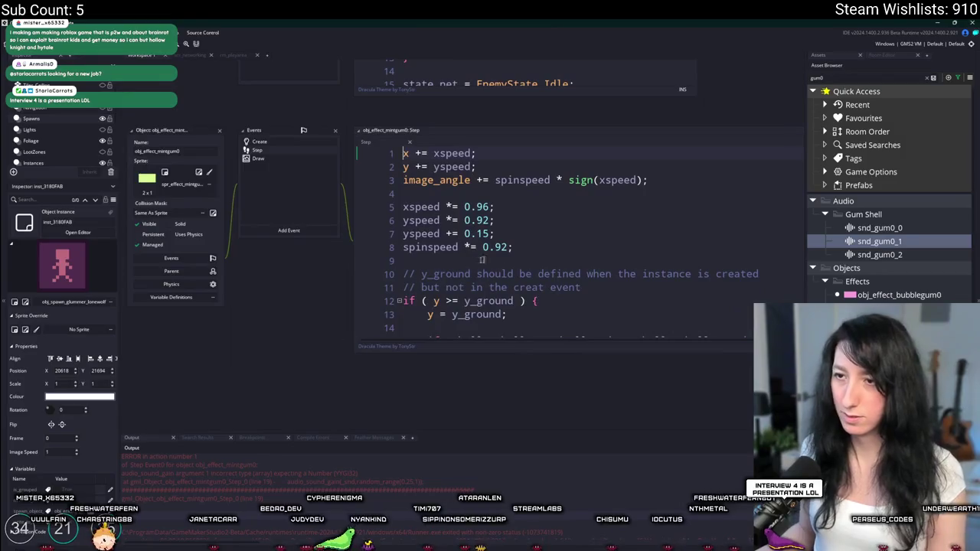
pyautogui.scroll(-3, 434, 261)
pyautogui.scroll(-2, 434, 261)
pyautogui.hscroll(5, 441, 213)
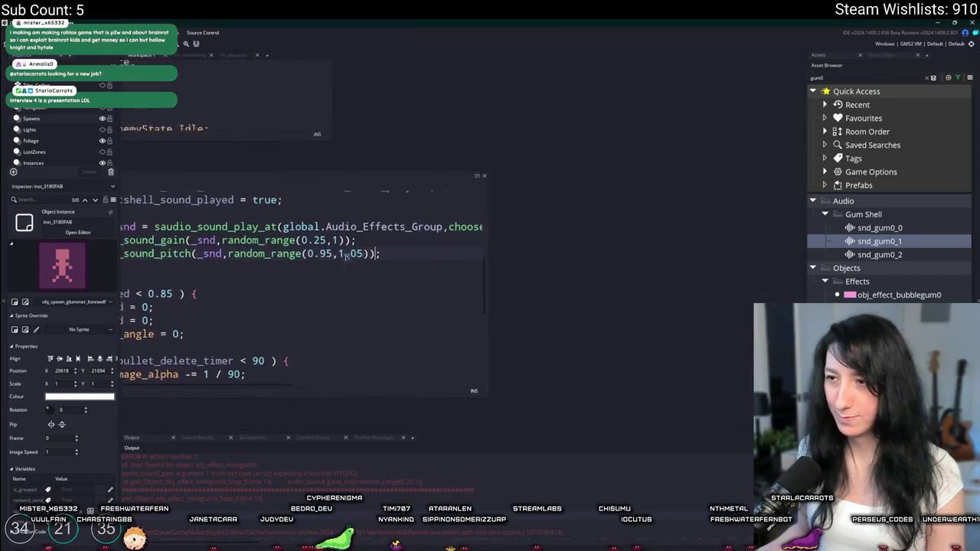
pyautogui.hscroll(-3, 521, 205)
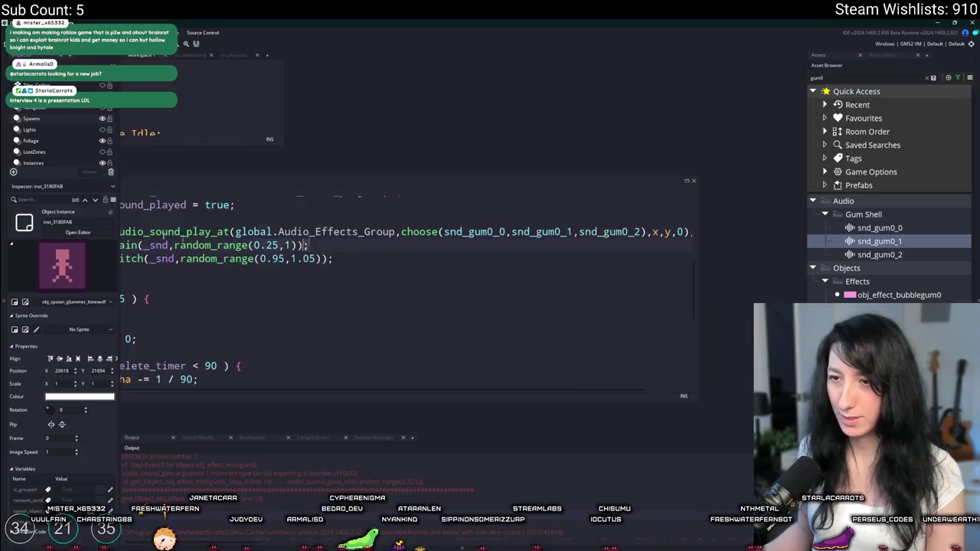
# Add [SaudioData.SoundIndex] after _snd in the audio_sound_gain and audio_sound_pitch calls, then rebuild.
pyautogui.click(339, 245)
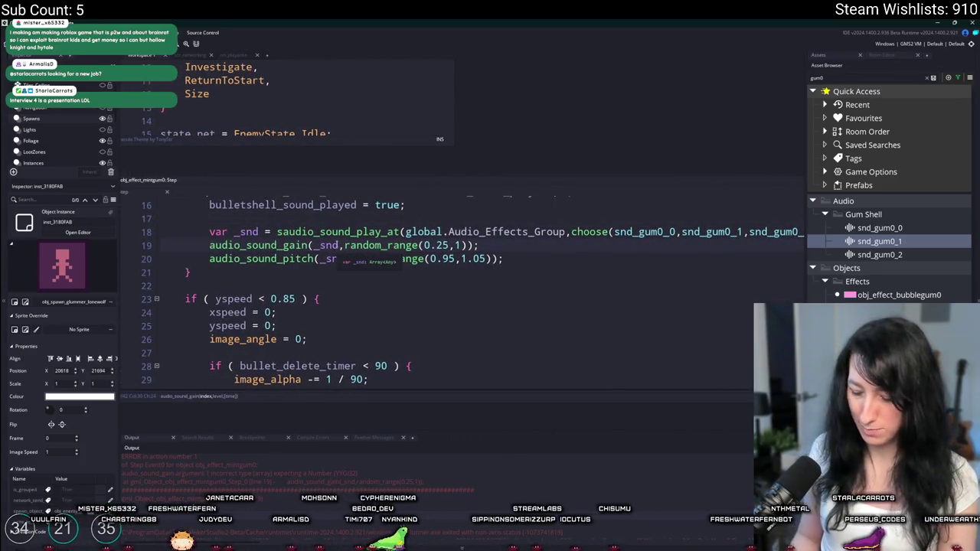
pyautogui.write('[SaudioData.S')
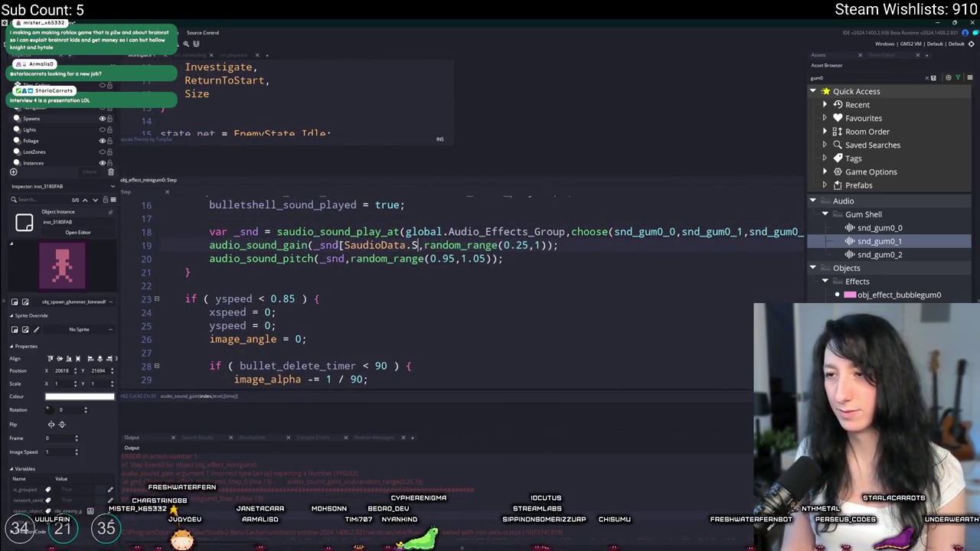
pyautogui.write('oundIndex]')
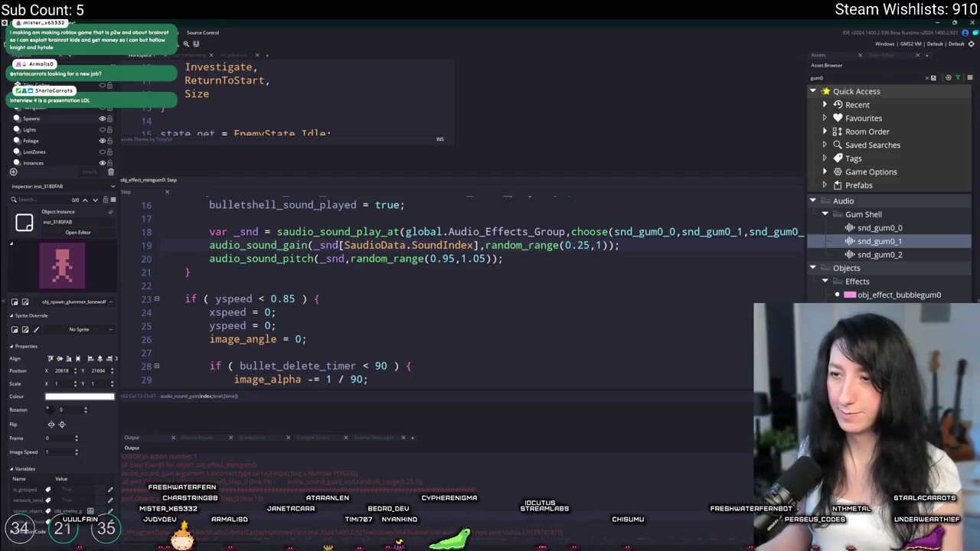
pyautogui.click(399, 245)
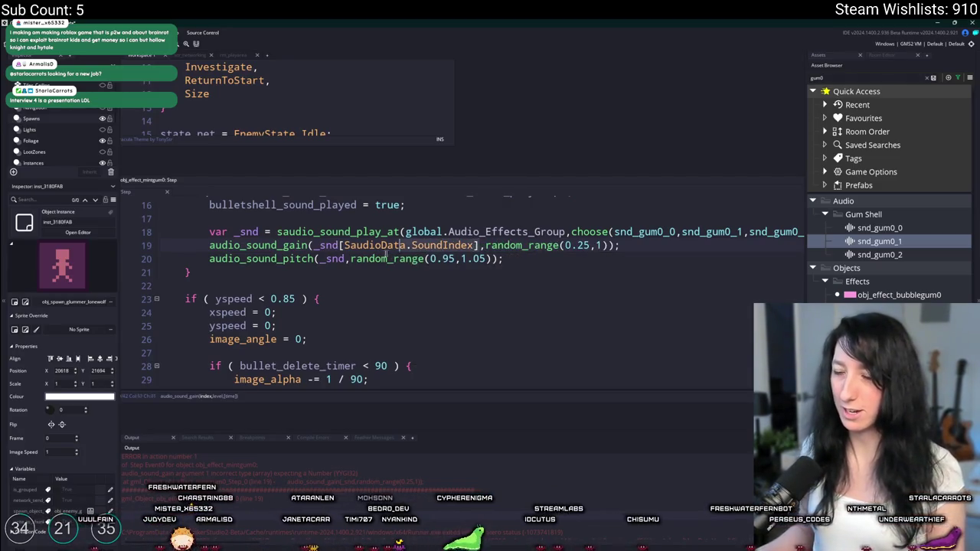
pyautogui.click(348, 259)
pyautogui.write('[SaudioData.SoundIndex]')
pyautogui.press('F5')
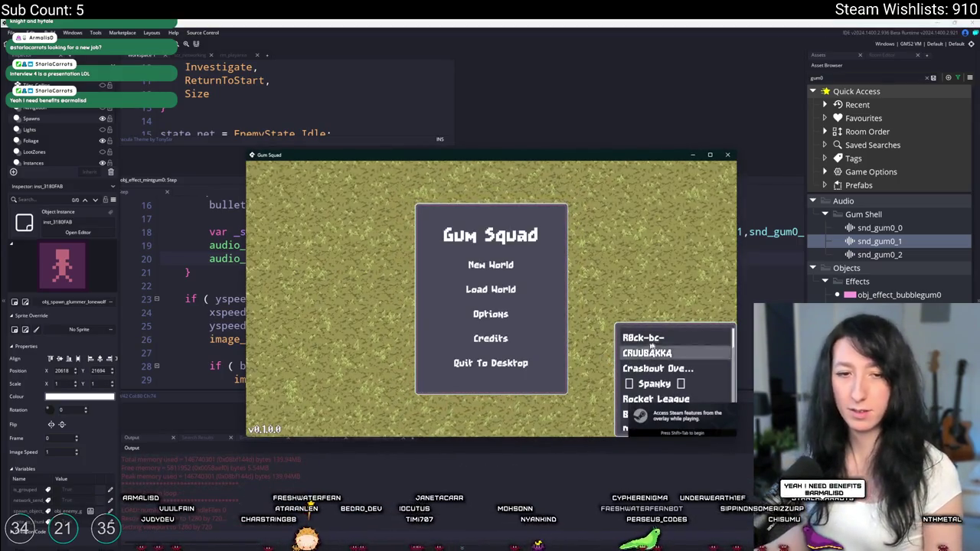
# Host a new world with Create Lobby and make the game window fullscreen.
pyautogui.click(493, 265)
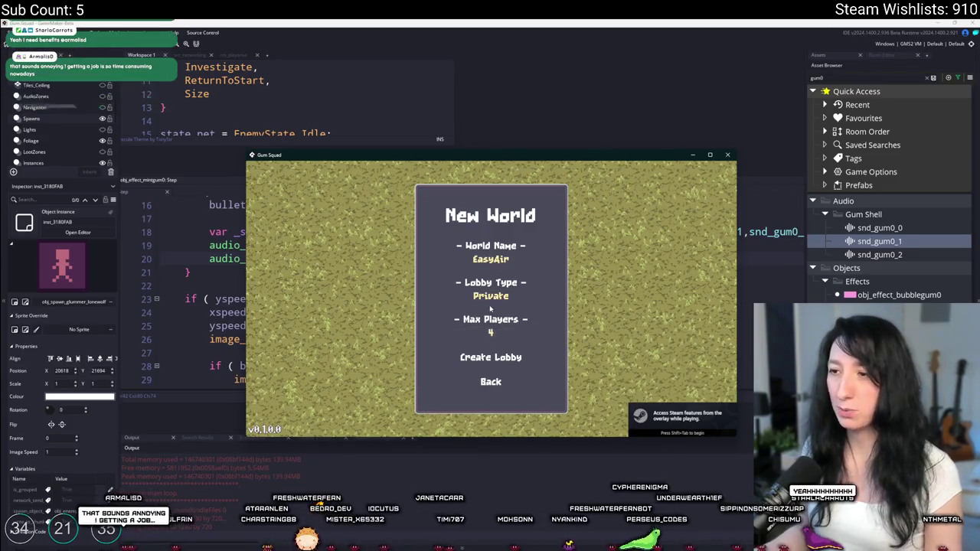
pyautogui.click(491, 356)
pyautogui.moveTo(521, 160); pyautogui.dragTo(504, 49)
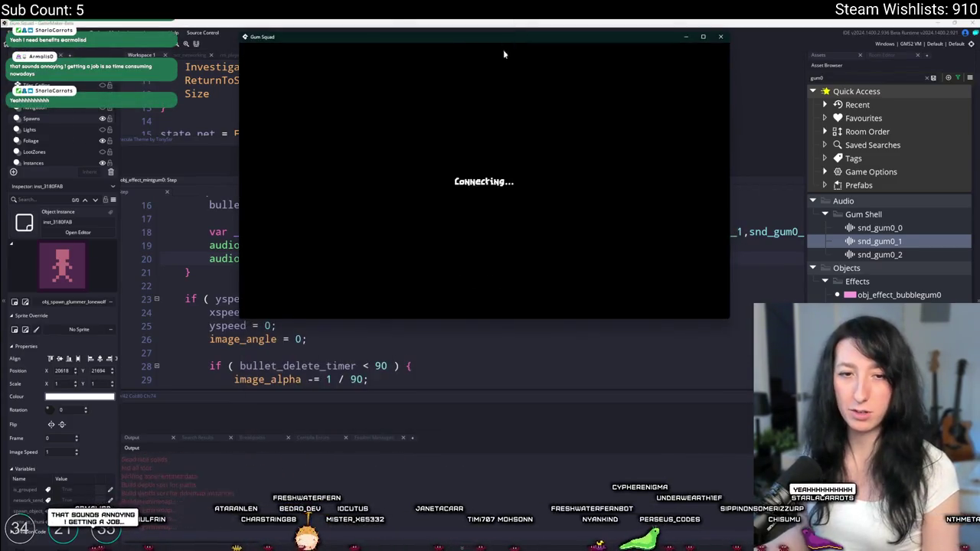
pyautogui.press('Tab')
pyautogui.press('Tab')
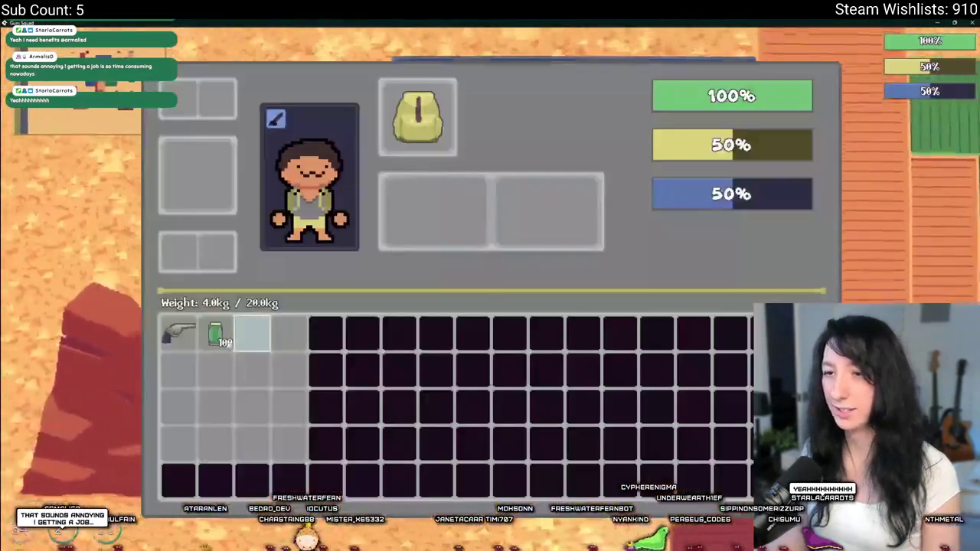
# Walk the character around the desert with WASD until its health hits 0% and it's gummed up.
pyautogui.hotkey('w', 'a')
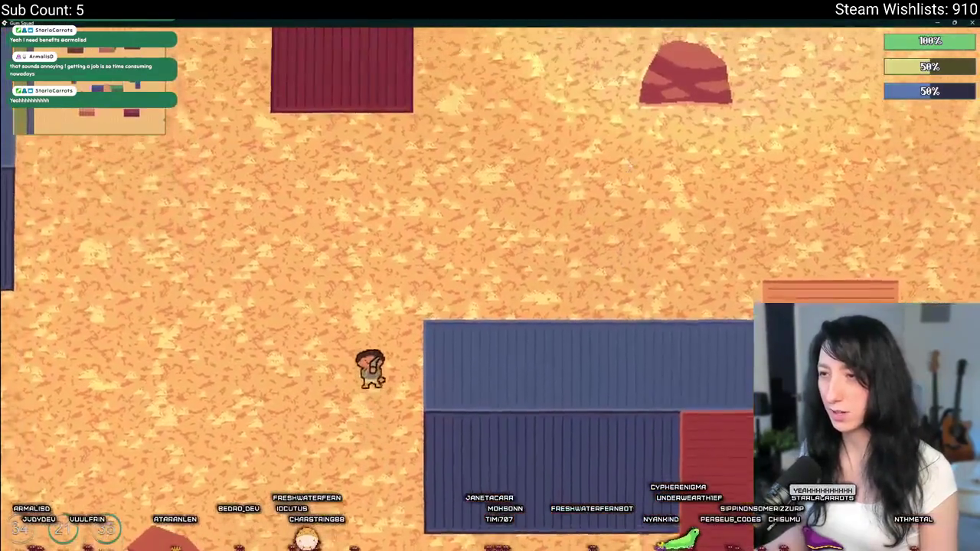
pyautogui.press('w')
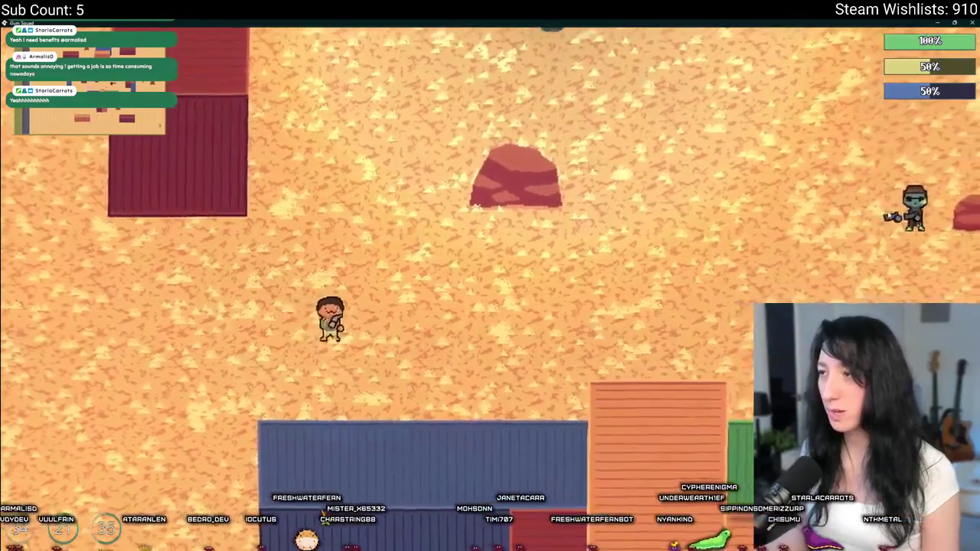
pyautogui.press('a')
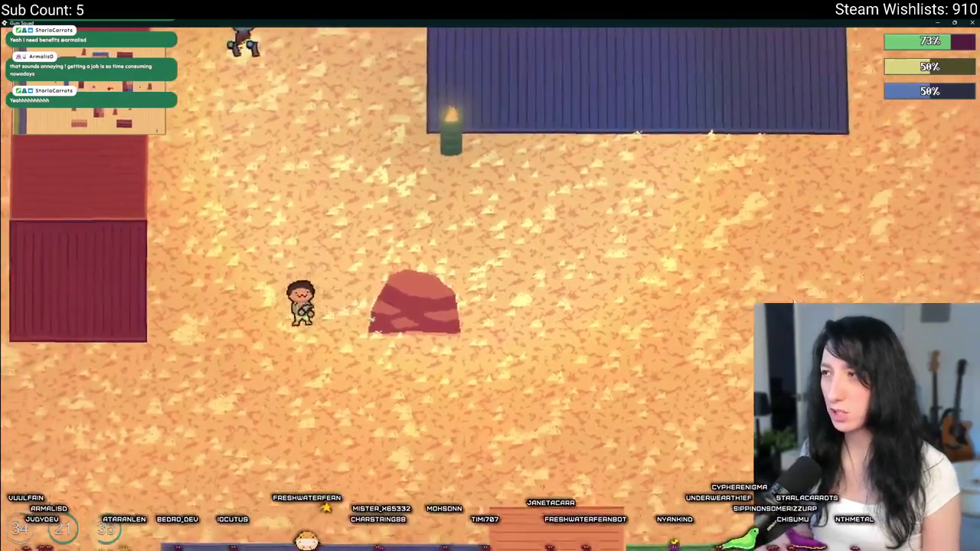
pyautogui.hotkey('w', 'a')
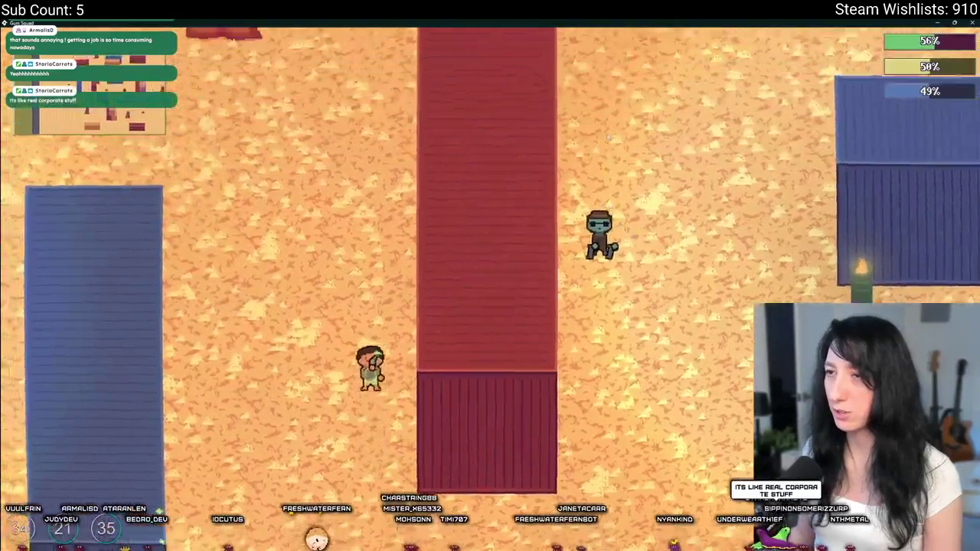
pyautogui.press('w')
pyautogui.press('d')
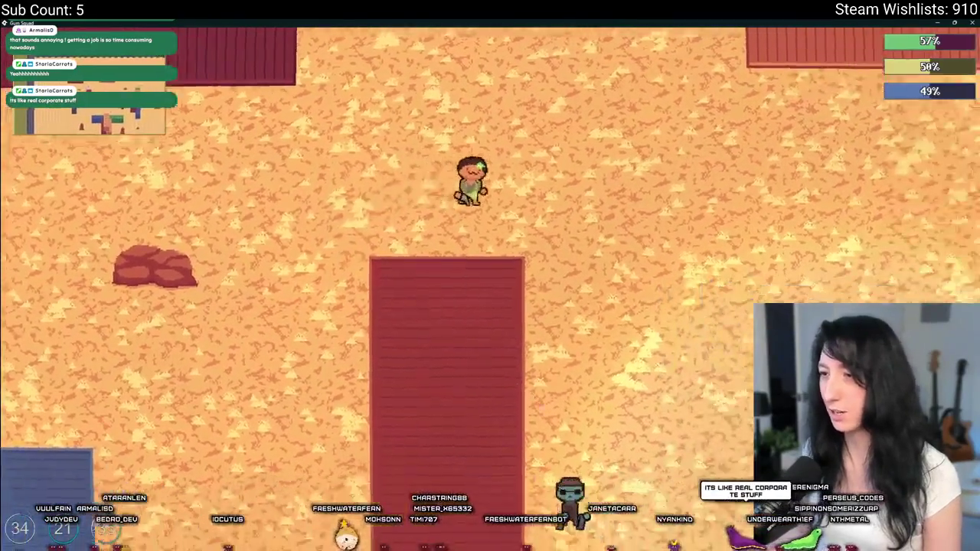
pyautogui.hotkey('d', 's')
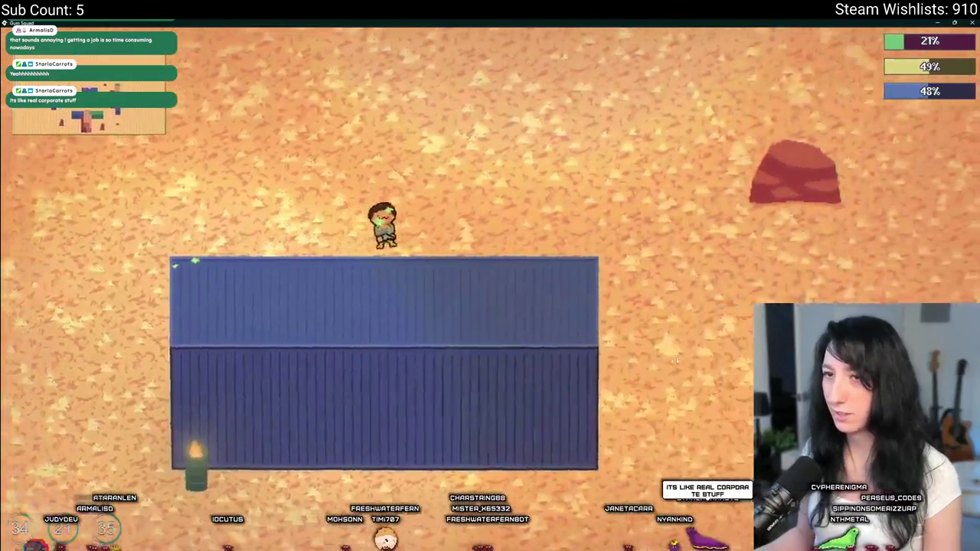
pyautogui.press('d')
pyautogui.press('a')
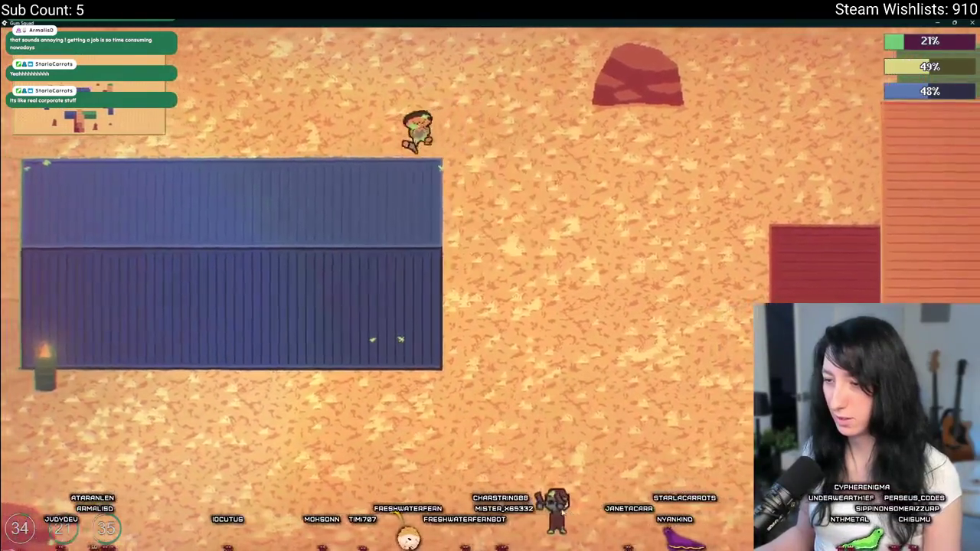
pyautogui.press('d')
pyautogui.press('a')
pyautogui.press('d')
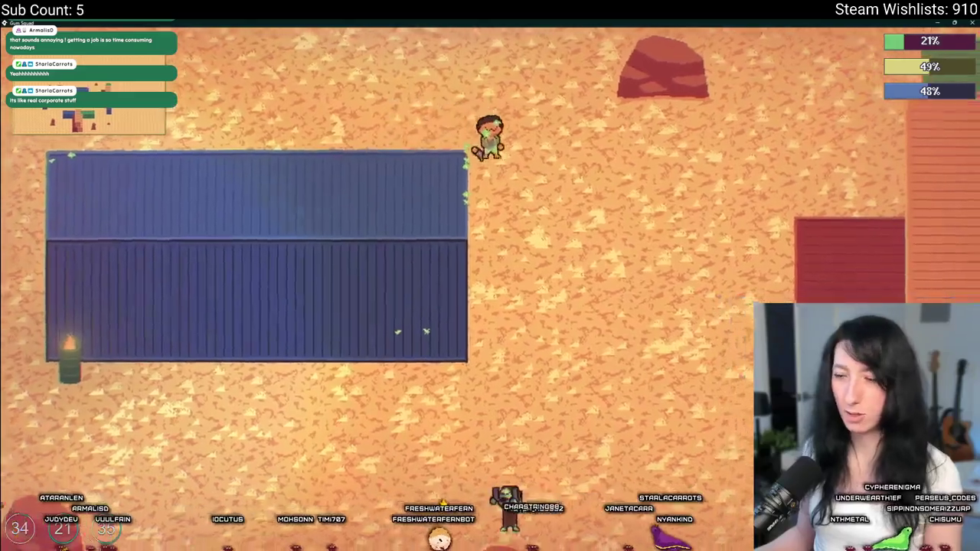
pyautogui.press('w')
pyautogui.press('d')
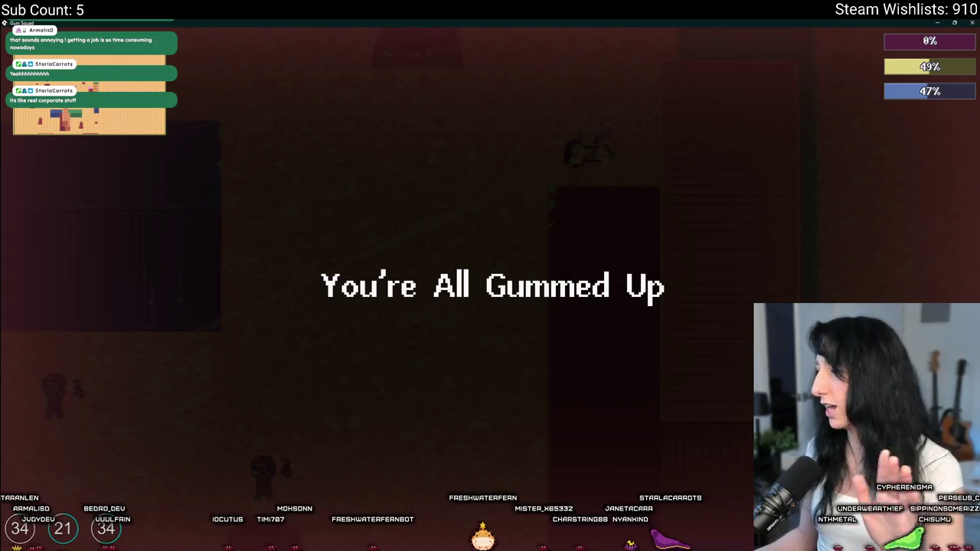
# Close the game and return to the Draw event's send-data loop in the object editors.
pyautogui.press('Escape')
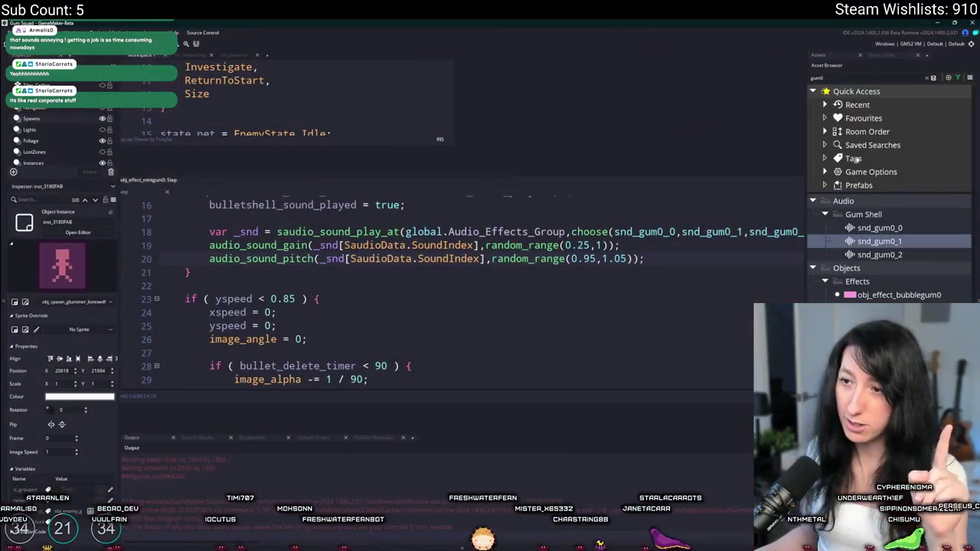
pyautogui.click(192, 55)
pyautogui.scroll(-2, 207, 95)
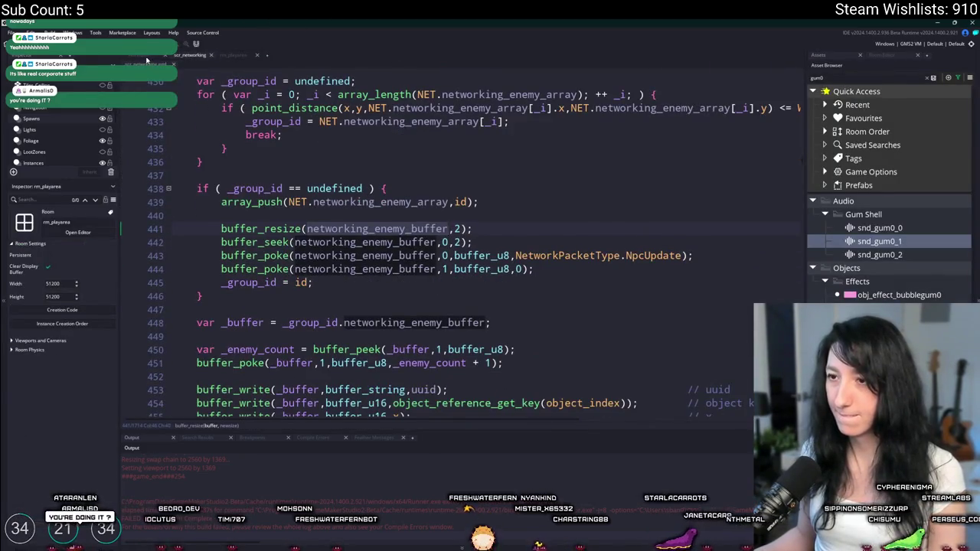
pyautogui.click(147, 59)
pyautogui.scroll(5, 350, 353)
pyautogui.scroll(1, 459, 230)
pyautogui.hscroll(5, 537, 192)
pyautogui.scroll(2, 584, 167)
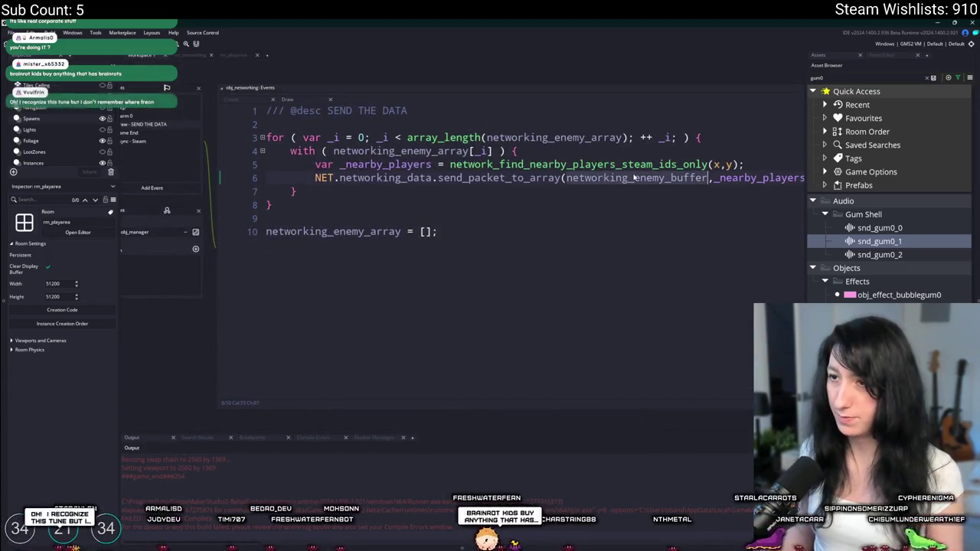
# End the send call with steam_net_packet_type_unreliable and add log([_i,buffer_tell(networking_enemy_buffer)]) below it.
pyautogui.write(',steam_net_packet_type_unreliable);')
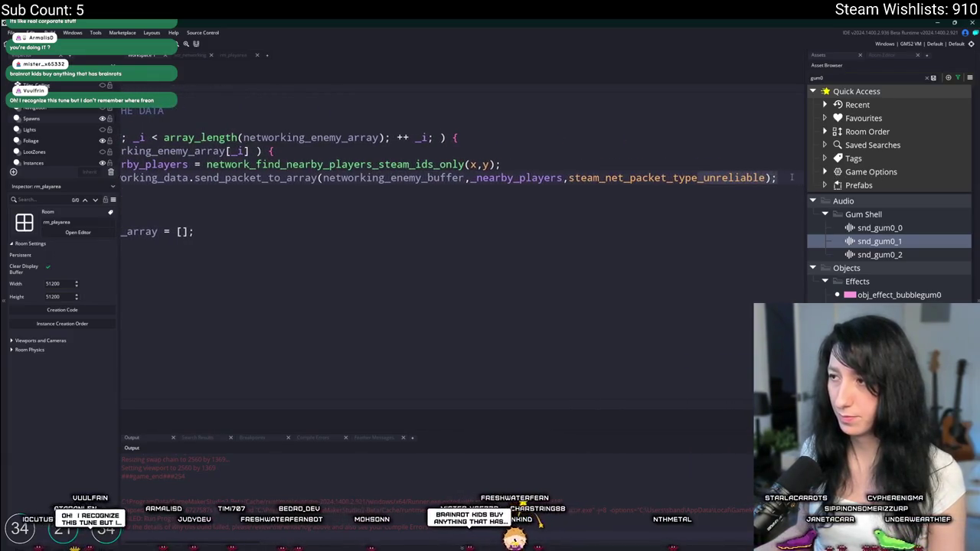
pyautogui.press('Return')
pyautogui.write('og')
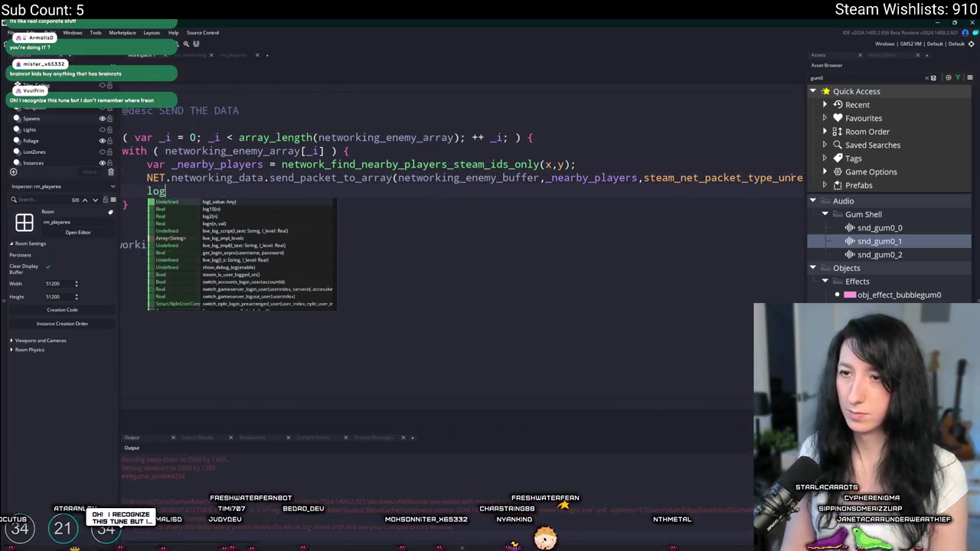
pyautogui.write('(_i]')
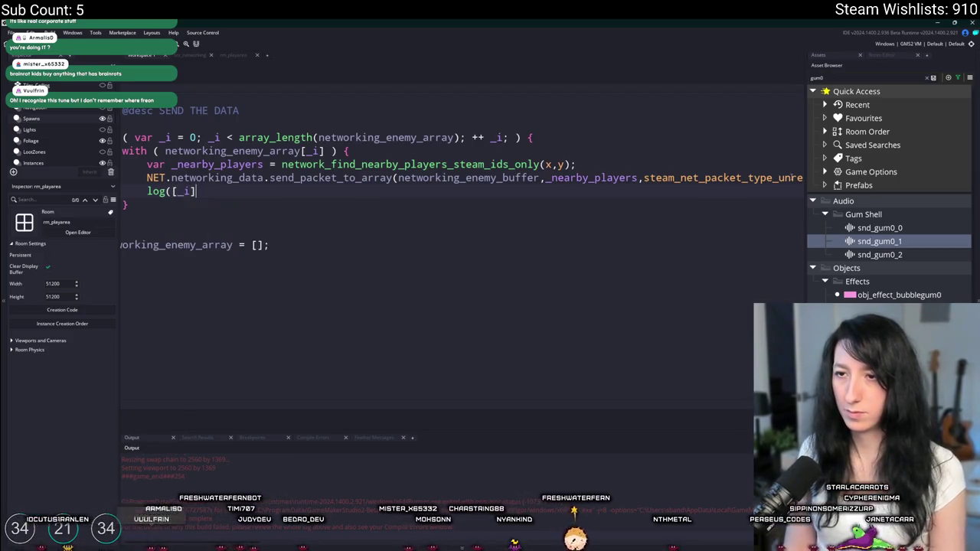
pyautogui.write('networking_enemy_buffer]);')
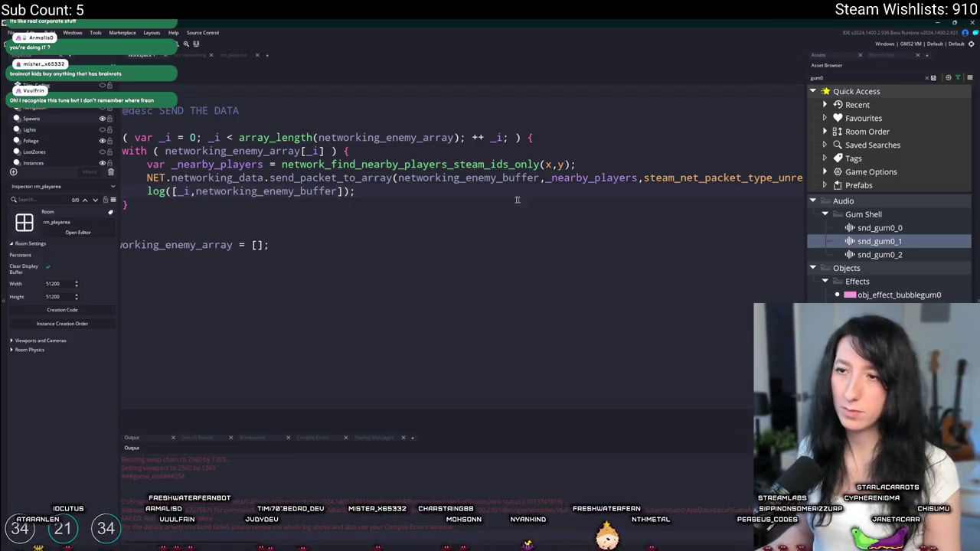
pyautogui.hscroll(-2, 352, 193)
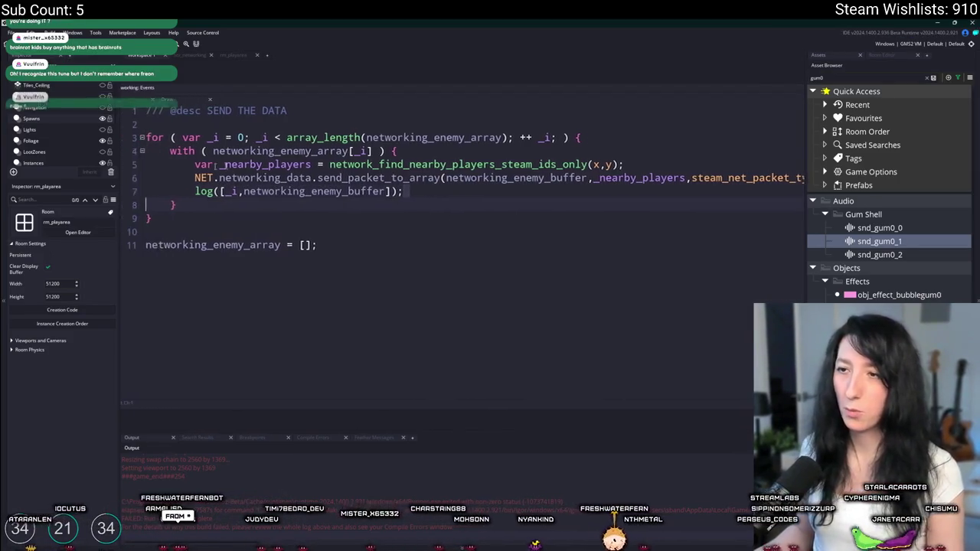
pyautogui.doubleClick(353, 193)
pyautogui.write('buffer_tel')
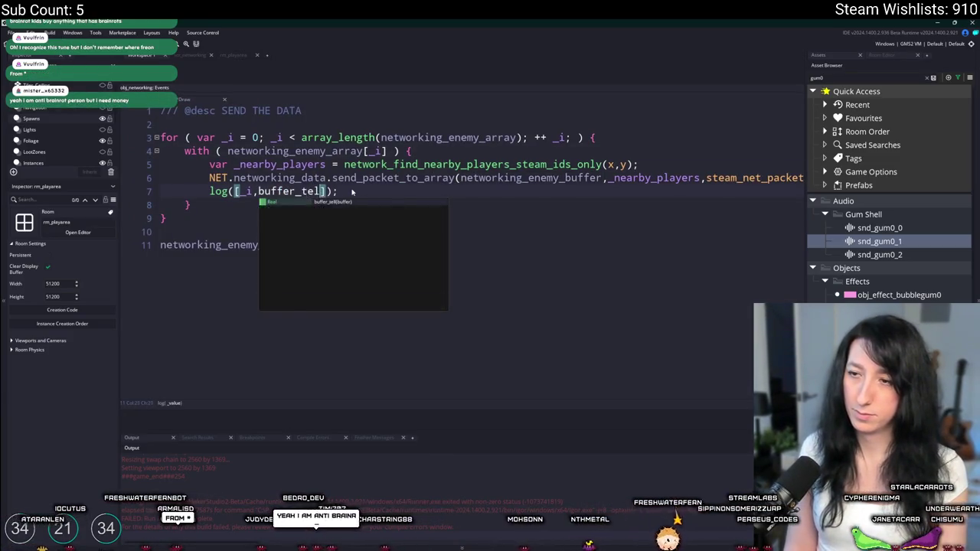
pyautogui.press('Return')
pyautogui.write('networking_enemy_buffer)')
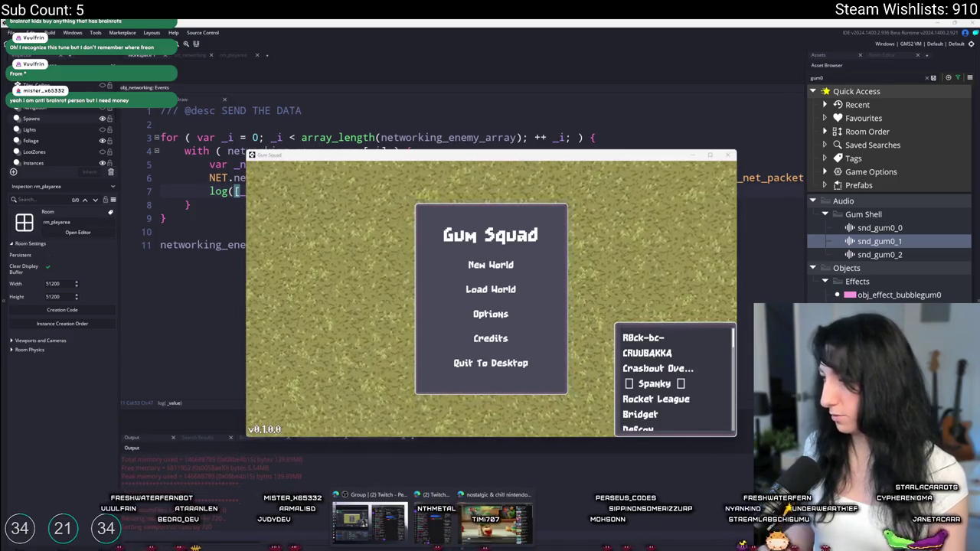
# Host a new world with Create Lobby, then close the game once the buffer logs print.
pyautogui.click(510, 265)
pyautogui.click(491, 361)
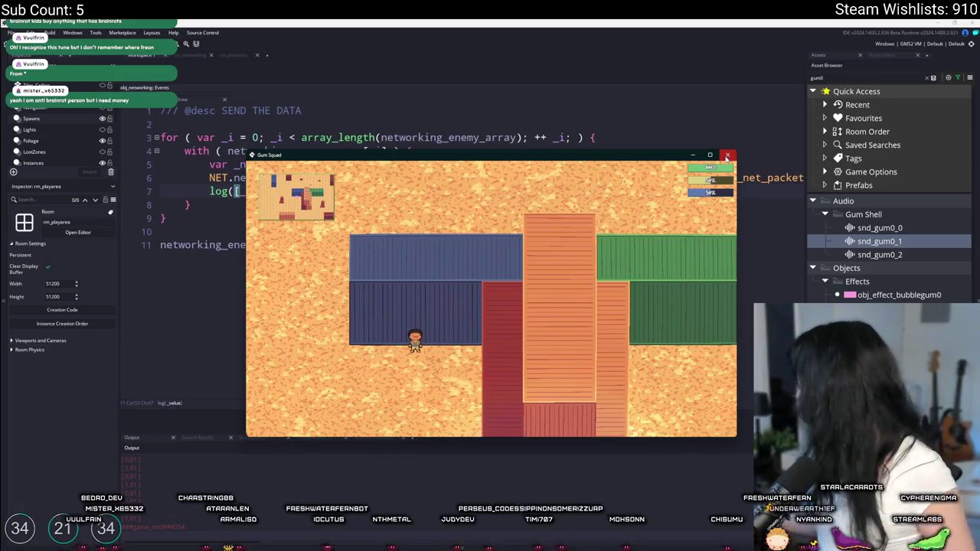
pyautogui.click(727, 156)
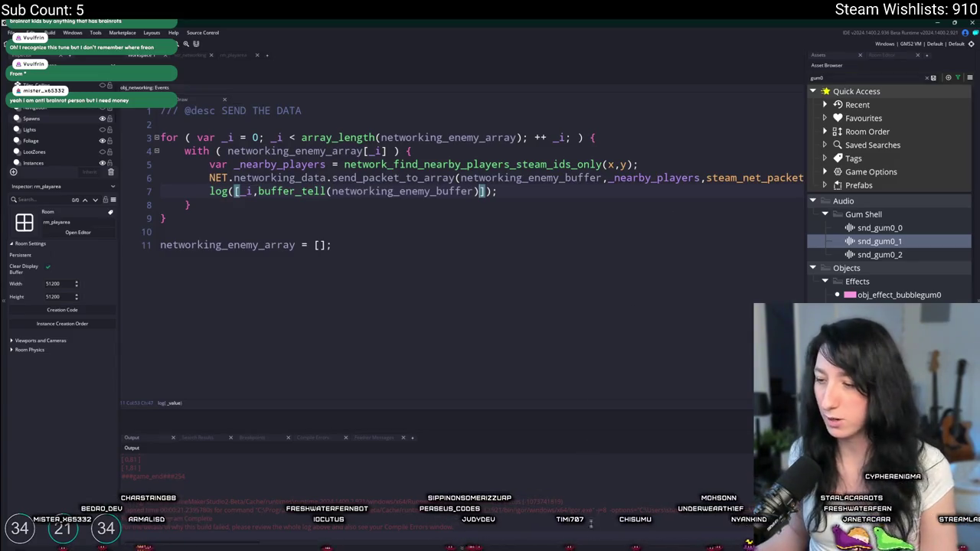
# Review the scr_networking.gml and Draw_0.gml diffs and enter the commit summary 'Some fixes'.
pyautogui.hotkey('alt', 'Tab')
pyautogui.click(197, 212)
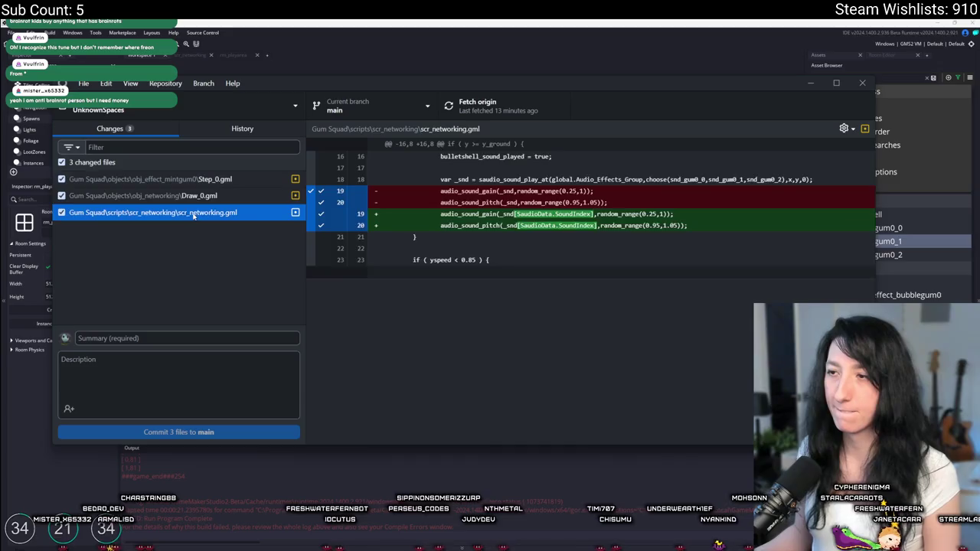
pyautogui.click(183, 196)
pyautogui.click(212, 338)
pyautogui.write('Some fixes')
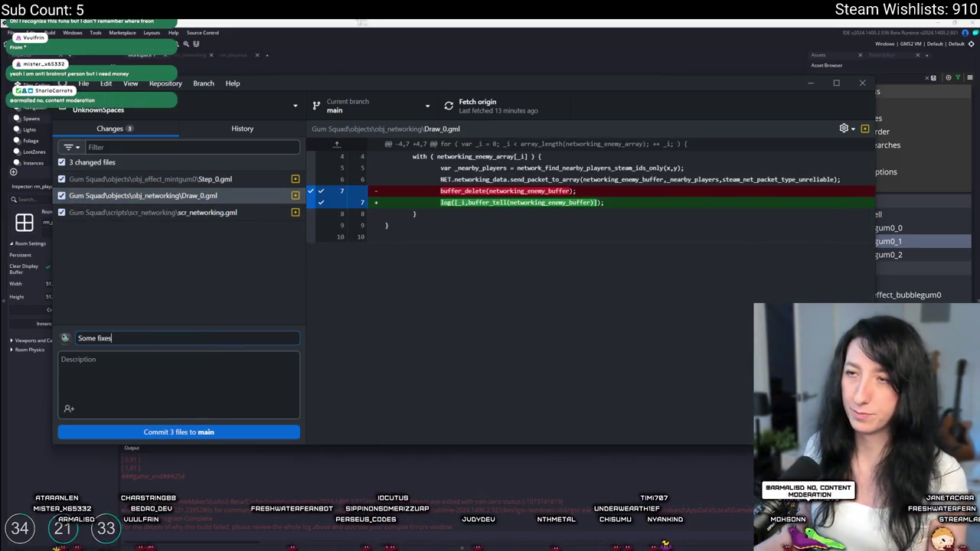
pyautogui.hotkey('alt', 'Tab')
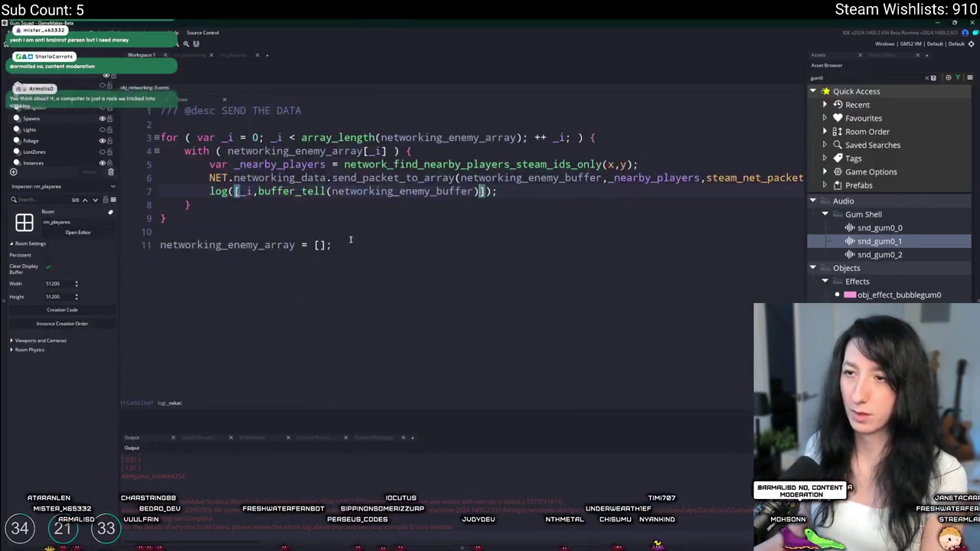
pyautogui.hotkey('alt', 'Tab')
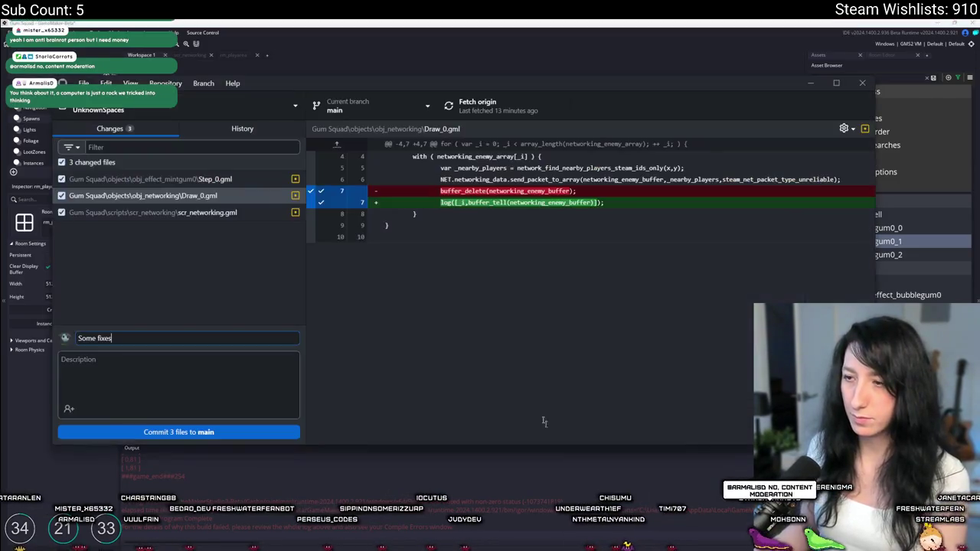
# Commit the three files to main, push to origin, and close GitHub Desktop.
pyautogui.click(236, 432)
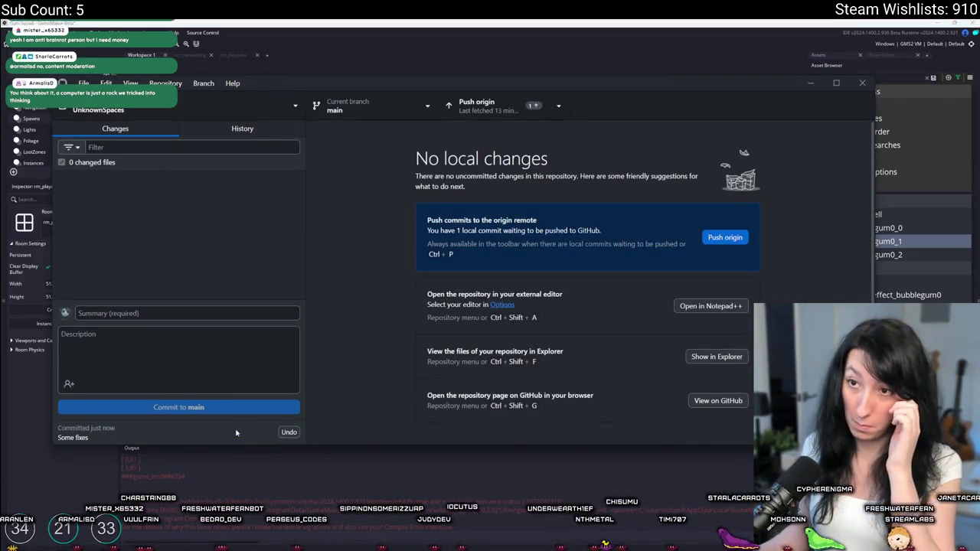
pyautogui.click(567, 109)
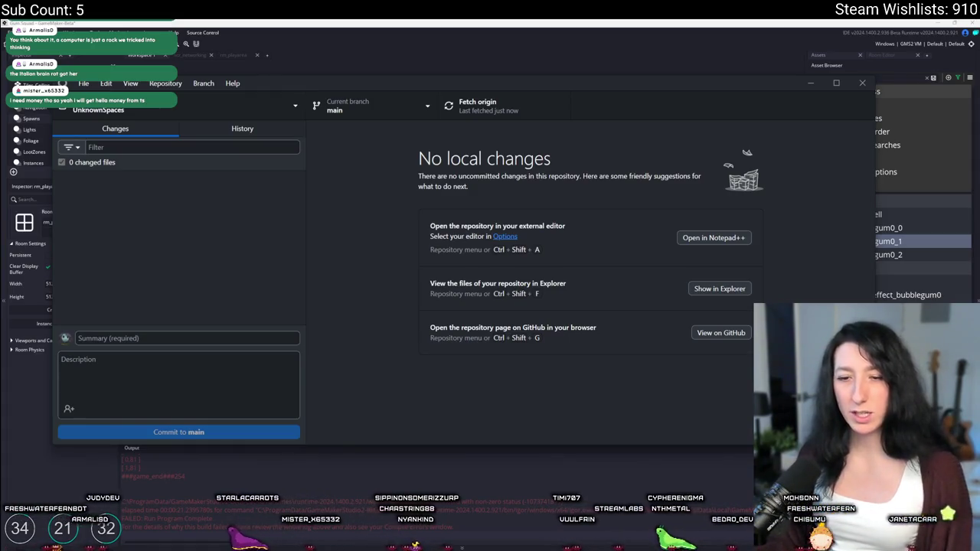
pyautogui.click(475, 21)
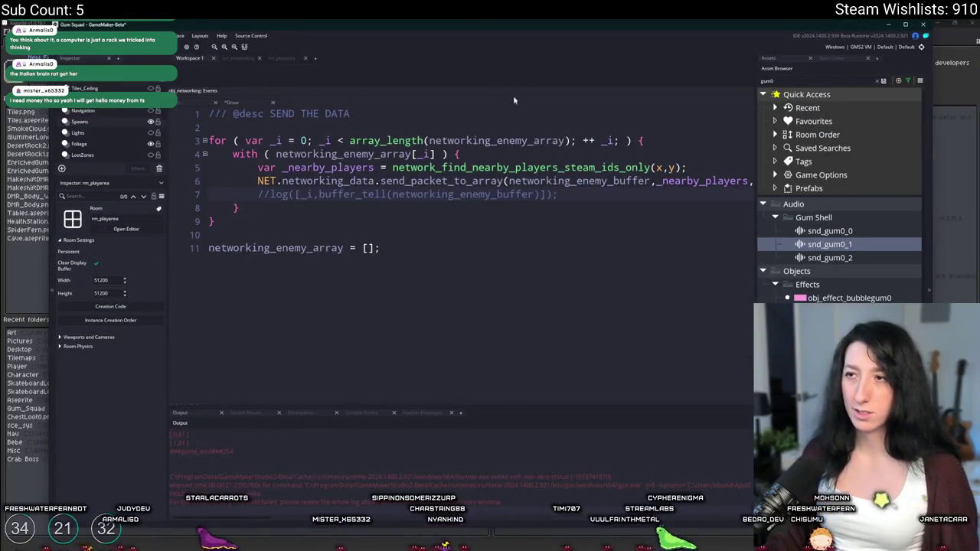
# Maximize the GameMaker window and run the game again with F5.
pyautogui.doubleClick(528, 29)
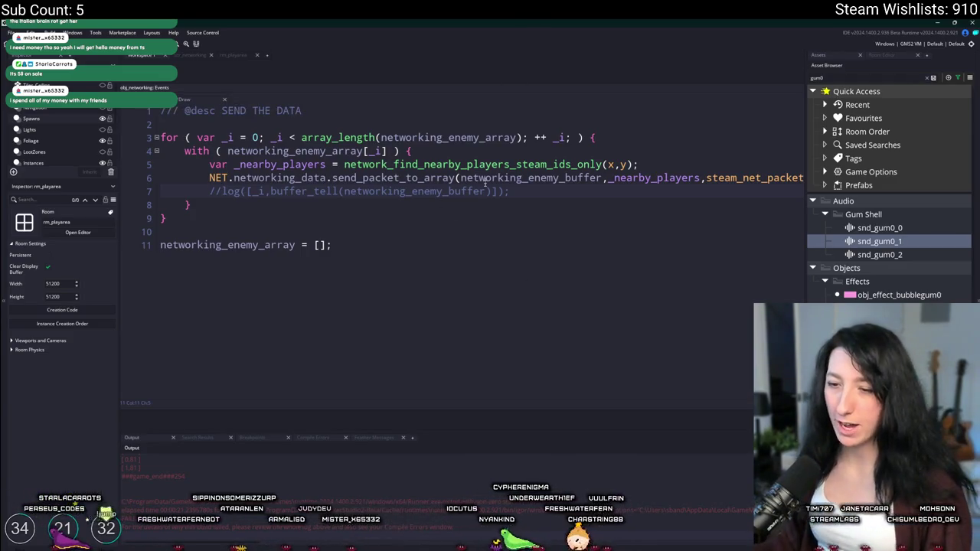
pyautogui.press('F5')
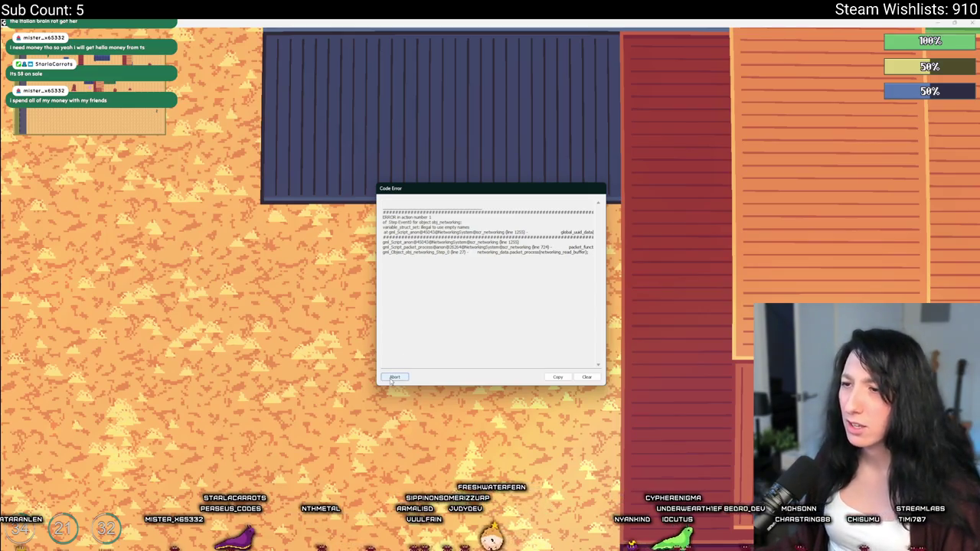
# Abort the code error and jump to line 1255 of scr_networking.
pyautogui.click(393, 378)
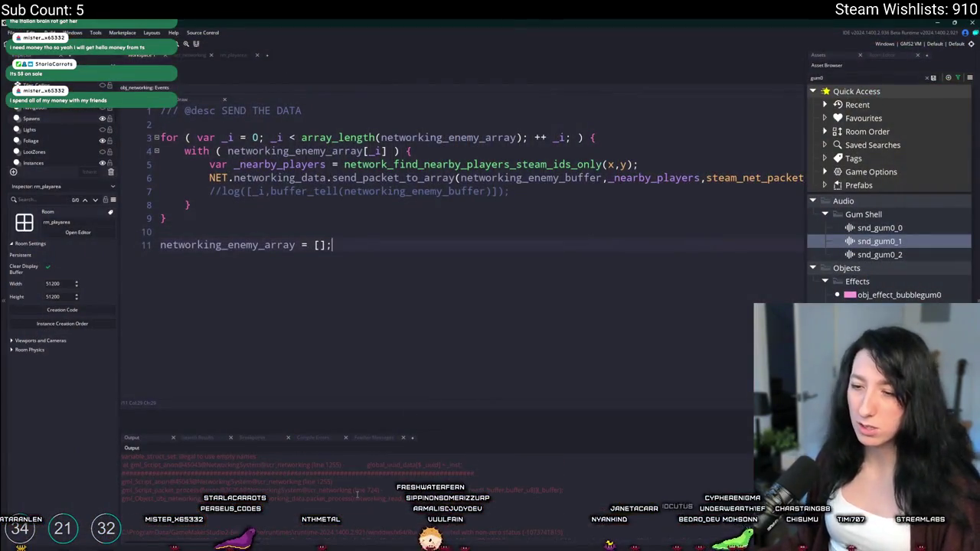
pyautogui.click(384, 232)
pyautogui.hotkey('ctrl', 't')
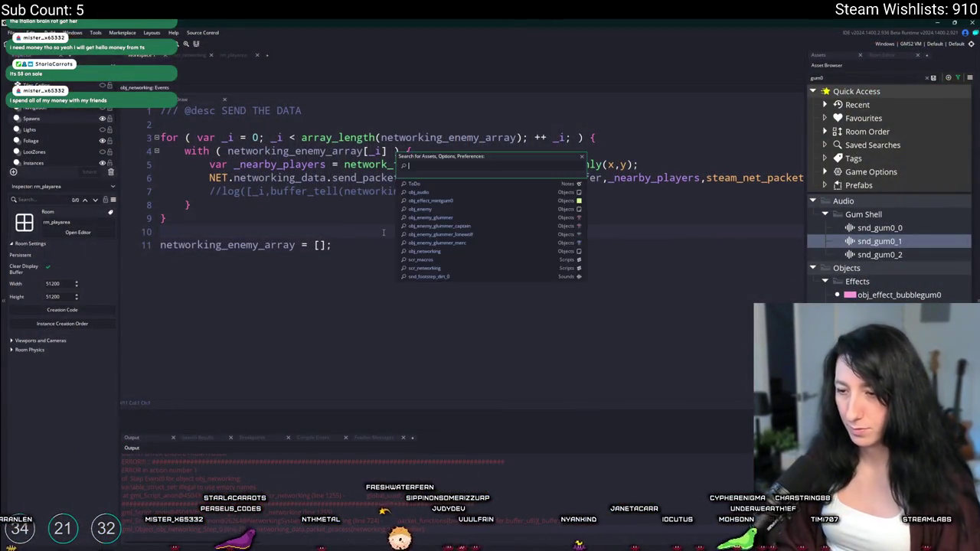
pyautogui.write('scr_netw')
pyautogui.press('Return')
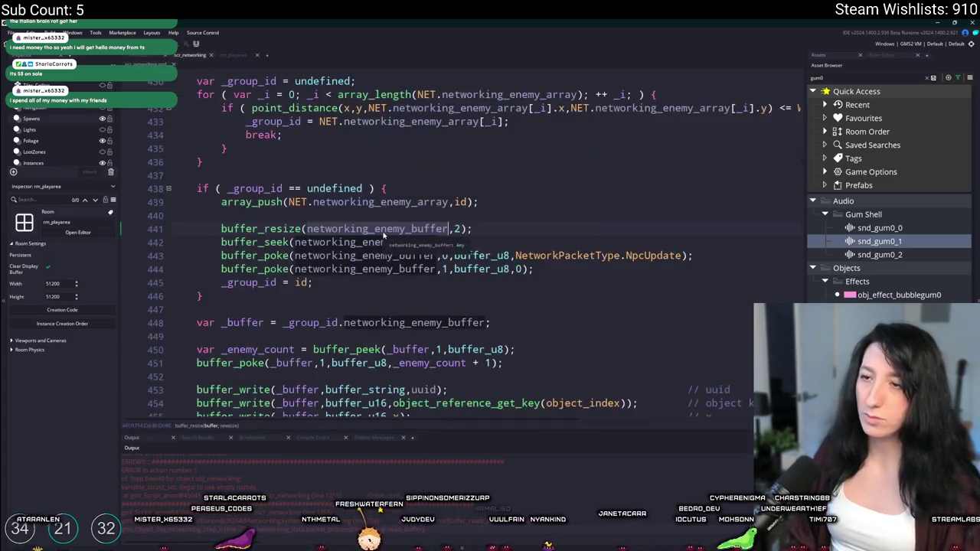
pyautogui.hotkey('ctrl', 'g')
pyautogui.write('1255')
pyautogui.press('Return')
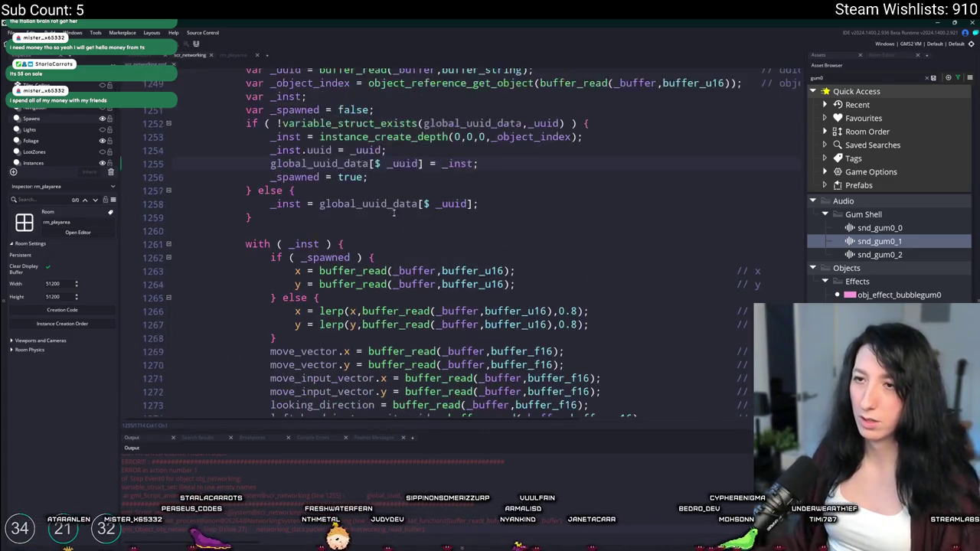
# Inspect the NpcUpdate reader on lines 1246–1255 and un-indent its repeat line one level.
pyautogui.click(393, 363)
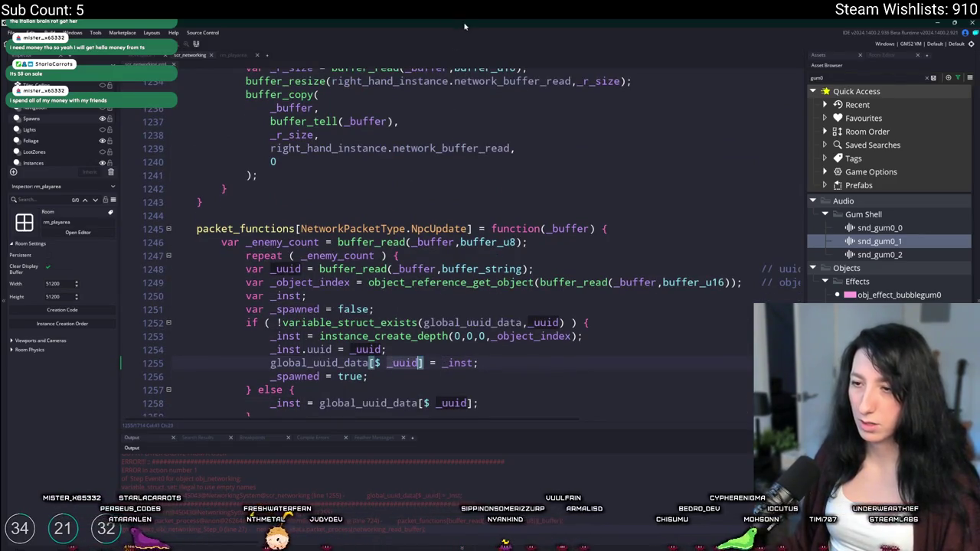
pyautogui.click(525, 269)
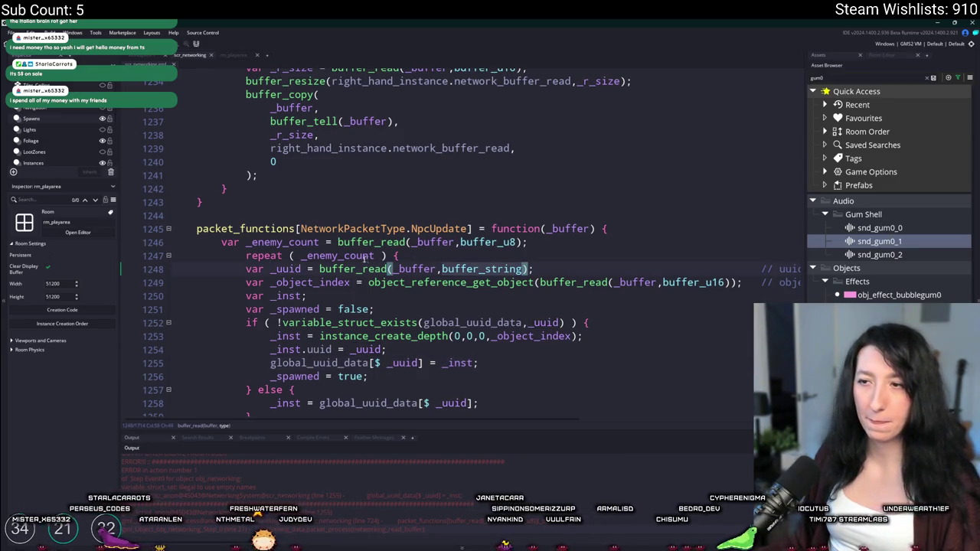
pyautogui.click(398, 256)
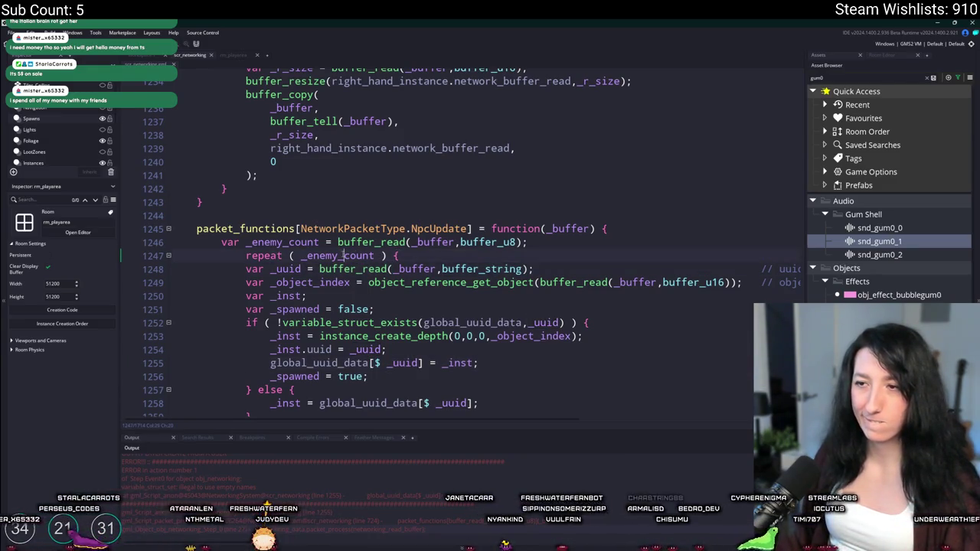
pyautogui.click(221, 242)
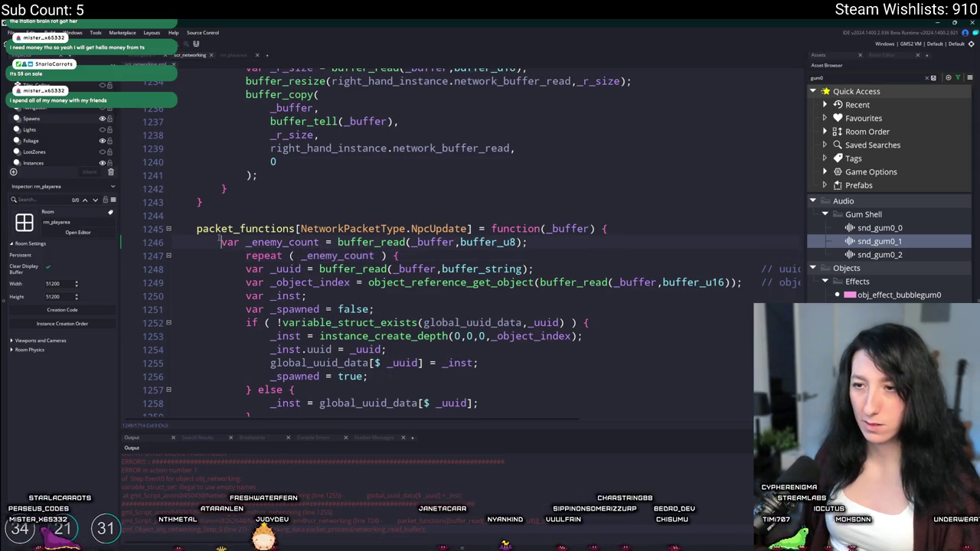
pyautogui.scroll(-4, 263, 253)
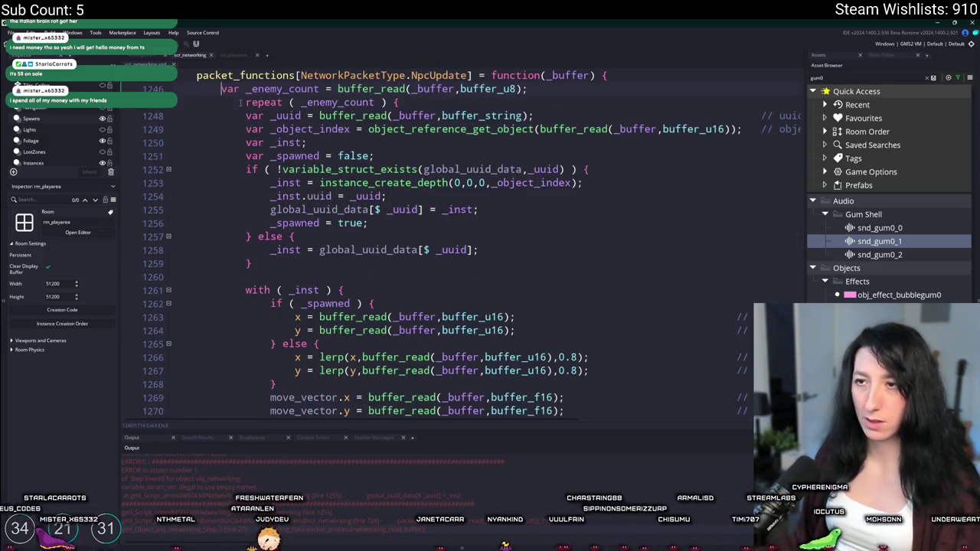
pyautogui.press('Down')
pyautogui.hotkey('shift', 'Tab')
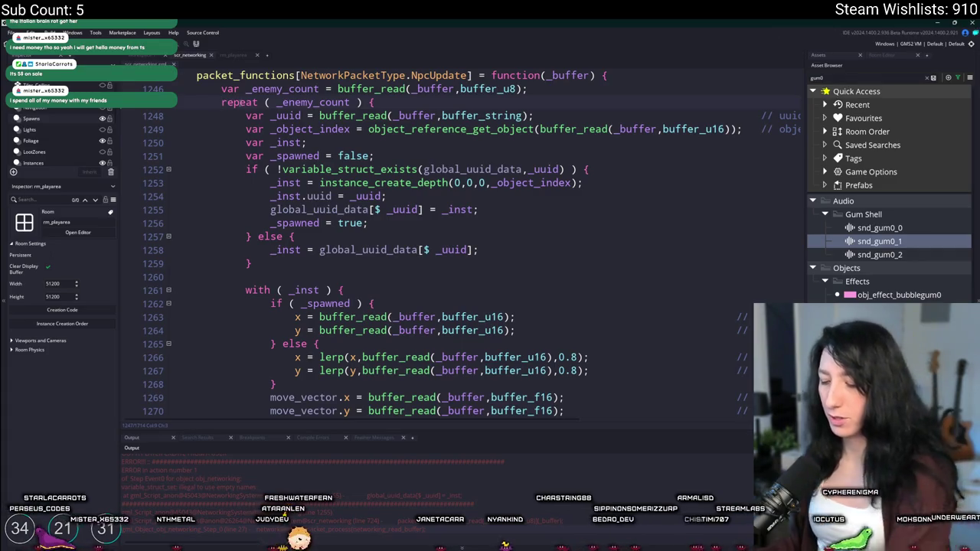
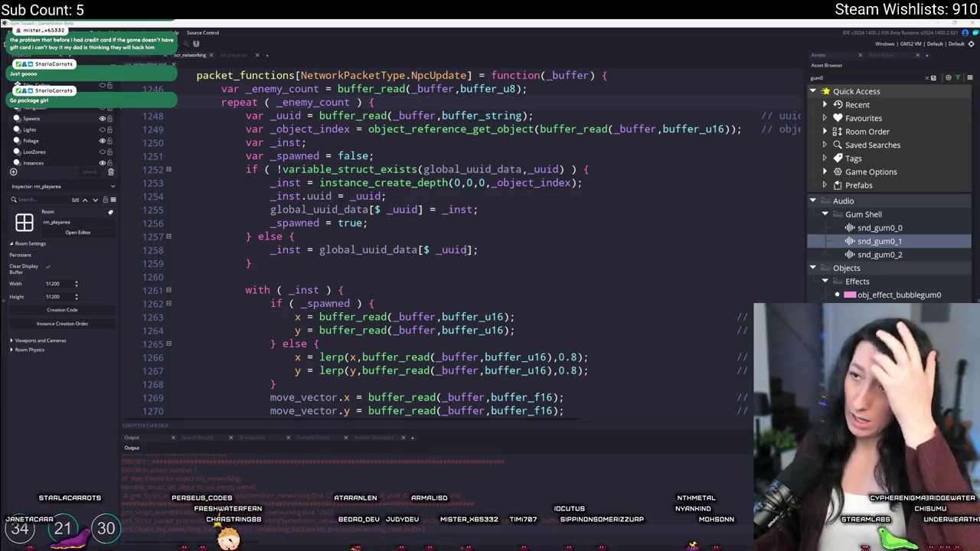
# Search for NpcUpdate and jump to where NpcUpdate packets are written, around line 443.
pyautogui.scroll(1, 426, 130)
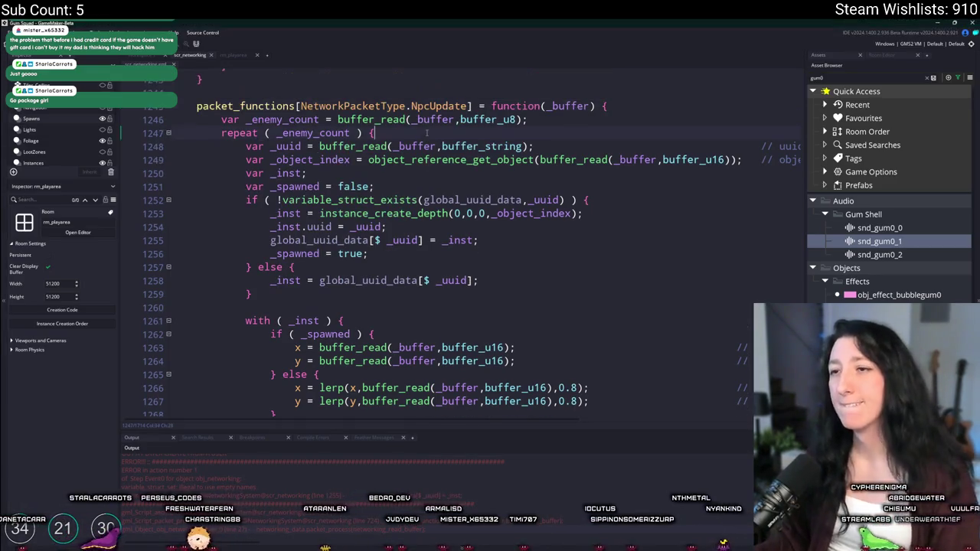
pyautogui.scroll(1, 505, 157)
pyautogui.doubleClick(467, 137)
pyautogui.hotkey('ctrl', 'f')
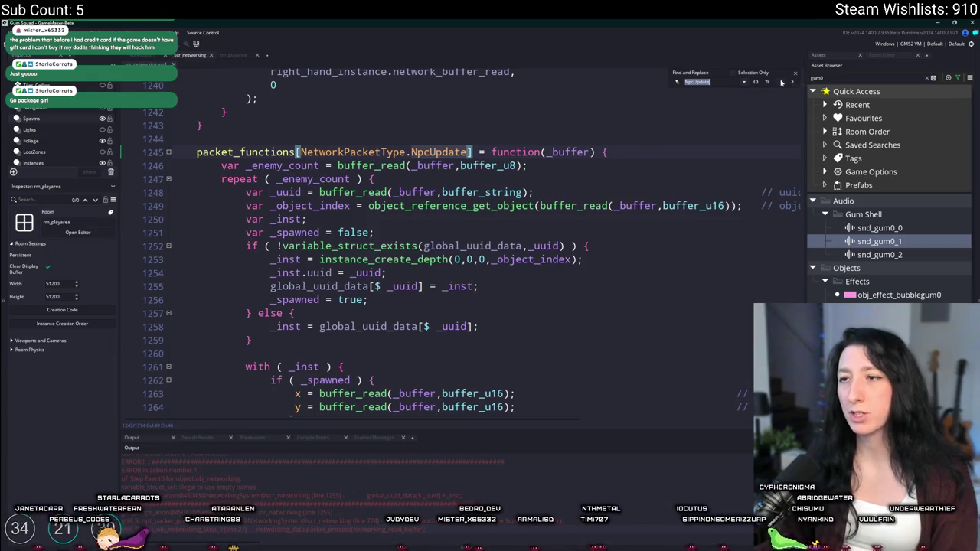
pyautogui.click(782, 82)
pyautogui.scroll(4, 514, 205)
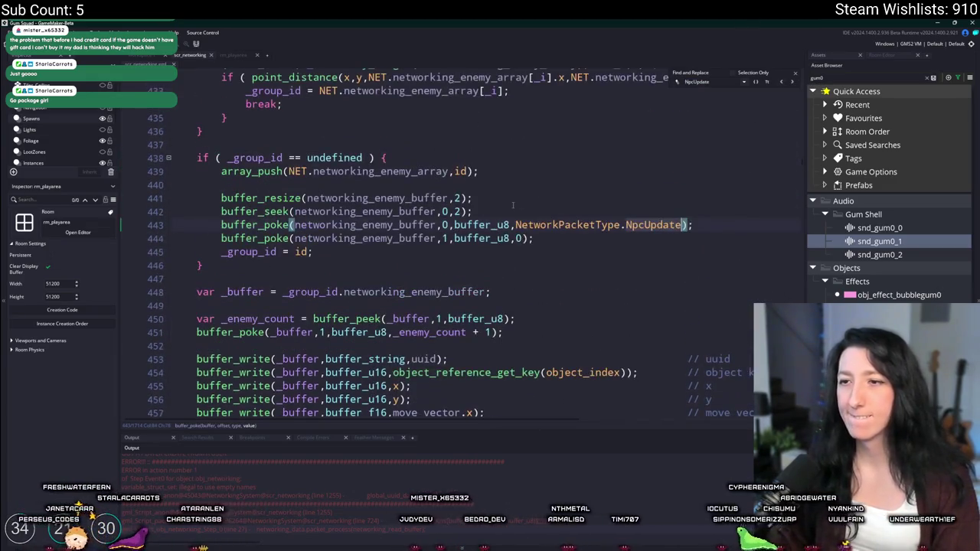
pyautogui.scroll(2, 321, 225)
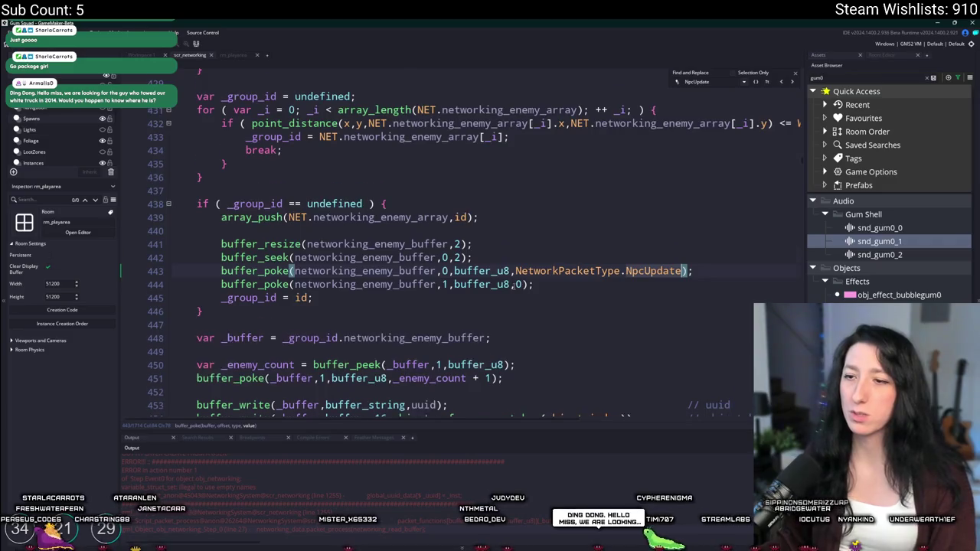
pyautogui.scroll(-3, 458, 301)
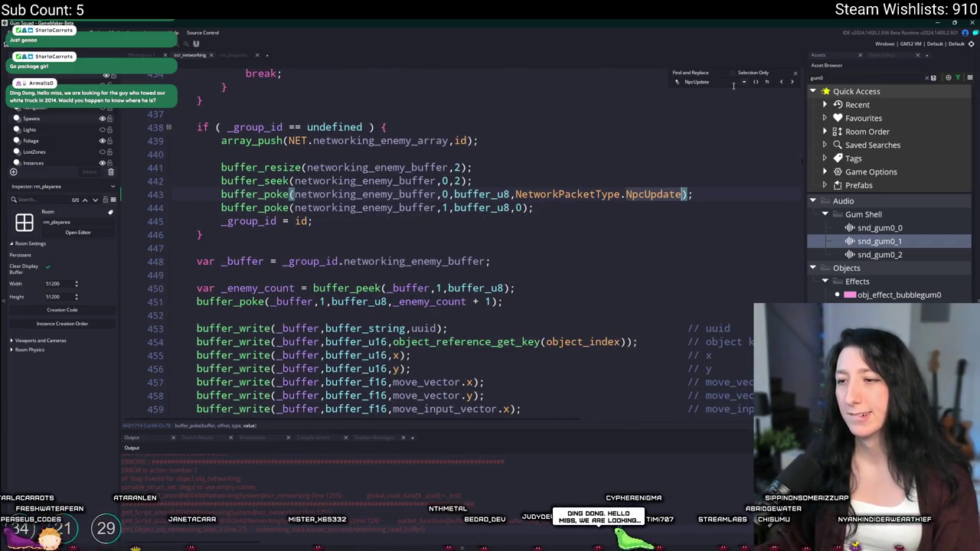
# Return to the NpcUpdate handler at line 1245 and open a new line after the enemy-count read.
pyautogui.press('Return')
pyautogui.press('Escape')
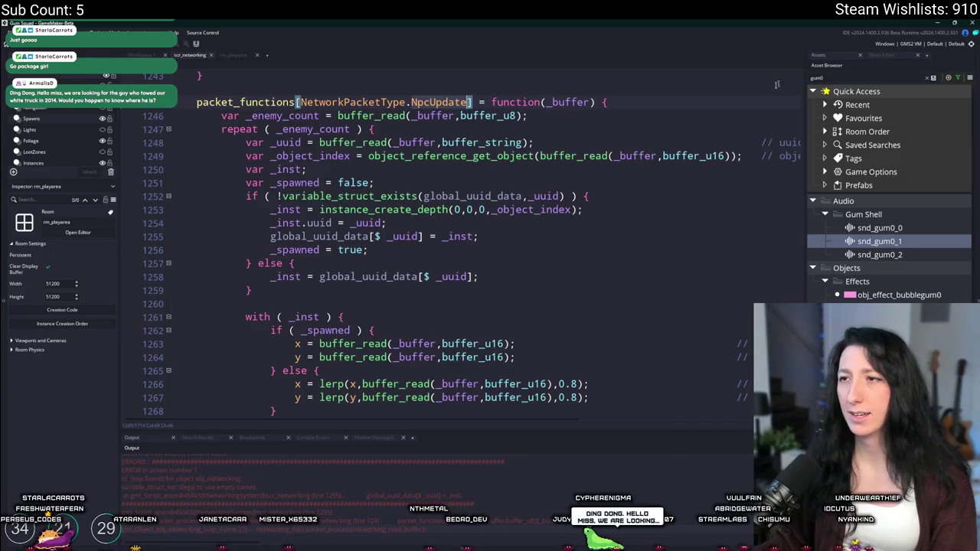
pyautogui.click(687, 117)
pyautogui.press('Return')
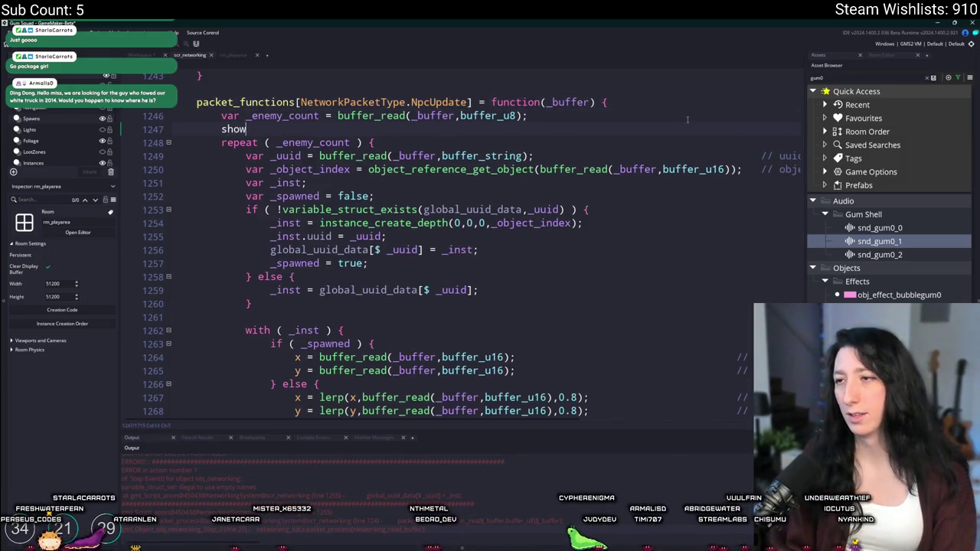
# Add show_message(_enemy_count); on line 1247 and run the rebuilt Gum Squad game.
pyautogui.write('_message(')
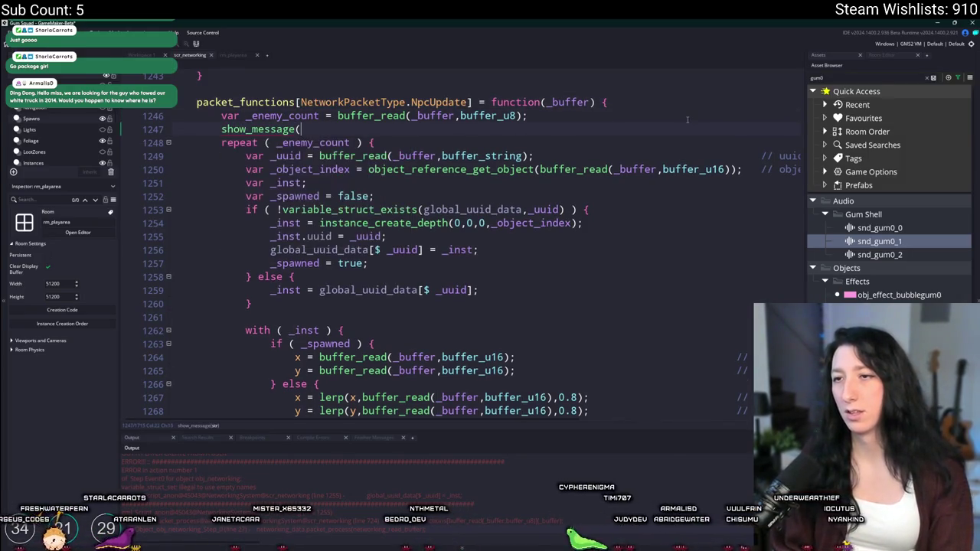
pyautogui.write('_enem')
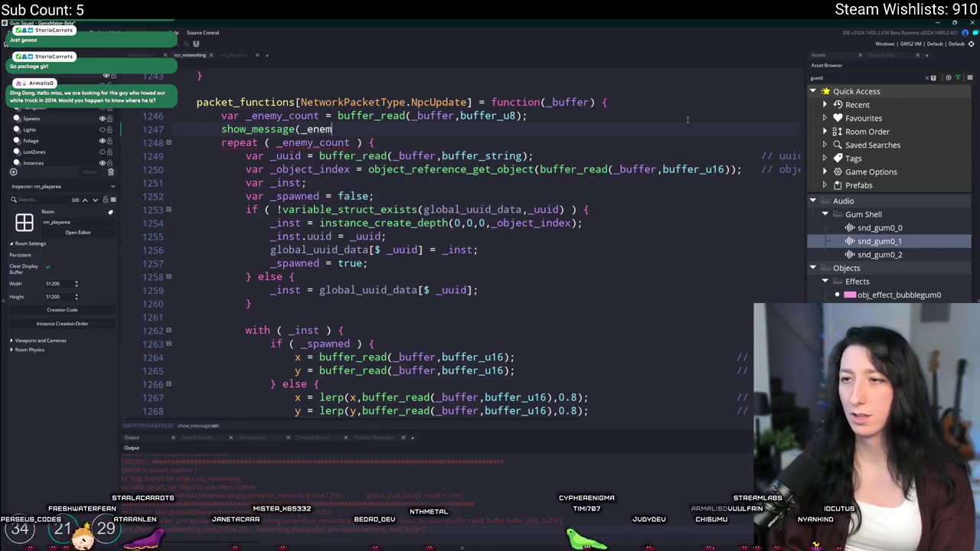
pyautogui.write('y_count);')
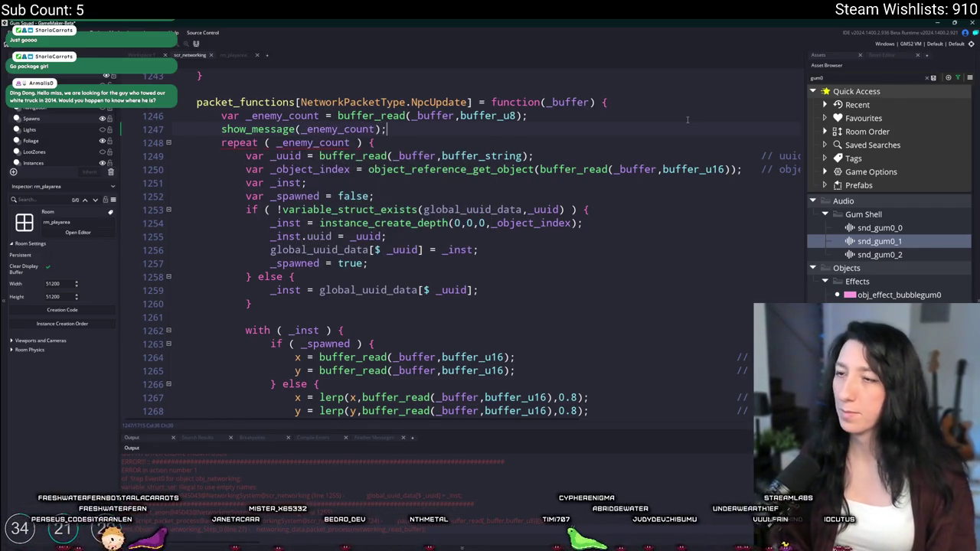
pyautogui.scroll(-2, 492, 255)
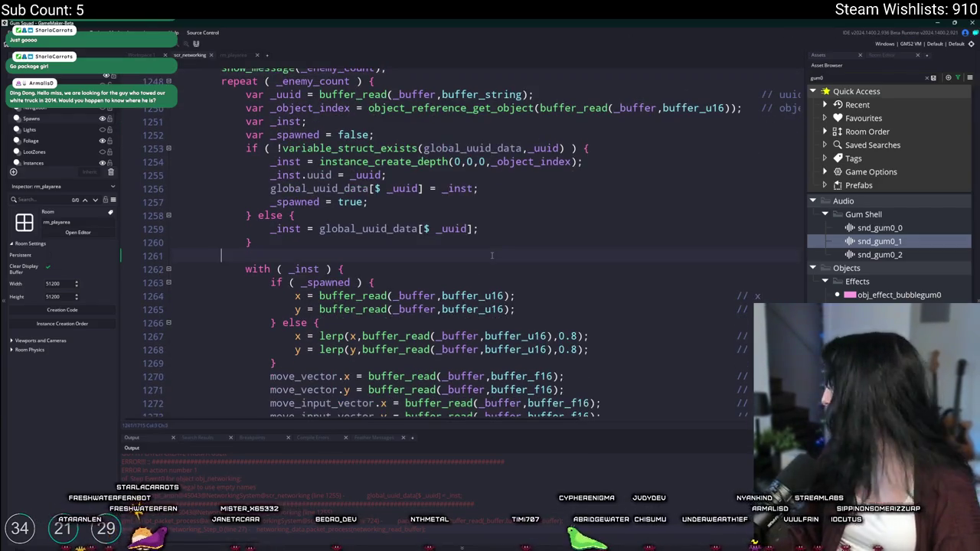
pyautogui.scroll(2, 492, 255)
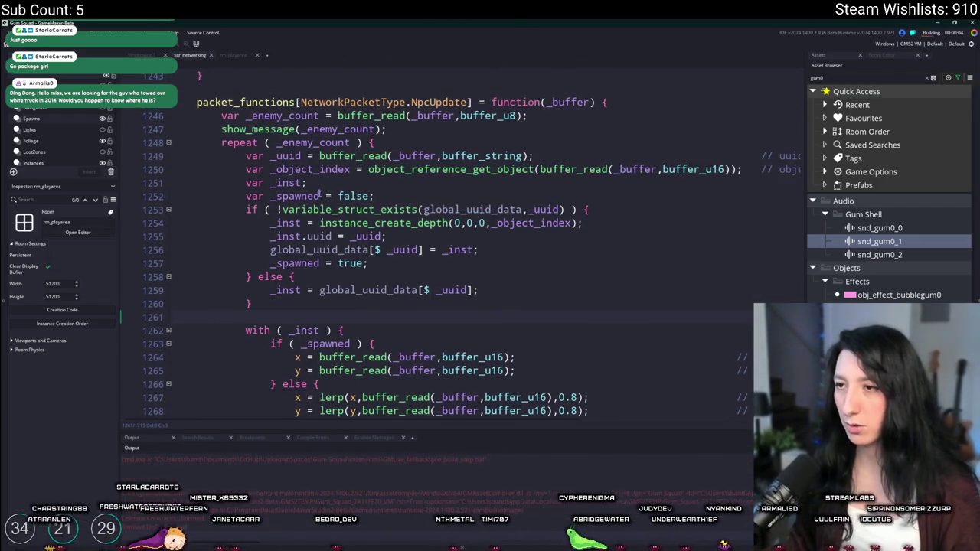
pyautogui.scroll(-2, 351, 169)
pyautogui.scroll(1, 397, 125)
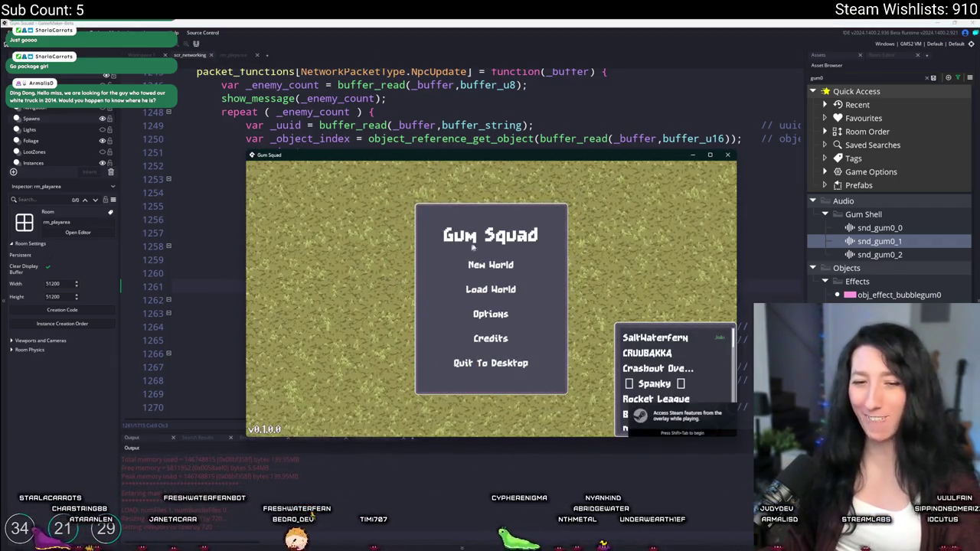
# Start a New World in Gum Squad, join it, and maximize the game window.
pyautogui.click(490, 265)
pyautogui.click(491, 381)
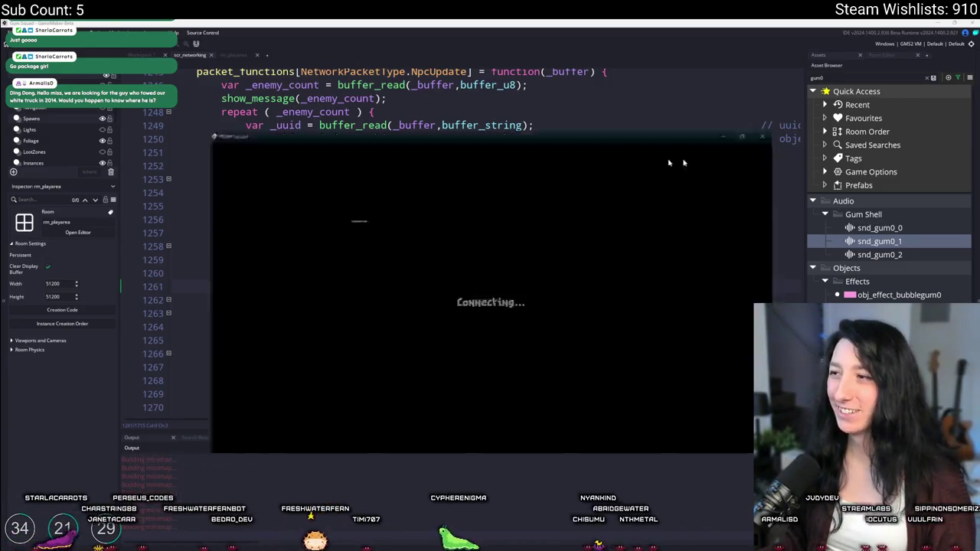
pyautogui.click(710, 156)
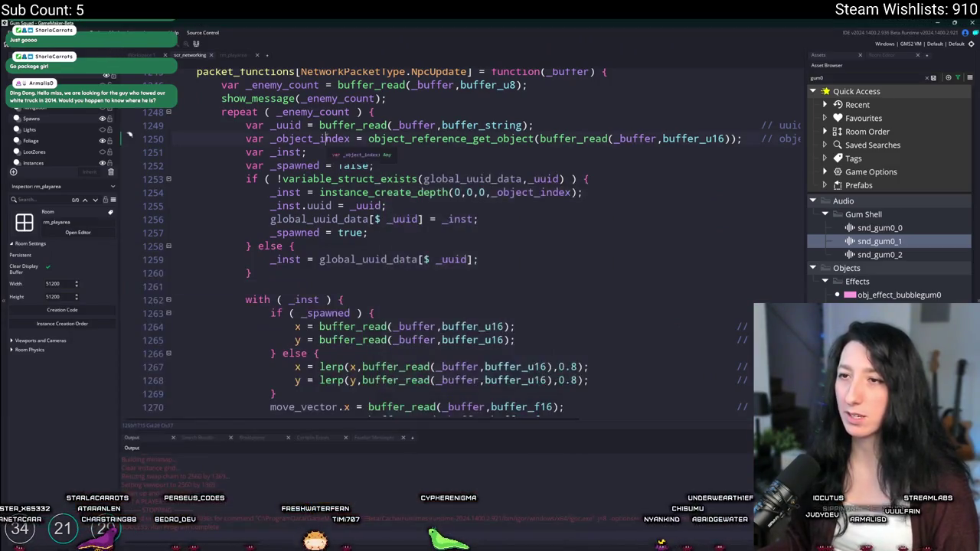
# Delete the show_message debug line from the NpcUpdate handler.
pyautogui.scroll(2, 459, 230)
pyautogui.moveTo(387, 144); pyautogui.dragTo(172, 144)
pyautogui.press('BackSpace')
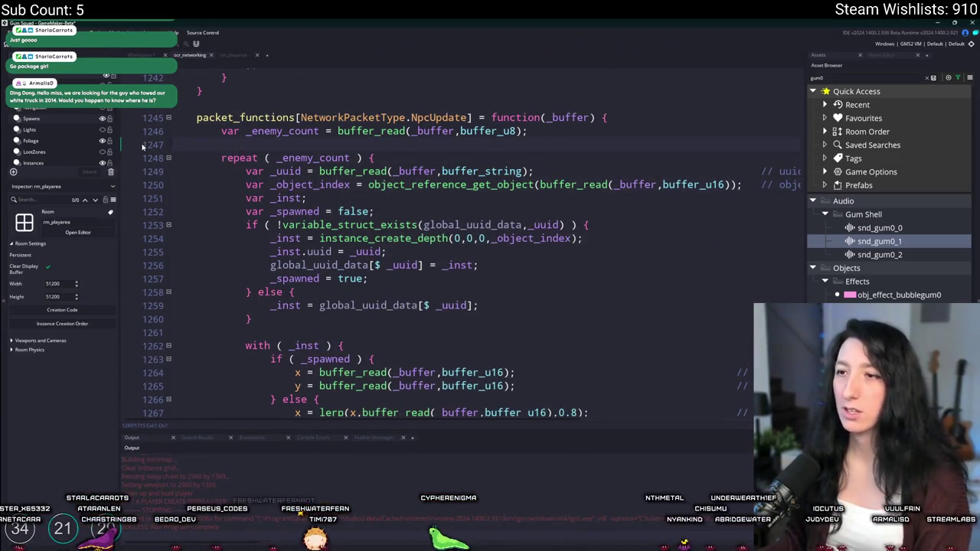
# Remove the leftover empty line 1247 and return to the NpcUpdate handler header.
pyautogui.press('BackSpace')
pyautogui.press('Left')
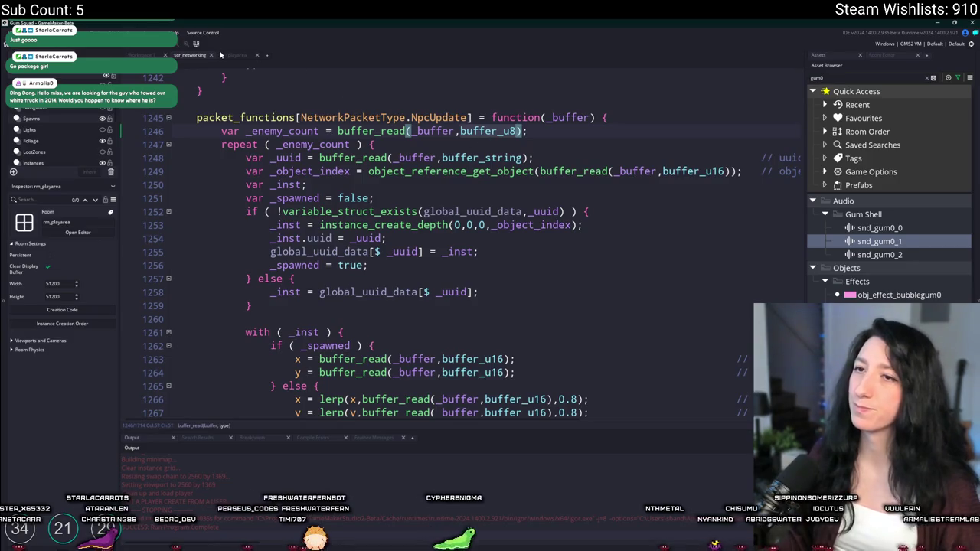
pyautogui.scroll(3, 309, 127)
pyautogui.click(471, 163)
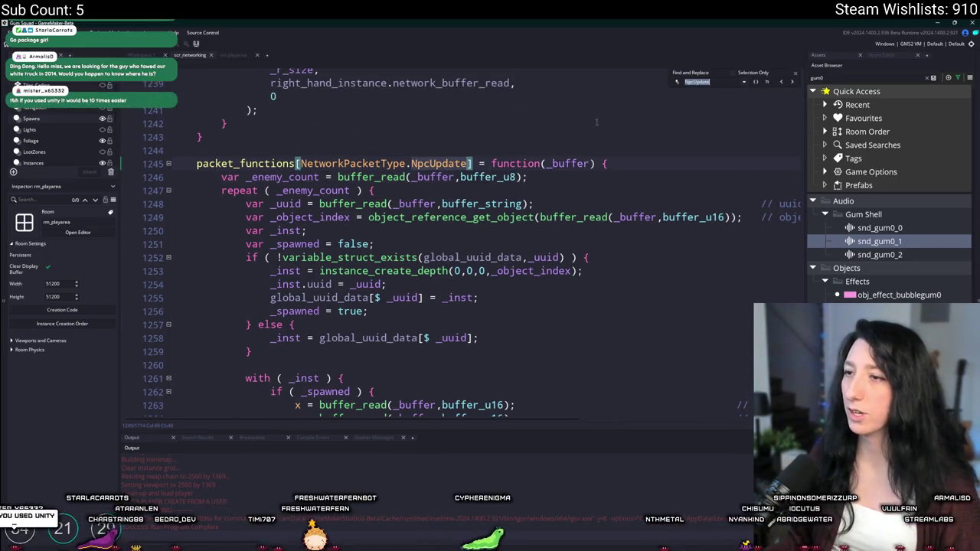
# Review the NpcUpdate buffer_write calls, starting with the uuid write on line 453.
pyautogui.click(782, 83)
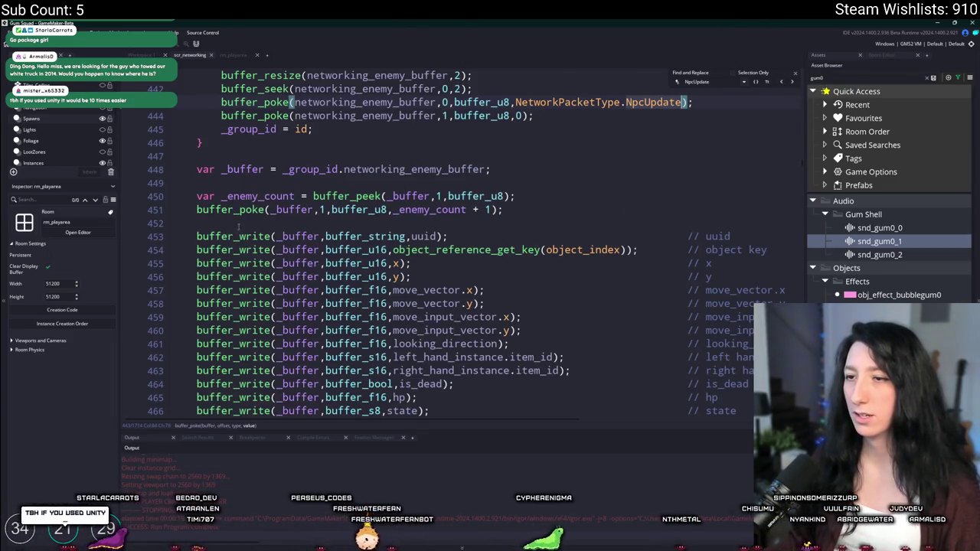
pyautogui.click(323, 234)
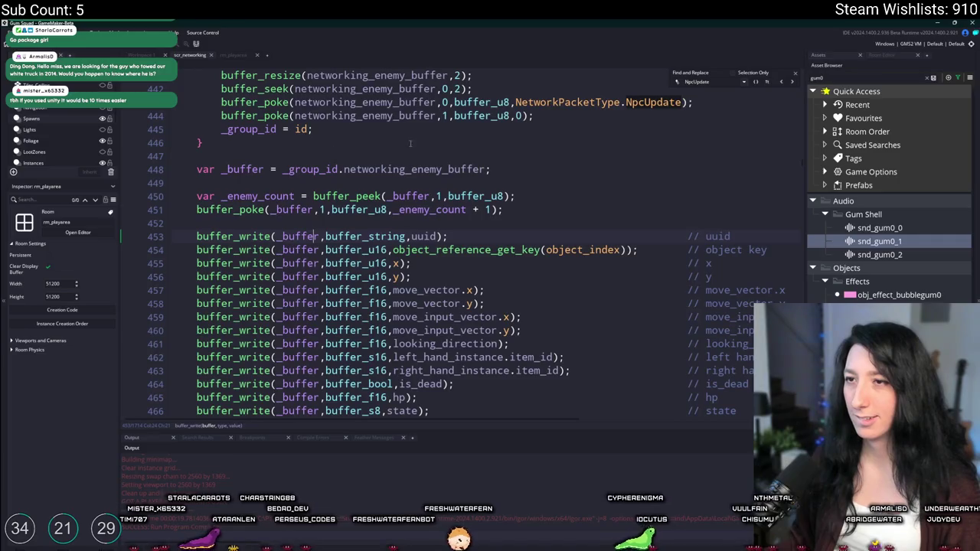
pyautogui.click(433, 237)
pyautogui.click(252, 236)
pyautogui.scroll(-4, 513, 192)
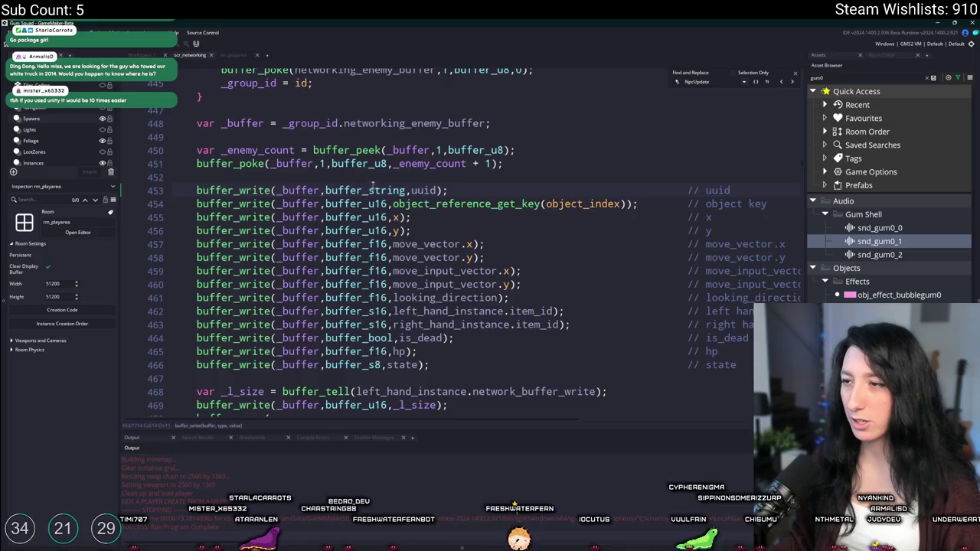
pyautogui.scroll(-9, 514, 191)
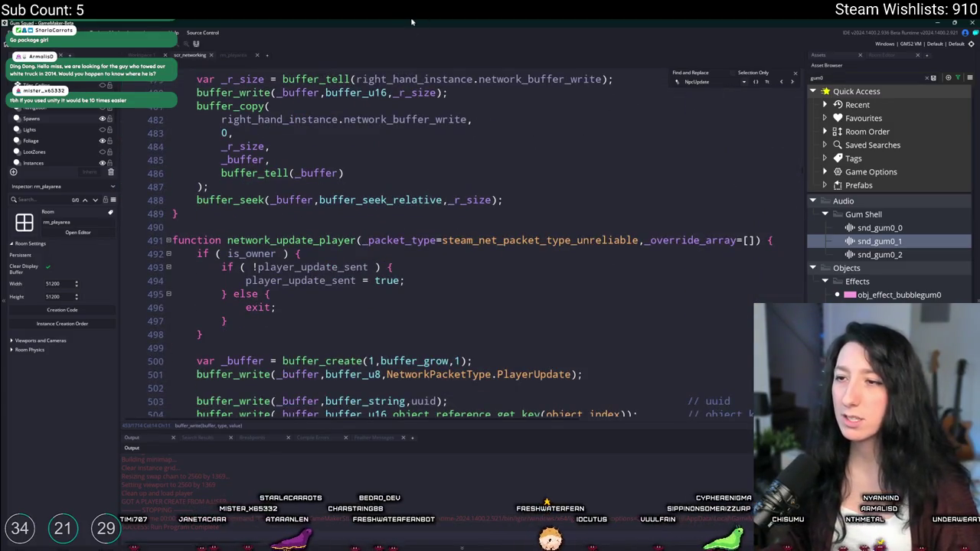
pyautogui.scroll(5, 428, 210)
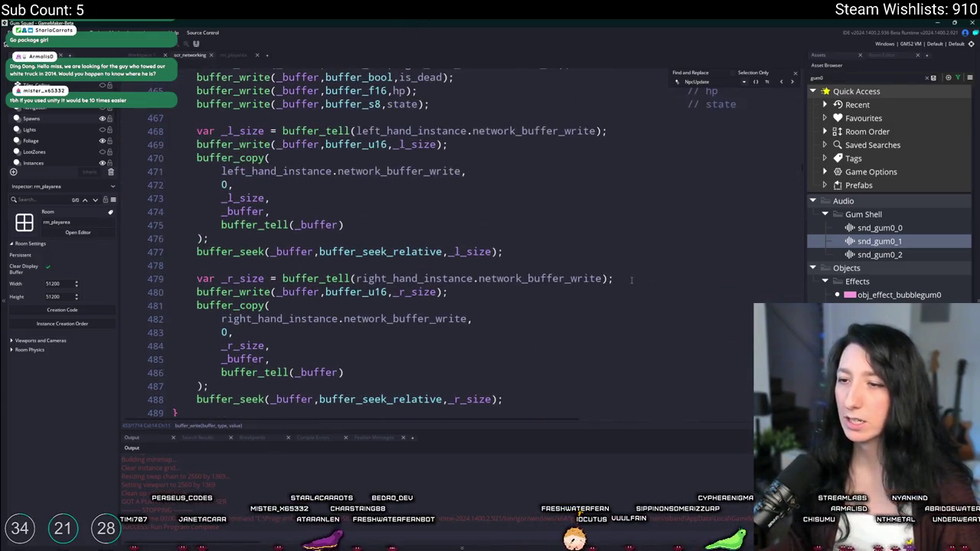
pyautogui.scroll(-1, 651, 272)
pyautogui.scroll(1, 763, 173)
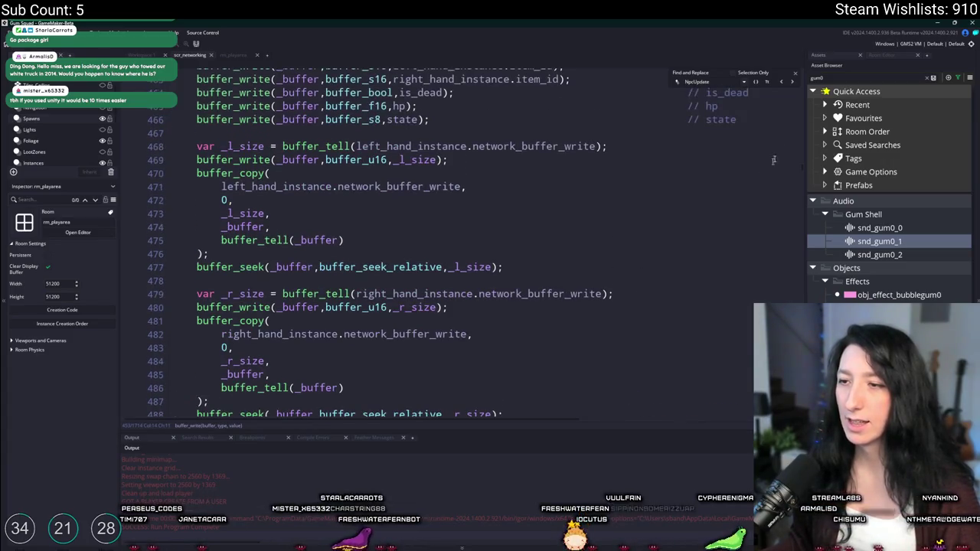
pyautogui.click(795, 73)
# Search NpcUpdate from the buffer_poke call to jump back to its handler.
pyautogui.scroll(7, 650, 132)
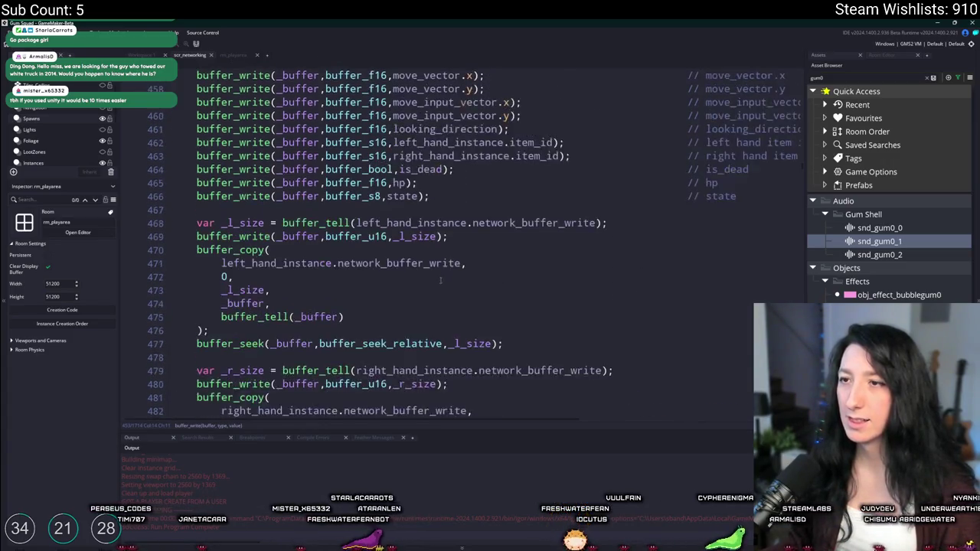
pyautogui.doubleClick(649, 132)
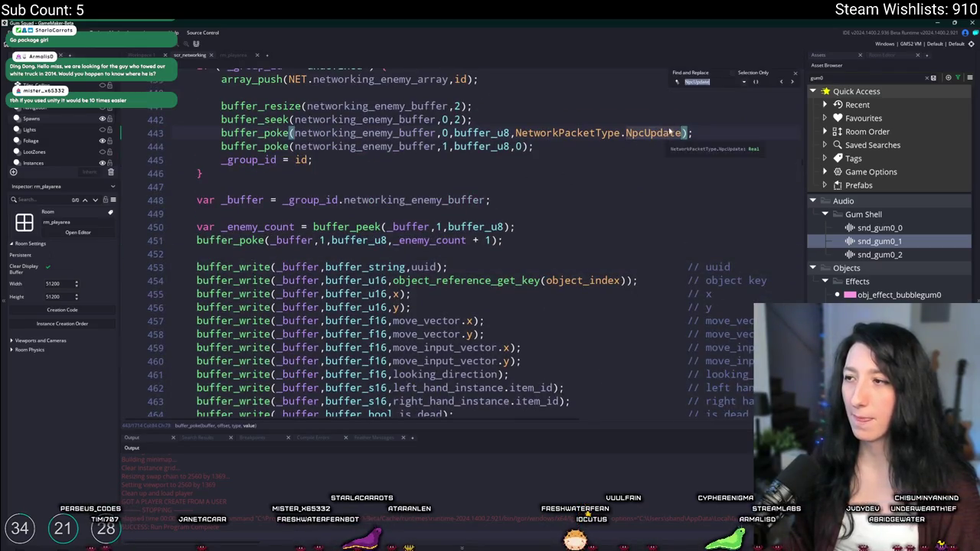
pyautogui.hotkey('ctrl', 'f')
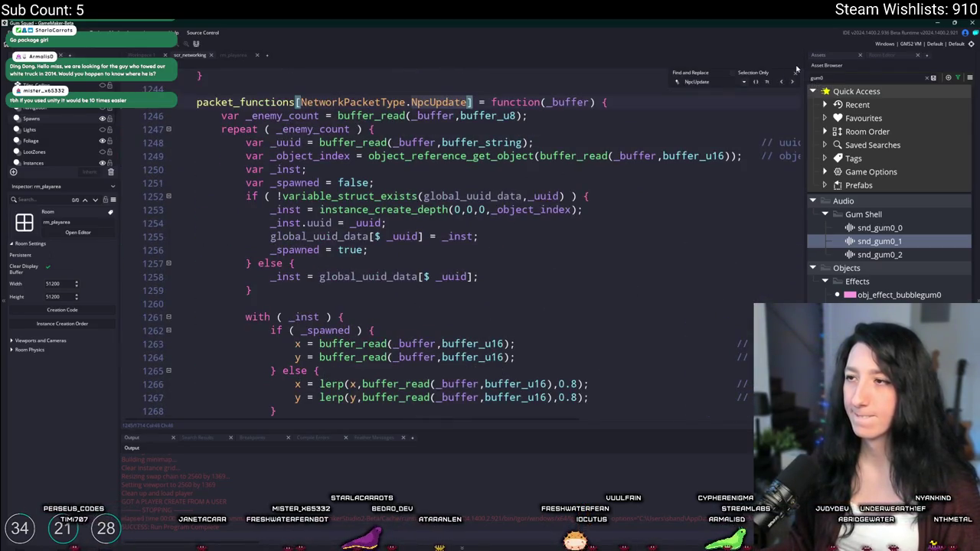
pyautogui.click(795, 73)
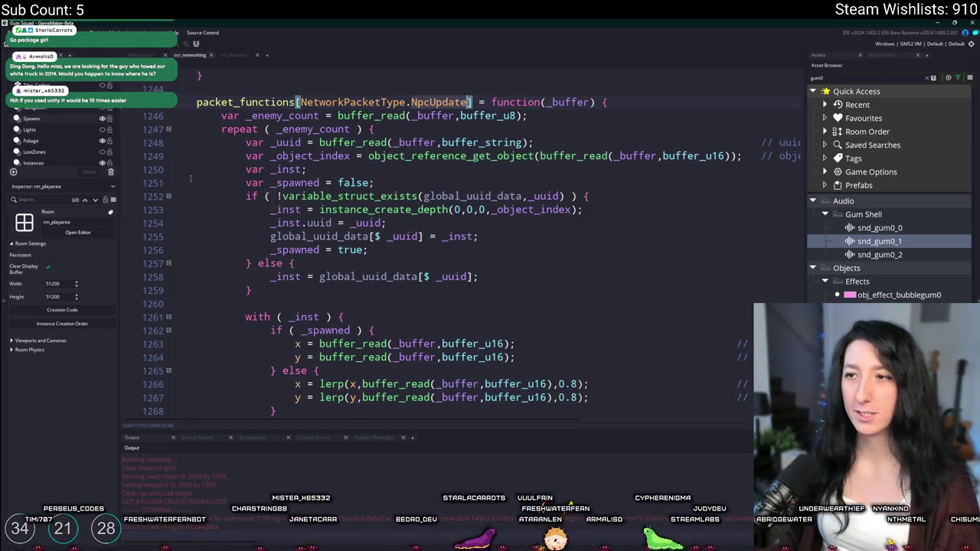
# Hide the side panels with F12 at line 1245, then switch to the Unity buffer search results.
pyautogui.press('End')
pyautogui.press('F12')
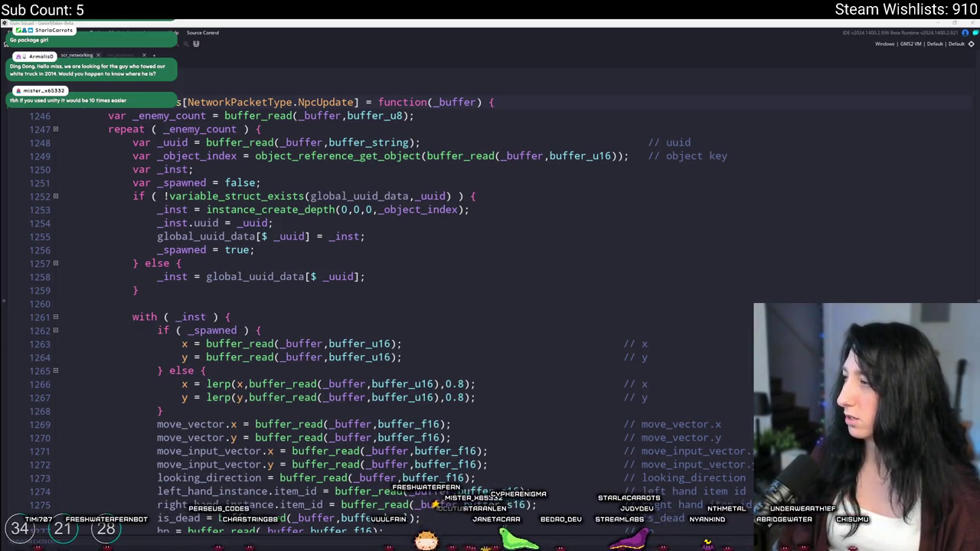
pyautogui.hotkey('alt', 'Tab')
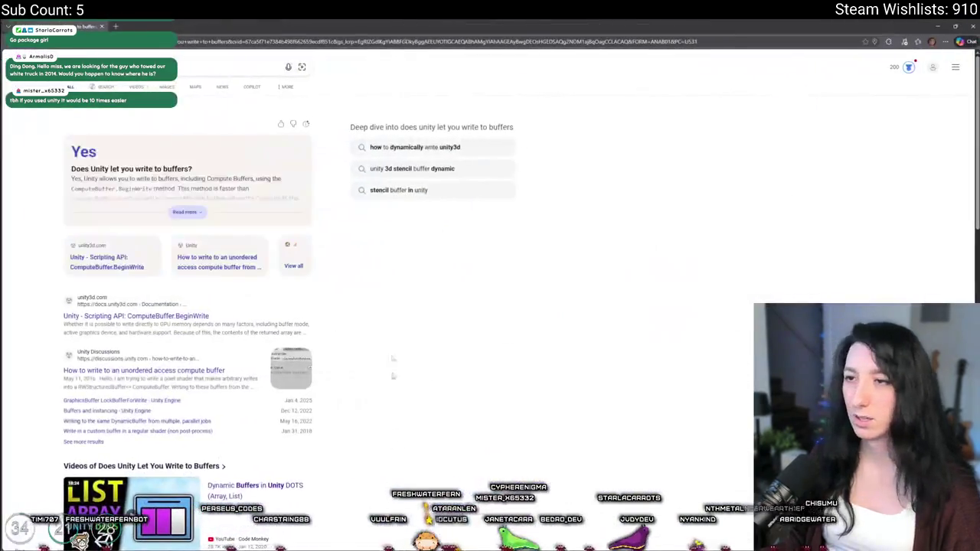
pyautogui.click(187, 213)
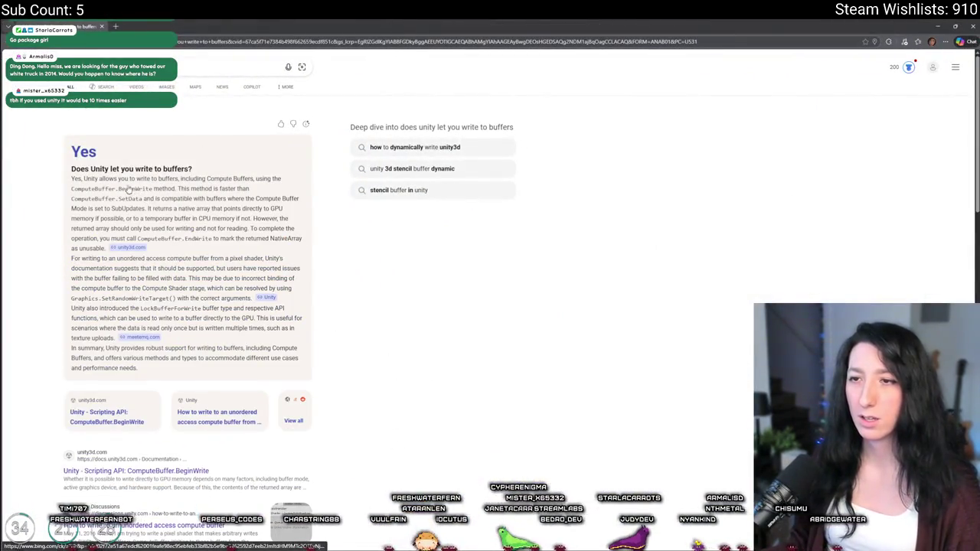
pyautogui.moveTo(135, 190)
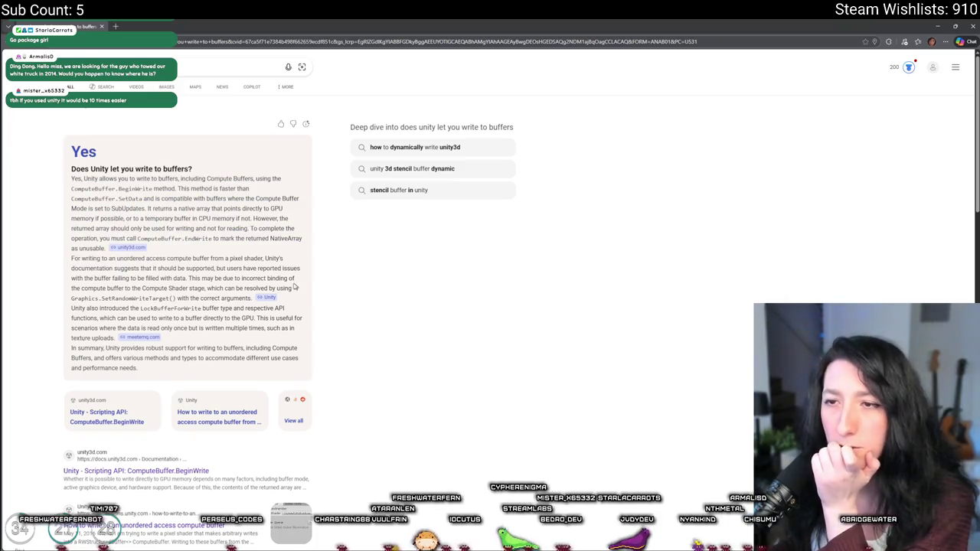
pyautogui.scroll(-3, 219, 342)
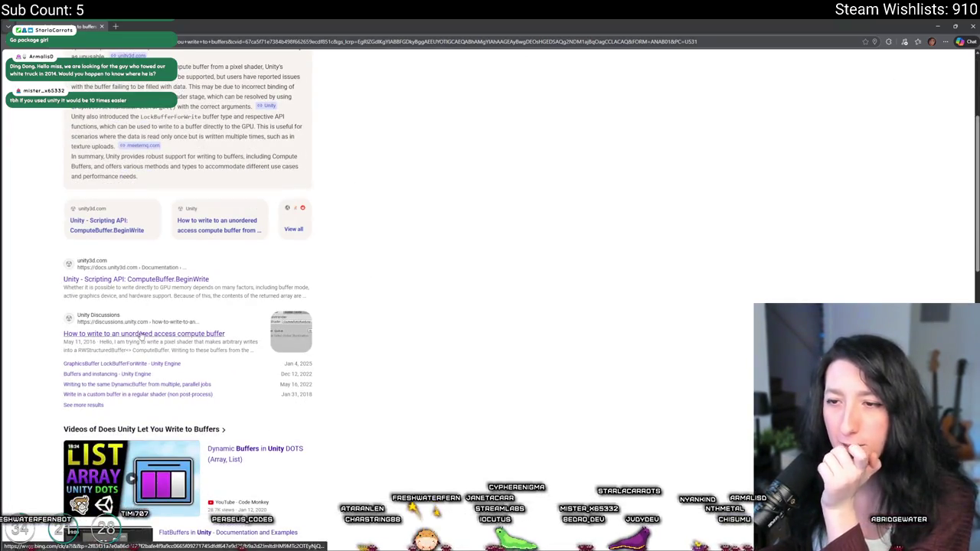
pyautogui.click(164, 479)
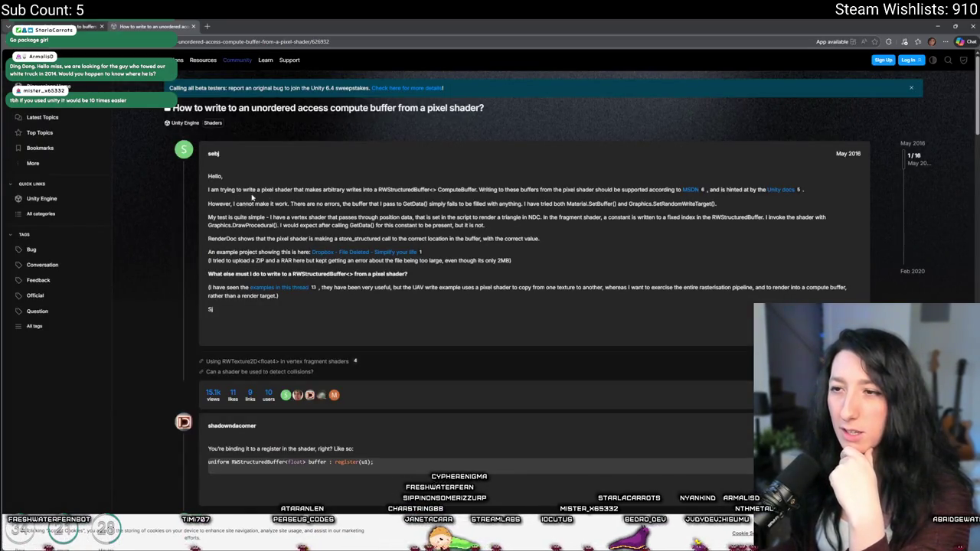
pyautogui.middleClick(153, 25)
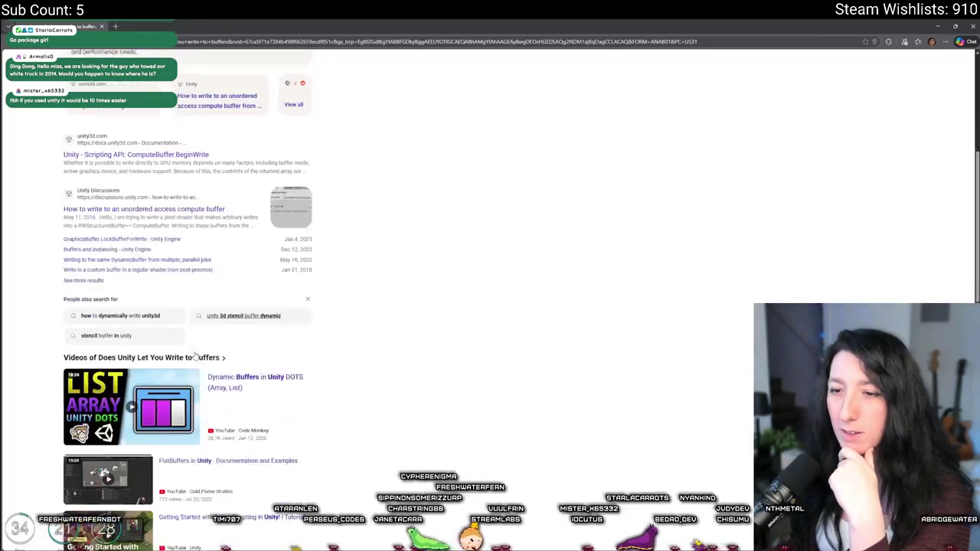
pyautogui.scroll(-3, 156, 468)
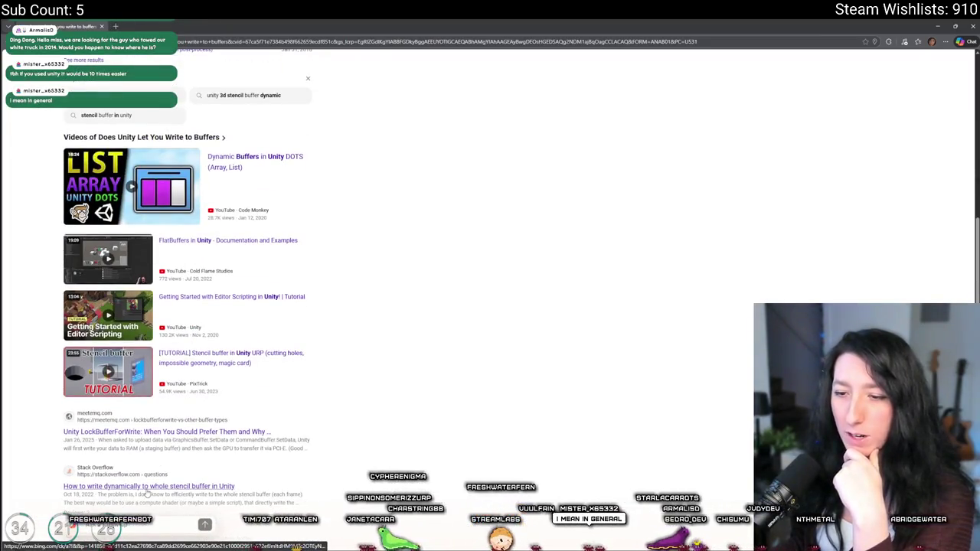
pyautogui.scroll(-5, 147, 495)
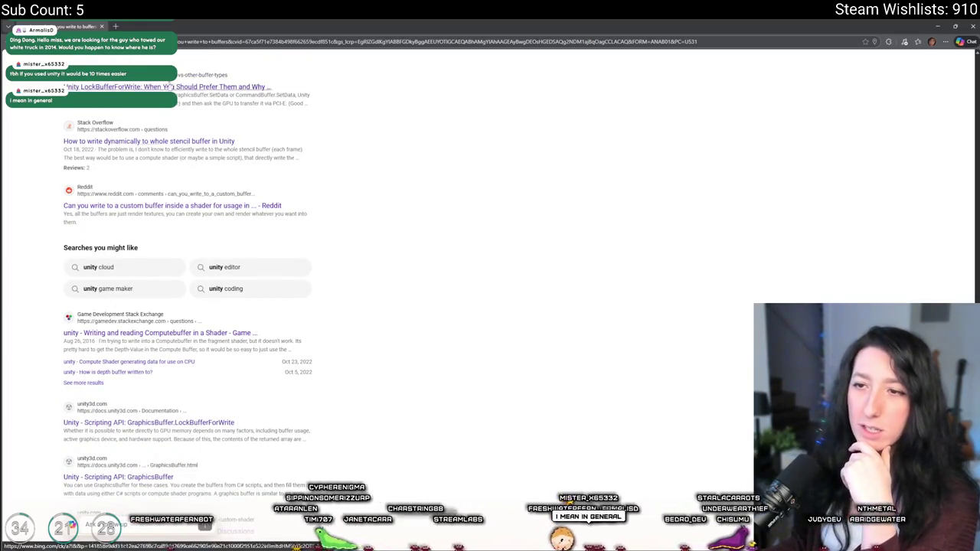
pyautogui.hotkey('alt', 'Tab')
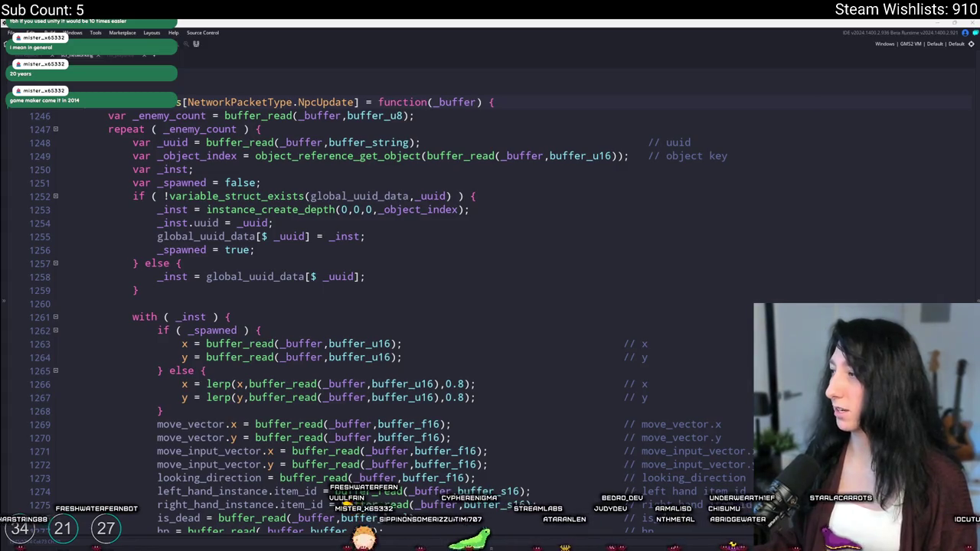
pyautogui.hotkey('alt', 'Tab')
pyautogui.doubleClick(163, 152)
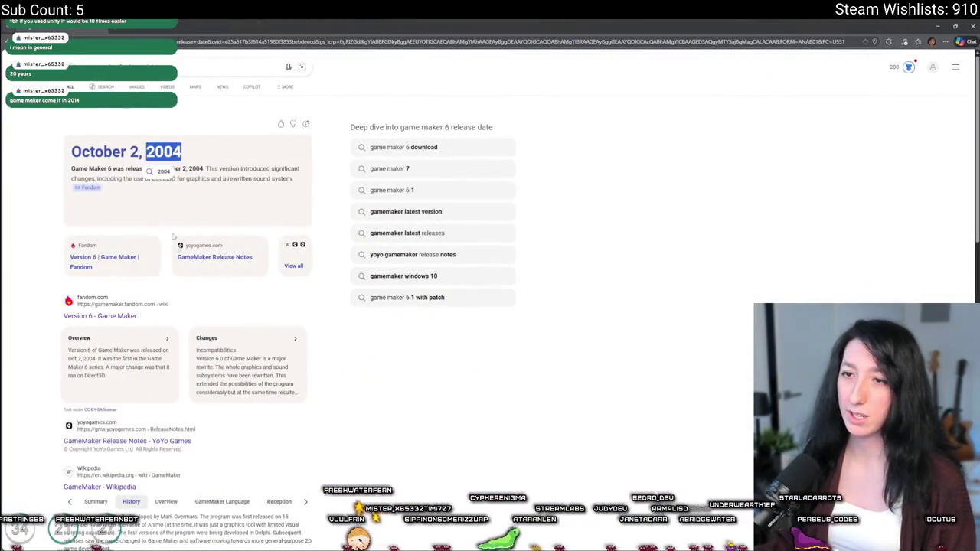
pyautogui.click(175, 108)
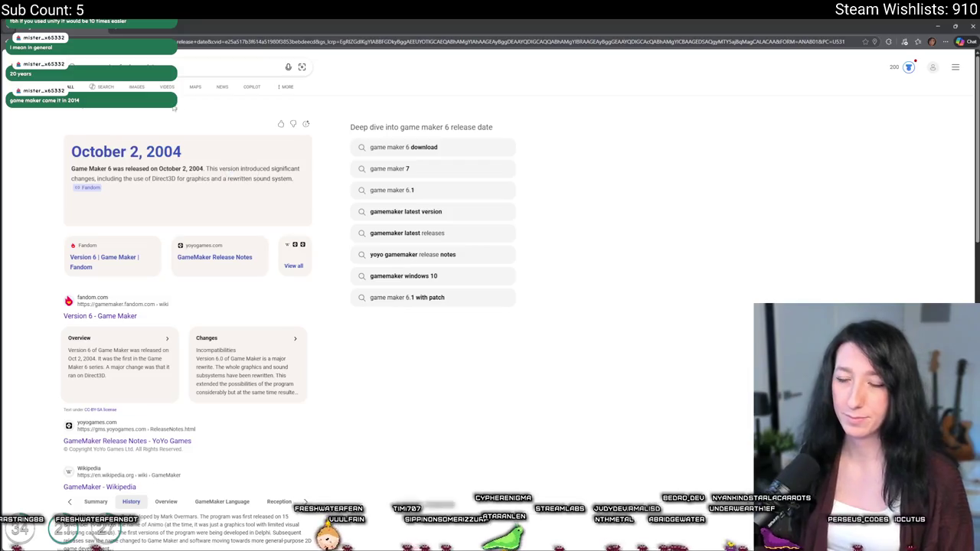
pyautogui.moveTo(163, 152); pyautogui.dragTo(165, 119)
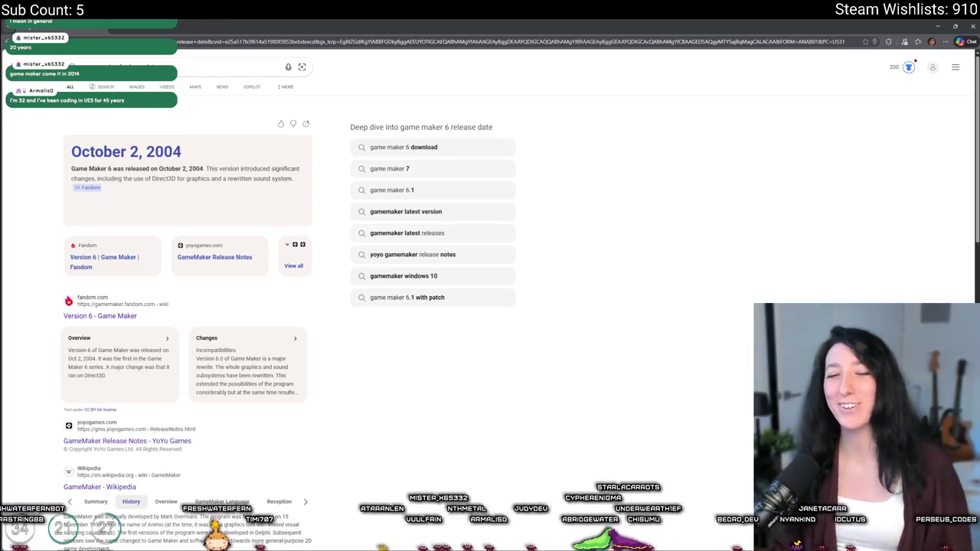
pyautogui.hotkey('alt', 'Tab')
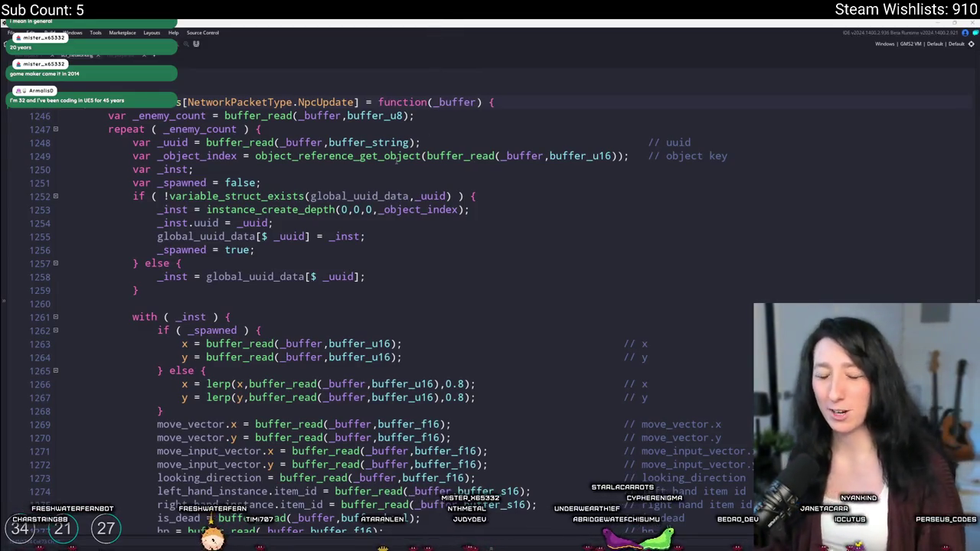
# Insert show_message(_uuid); after the uuid read in the NpcUpdate handler and build and run.
pyautogui.click(413, 129)
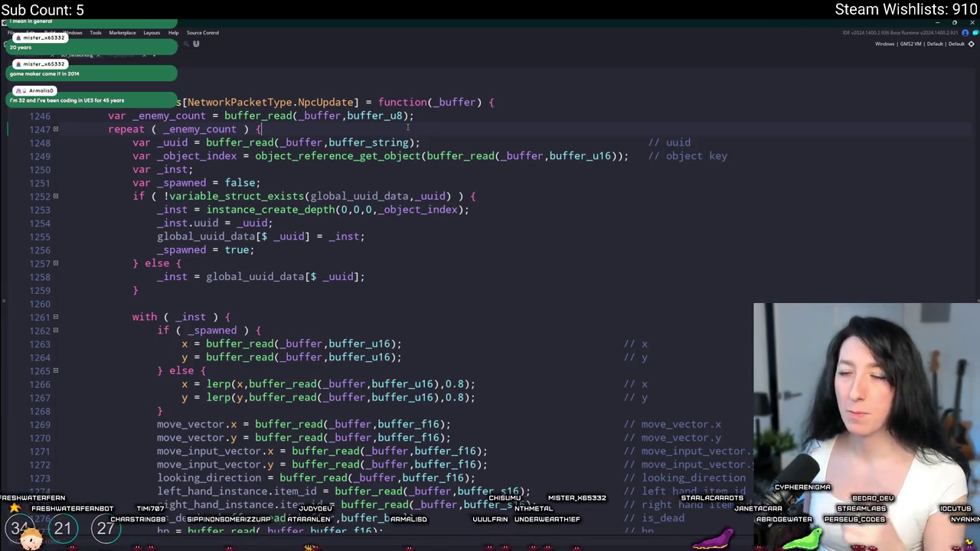
pyautogui.click(498, 156)
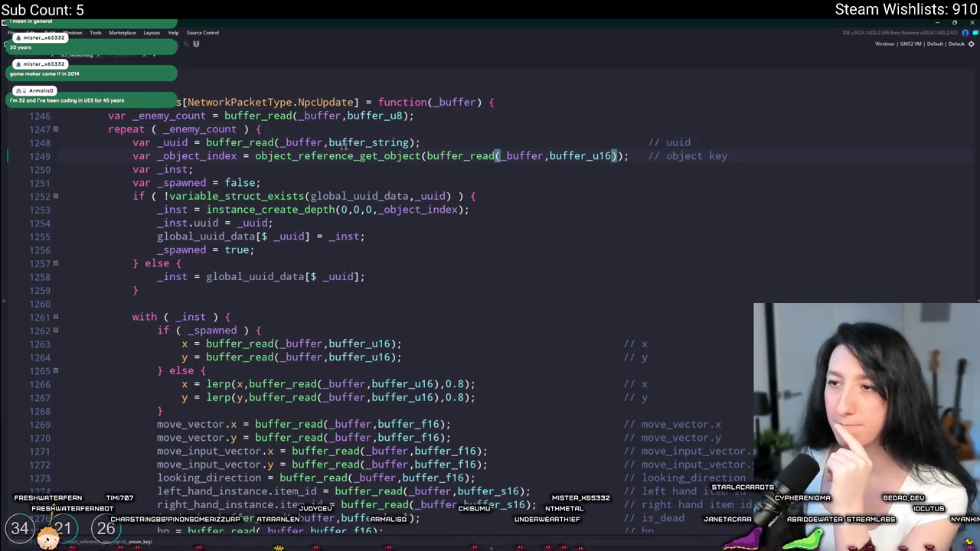
pyautogui.click(713, 143)
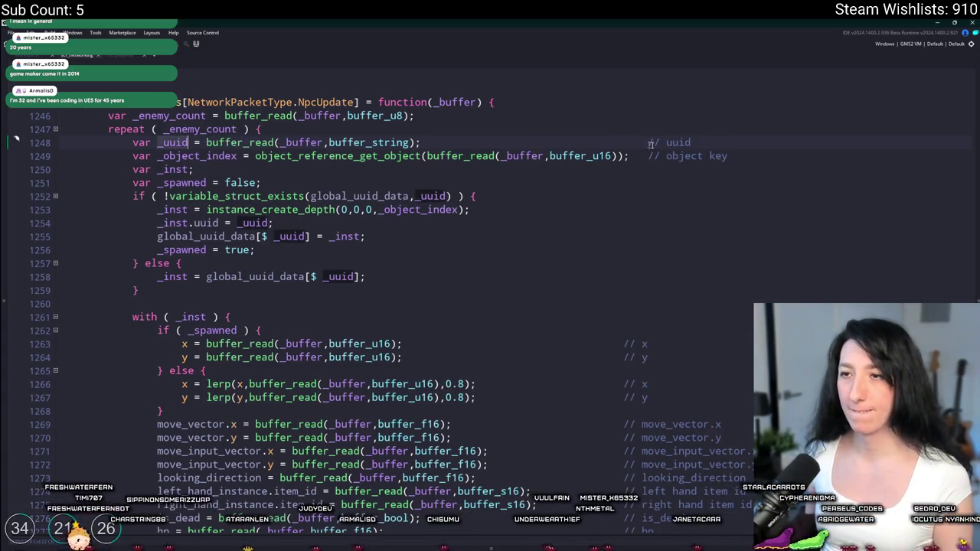
pyautogui.press('Return')
pyautogui.write('show_mesai')
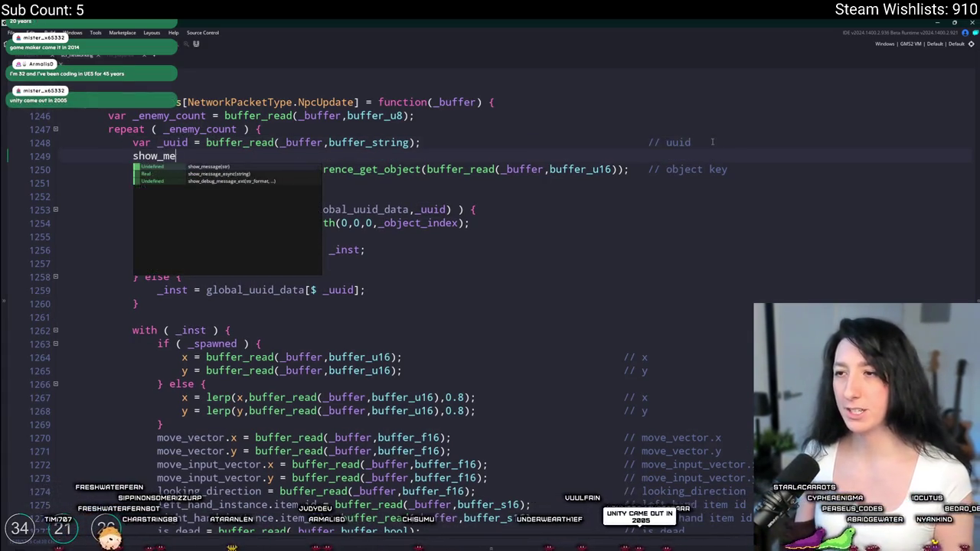
pyautogui.press('BackSpace')
pyautogui.write('sa')
pyautogui.press('Return')
pyautogui.write('_uuid);')
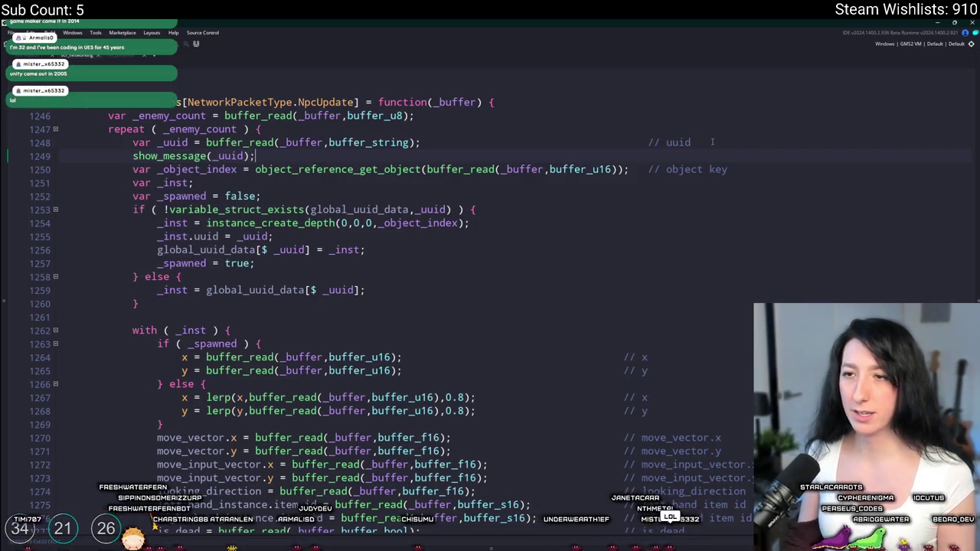
pyautogui.press('F5')
pyautogui.scroll(-12, 599, 320)
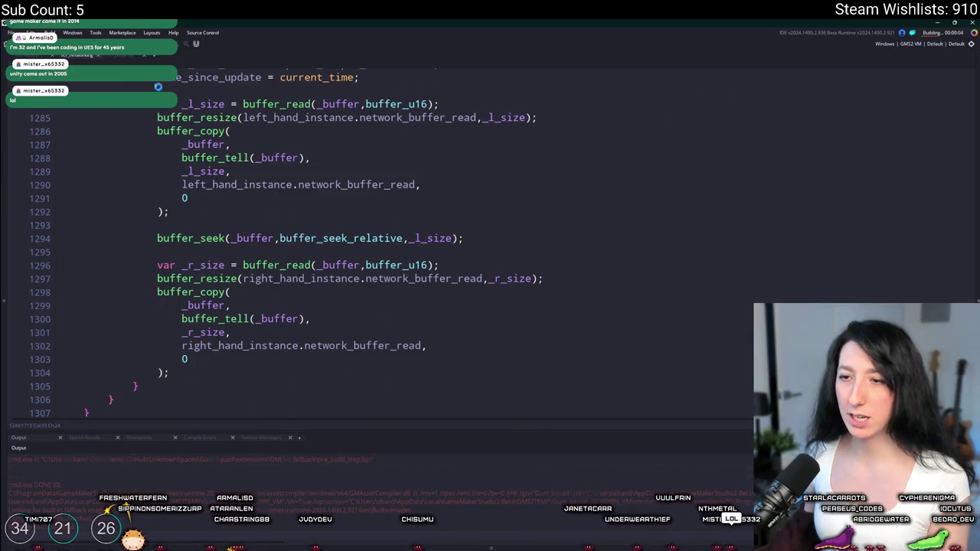
# Delete the show_message(_uuid) debug line and its leftover empty line.
pyautogui.scroll(1, 146, 169)
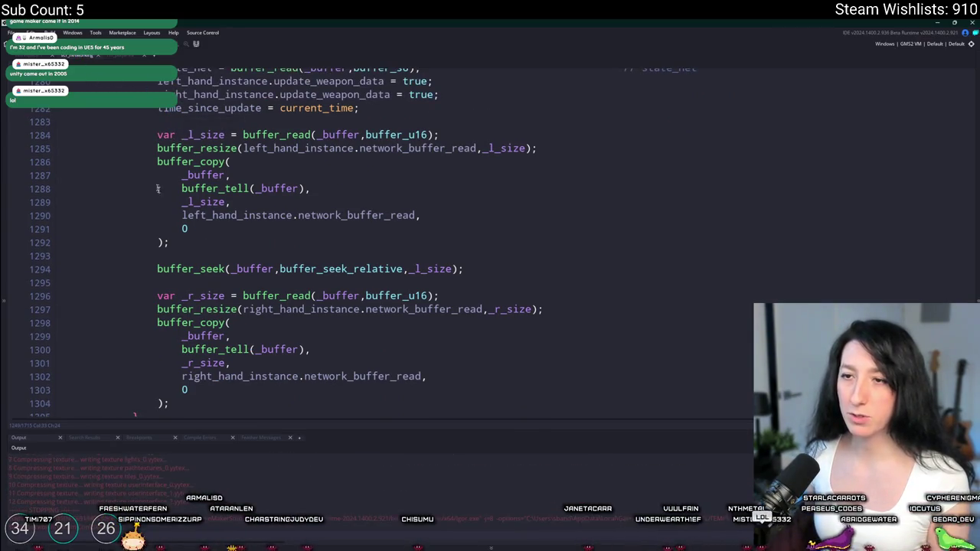
pyautogui.scroll(11, 146, 170)
pyautogui.click(306, 136)
pyautogui.press('BackSpace')
pyautogui.press('BackSpace')
pyautogui.press('BackSpace')
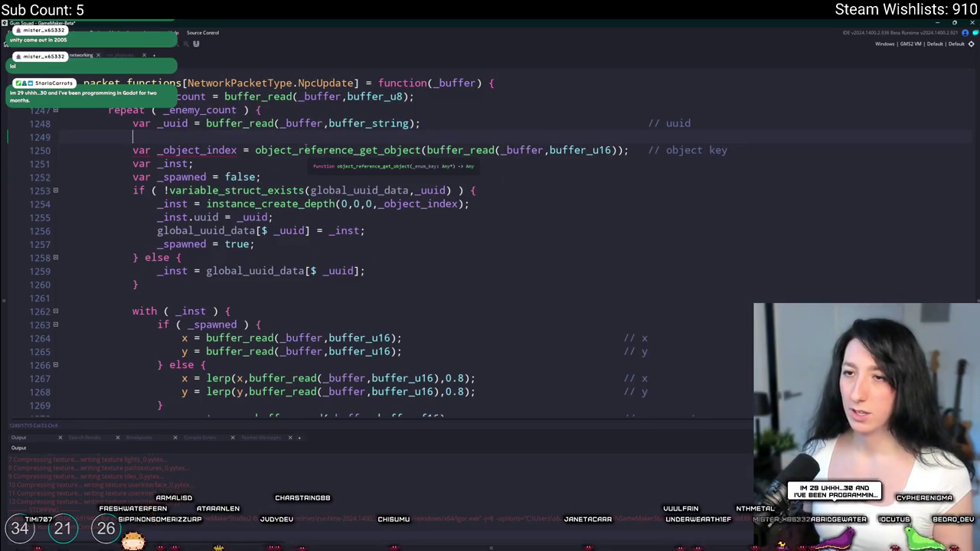
pyautogui.press('BackSpace')
# Copy the buffer_seek line below the right-hand buffer_copy, skipping by _r_size, and rebuild.
pyautogui.scroll(-6, 257, 214)
pyautogui.scroll(-6, 258, 214)
pyautogui.moveTo(494, 252)
pyautogui.mouseDown()
pyautogui.moveTo(135, 266)
pyautogui.moveTo(145, 242)
pyautogui.mouseUp()
pyautogui.hotkey('ctrl', 'c')
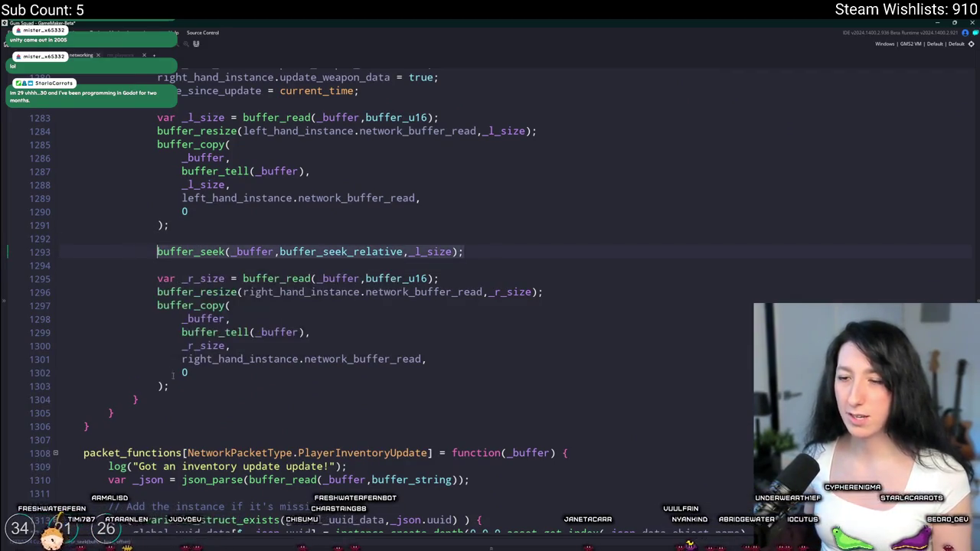
pyautogui.click(175, 386)
pyautogui.press('Return')
pyautogui.hotkey('ctrl', 'v')
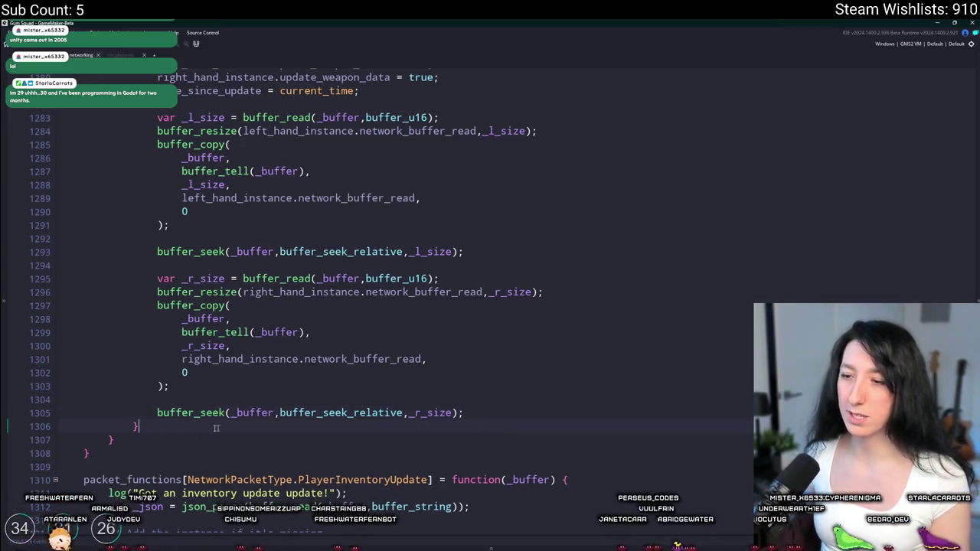
pyautogui.click(416, 300)
pyautogui.press('F5')
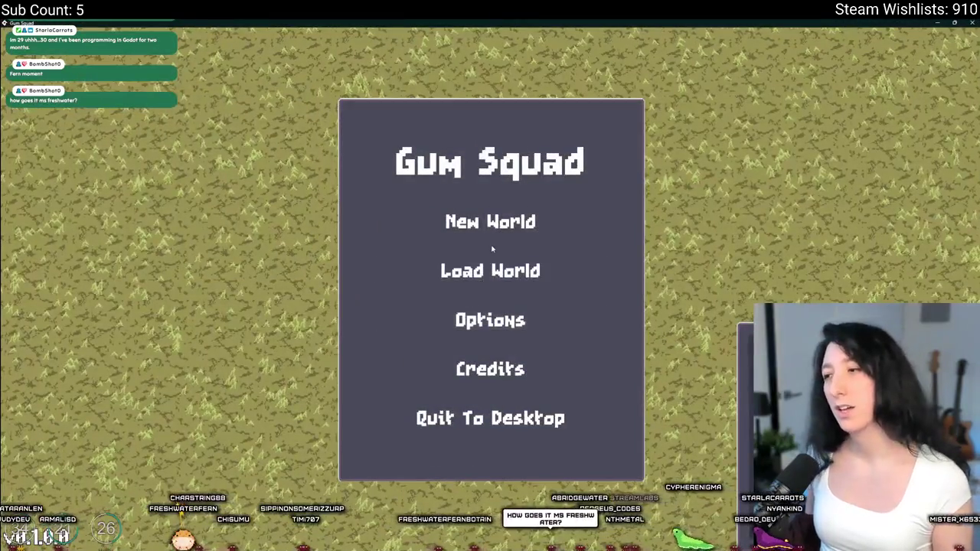
# Start a new world in Gum Squad and toggle the inventory panel open and closed.
pyautogui.click(499, 240)
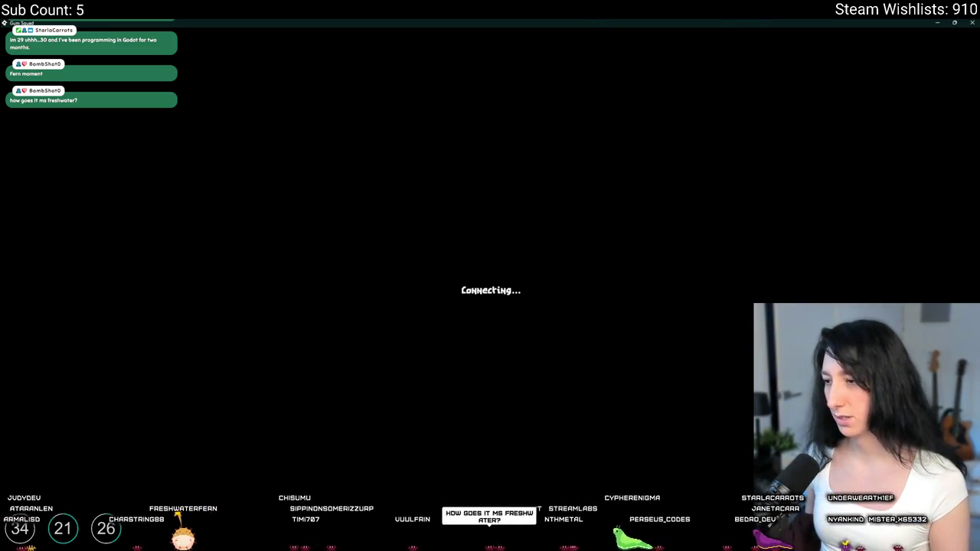
pyautogui.press('Tab')
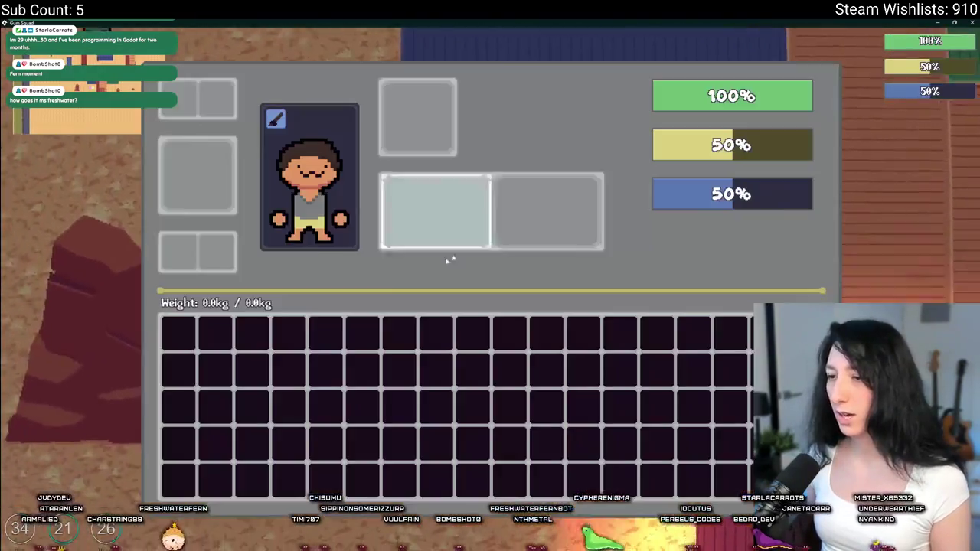
pyautogui.press('Tab')
# Walk the player around the play area until the peashooter_step audio code error appears, then dismiss it.
pyautogui.press('w')
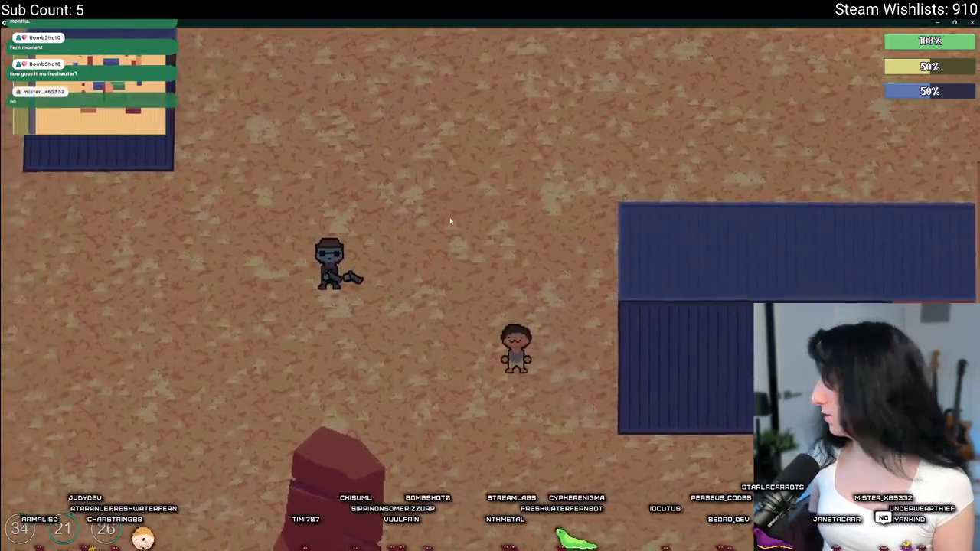
pyautogui.press('s')
pyautogui.press('d')
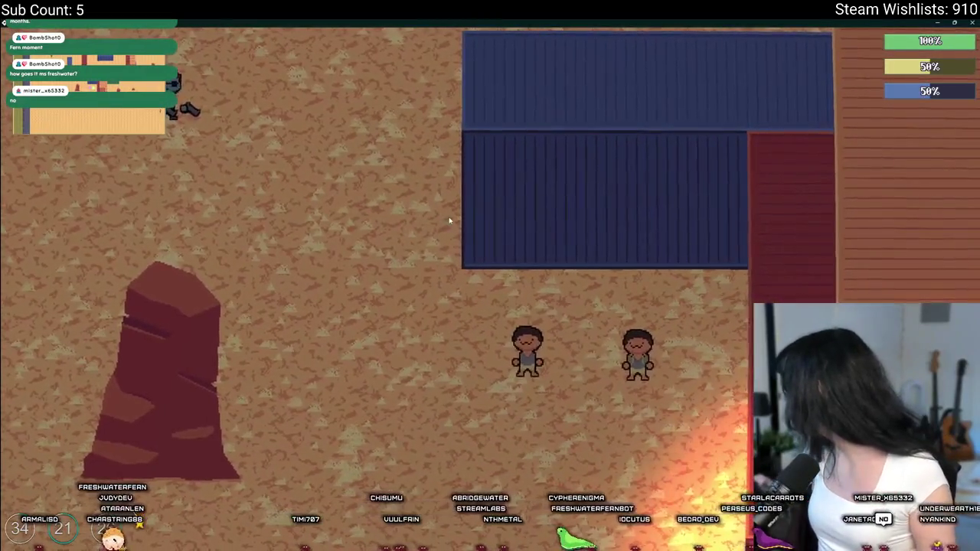
pyautogui.press('a')
pyautogui.press('w')
pyautogui.press('d')
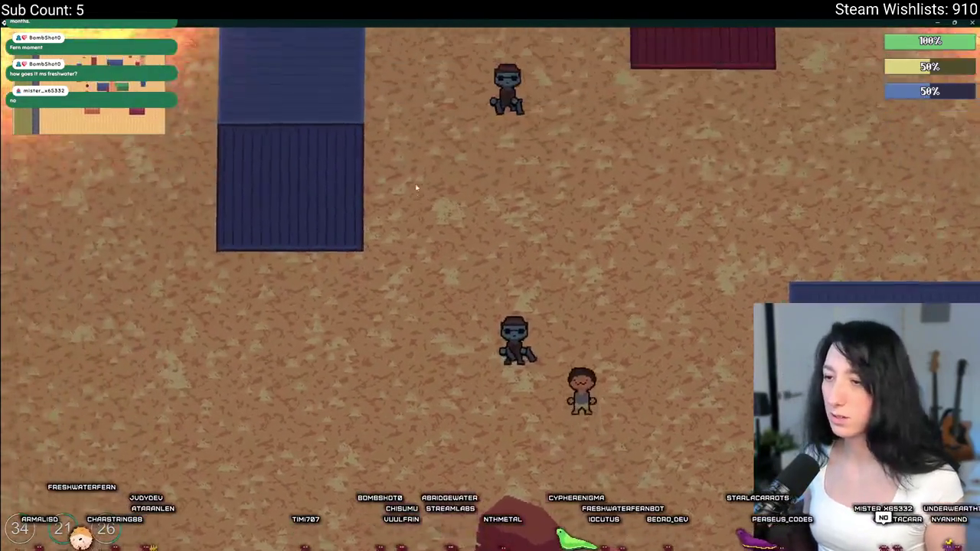
pyautogui.press('w')
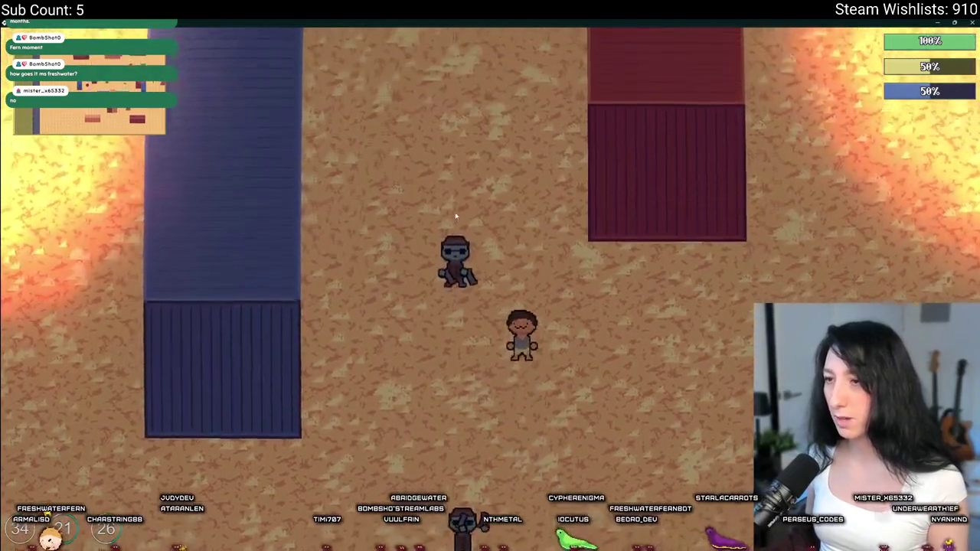
pyautogui.press('s')
pyautogui.press('d')
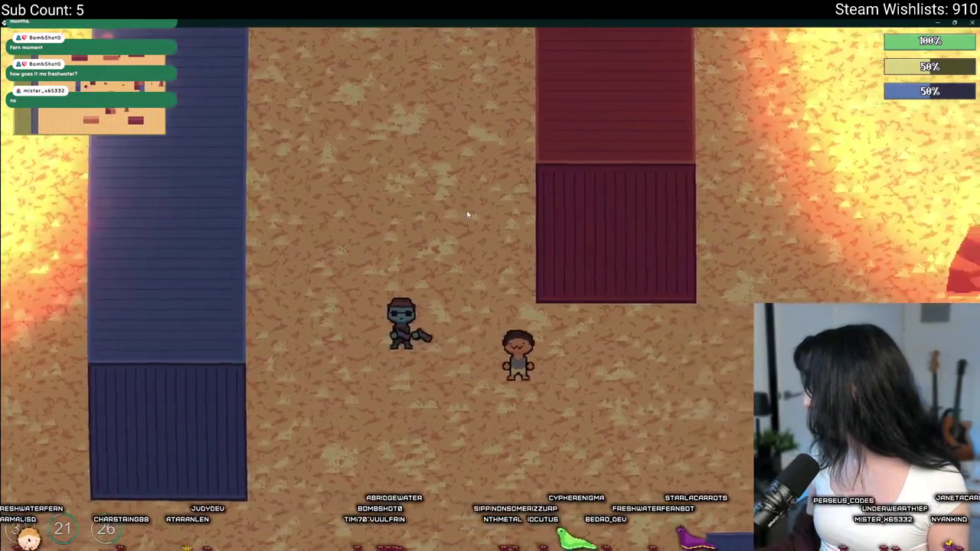
pyautogui.press('s')
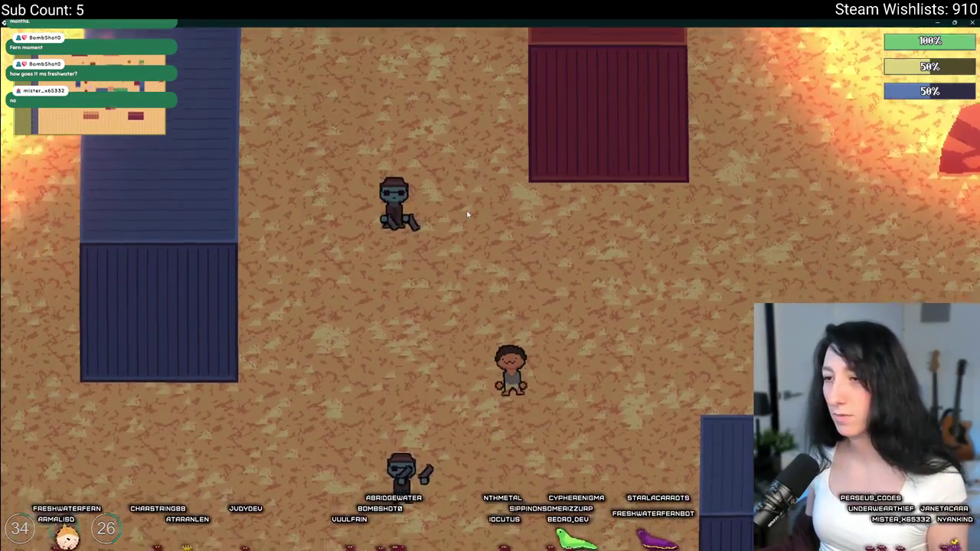
pyautogui.press('s')
pyautogui.press('d')
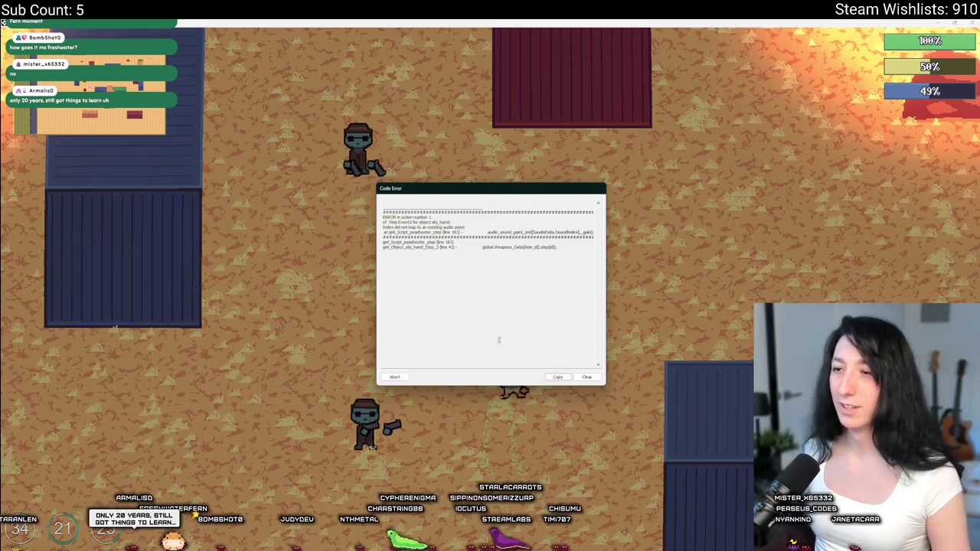
pyautogui.click(394, 376)
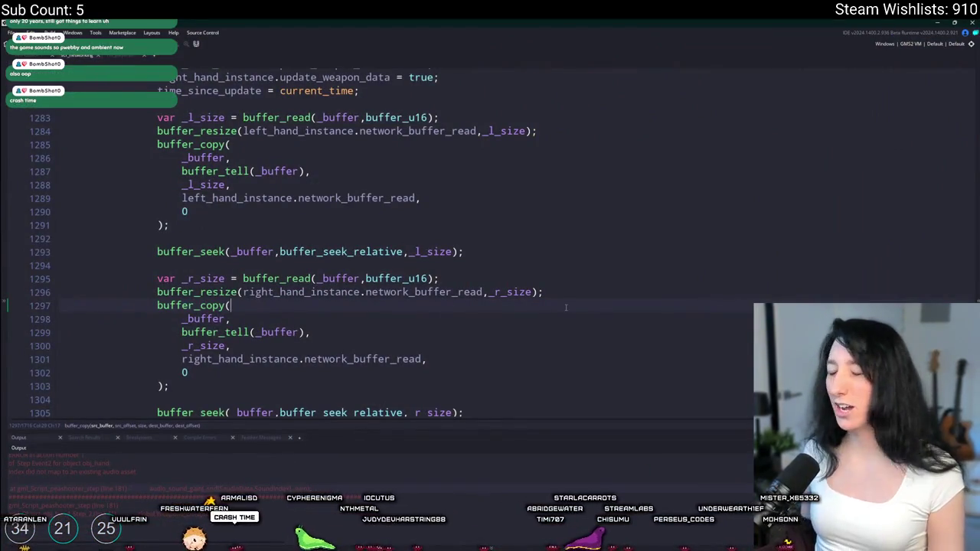
# Restore the browser to a smaller window and return focus to the GameMaker code editor.
pyautogui.click(600, 281)
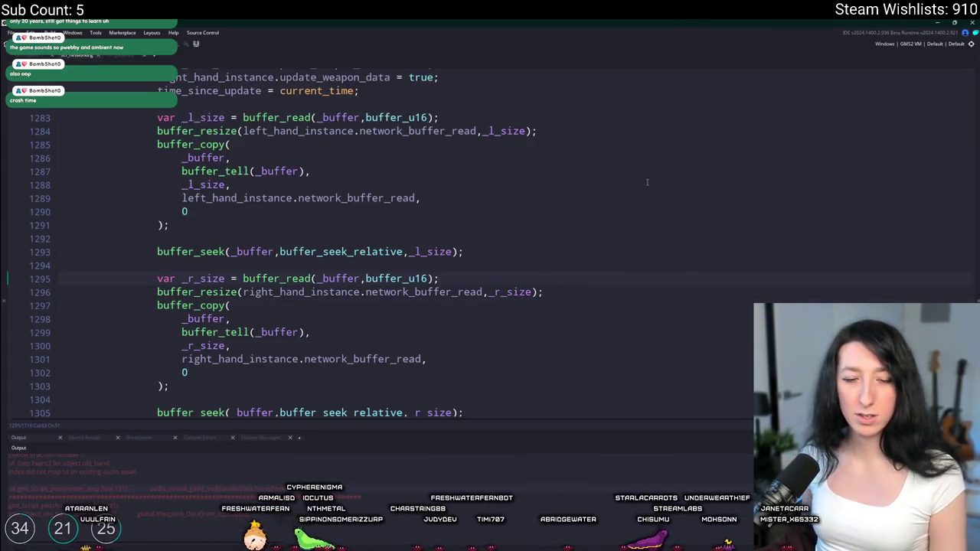
pyautogui.hotkey('alt', 'Tab')
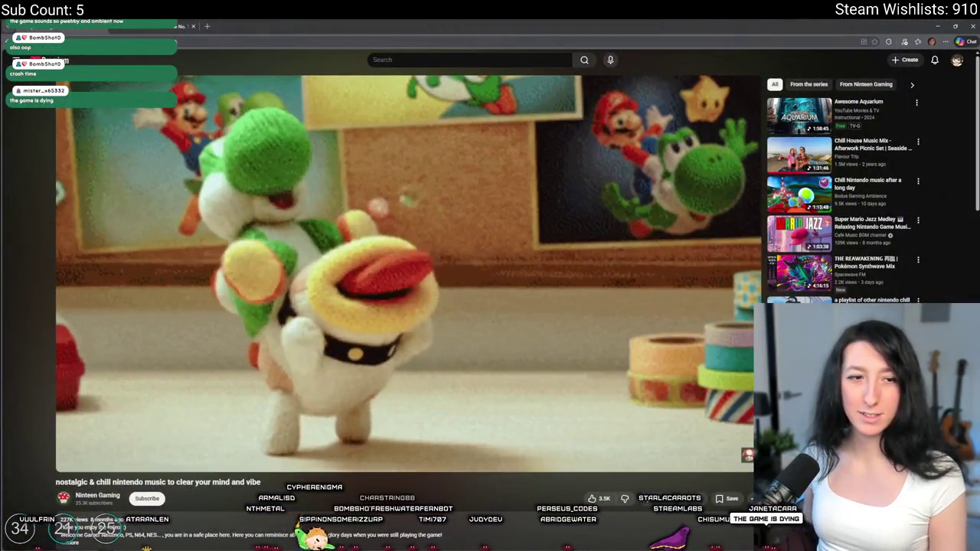
pyautogui.moveTo(383, 26); pyautogui.dragTo(475, 236)
pyautogui.hotkey('alt', 'Tab')
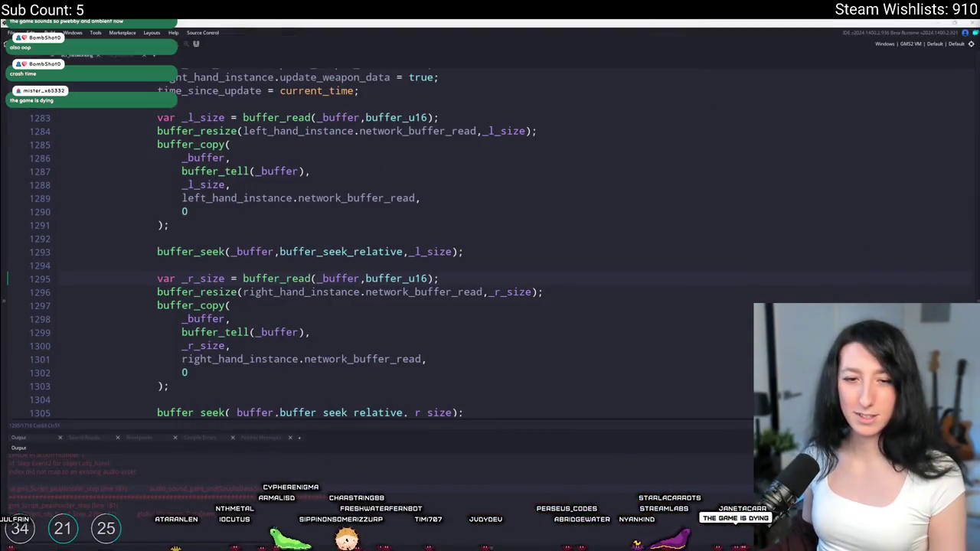
pyautogui.click(621, 377)
# Scroll up the networking script and search the assets for 'peashooter'.
pyautogui.scroll(5, 616, 292)
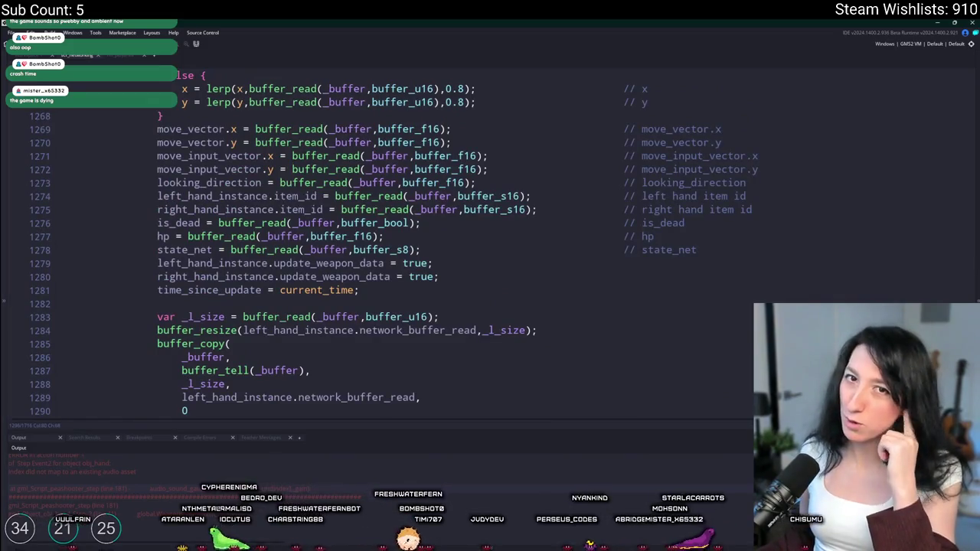
pyautogui.scroll(3, 341, 219)
pyautogui.scroll(3, 383, 187)
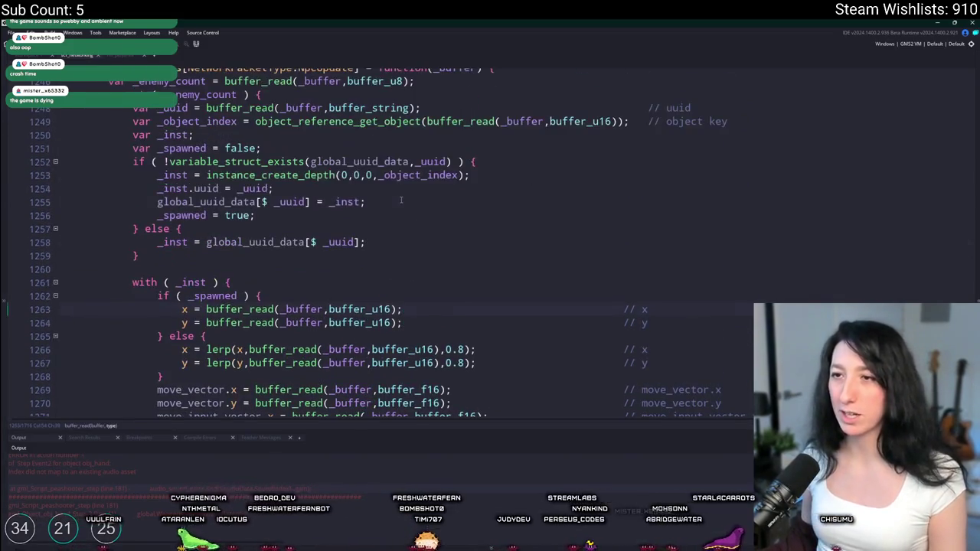
pyautogui.hotkey('ctrl', 't')
pyautogui.write('peashooter')
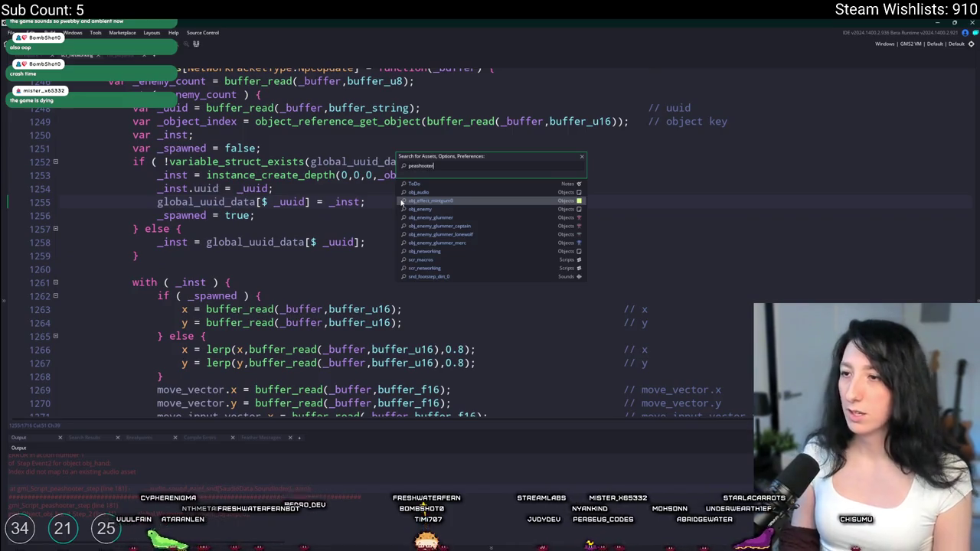
# Open the peashooter step script and go to the reload read on line 31.
pyautogui.press('Return')
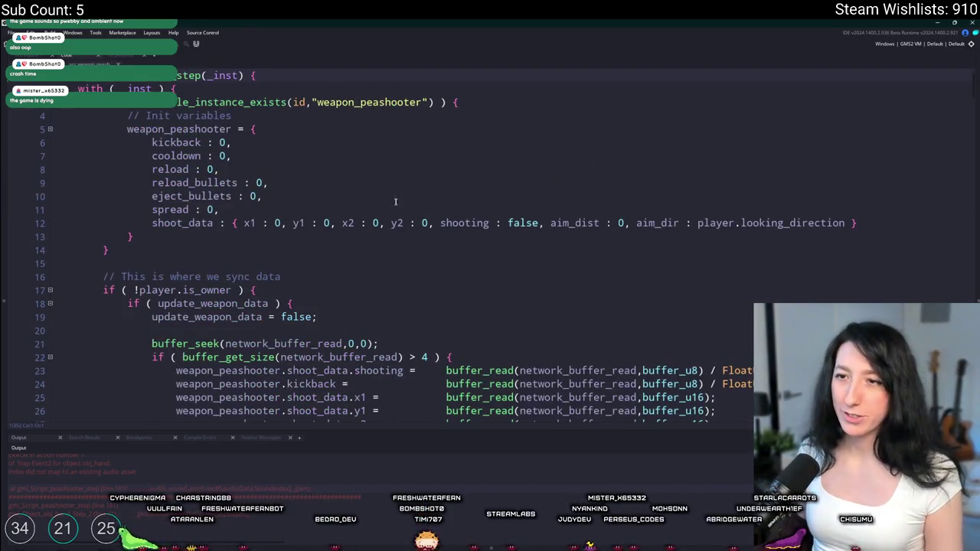
pyautogui.scroll(-4, 398, 199)
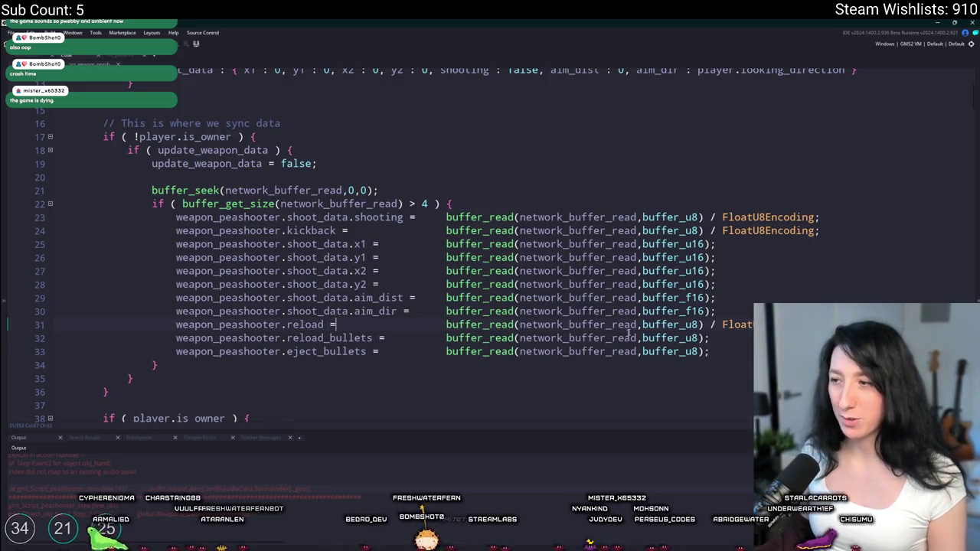
pyautogui.click(544, 325)
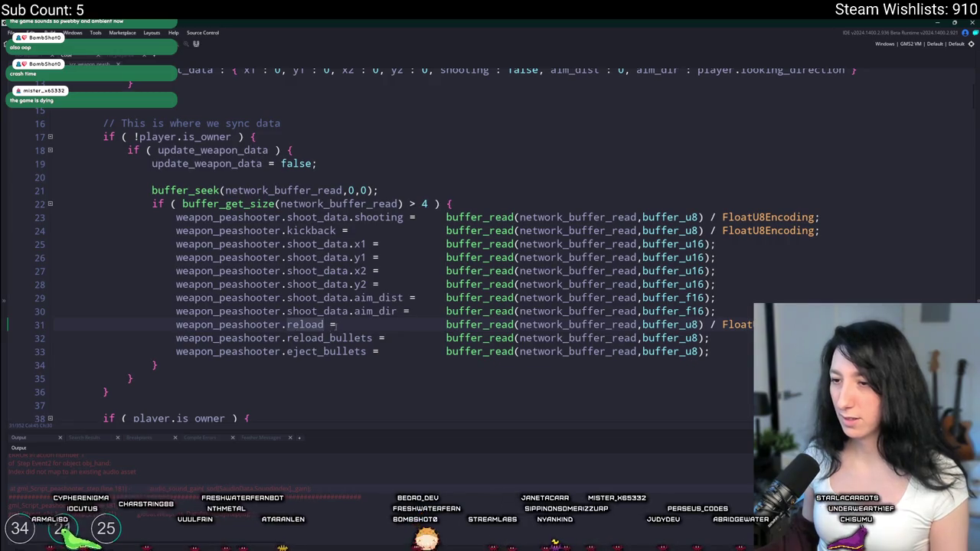
# Search the script for 'reload' and cycle through every match.
pyautogui.hotkey('ctrl', 'f')
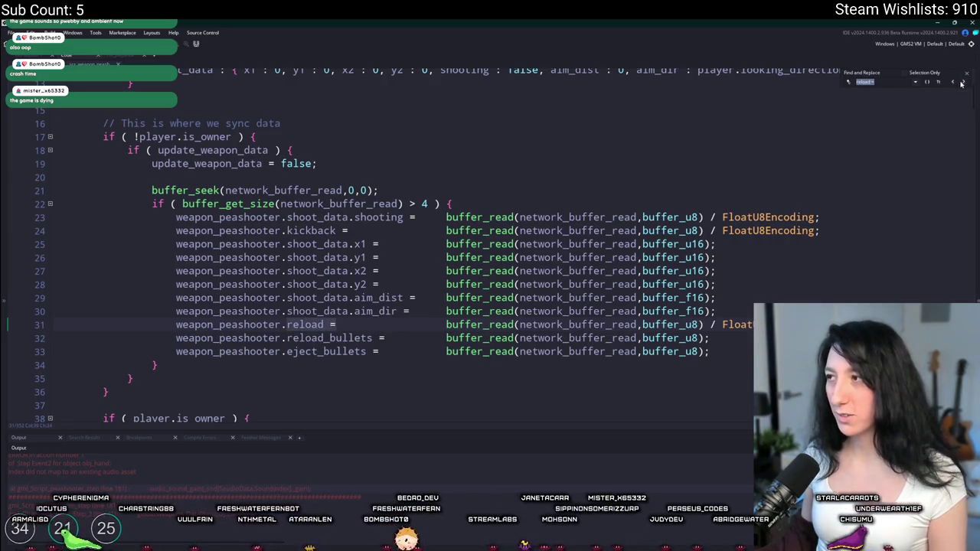
pyautogui.click(964, 85)
pyautogui.click(953, 83)
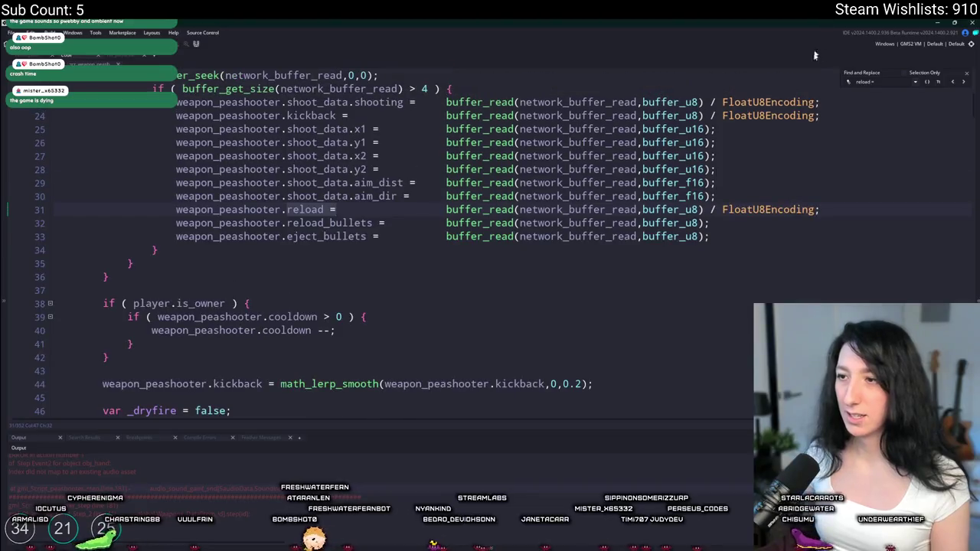
pyautogui.click(962, 84)
pyautogui.click(963, 84)
pyautogui.click(962, 84)
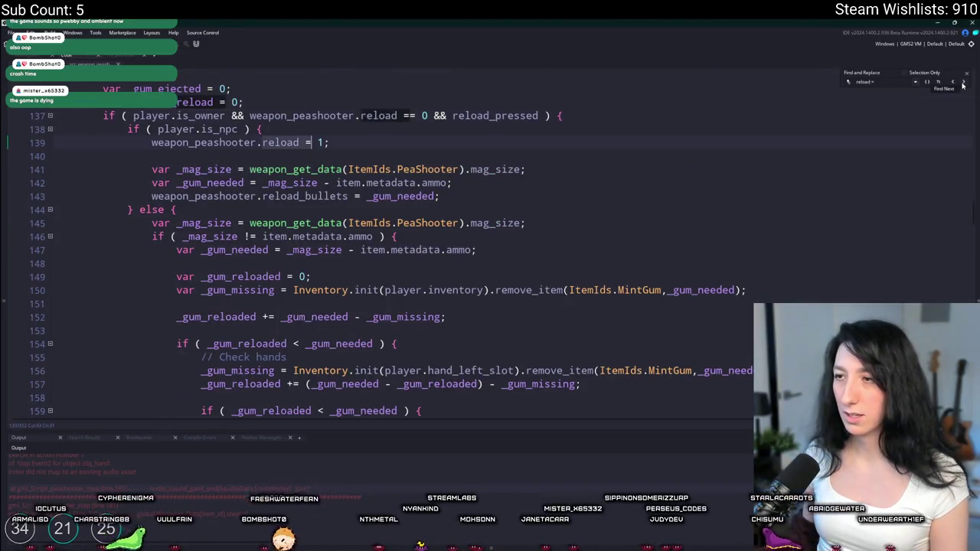
pyautogui.click(963, 85)
pyautogui.click(964, 84)
pyautogui.click(963, 84)
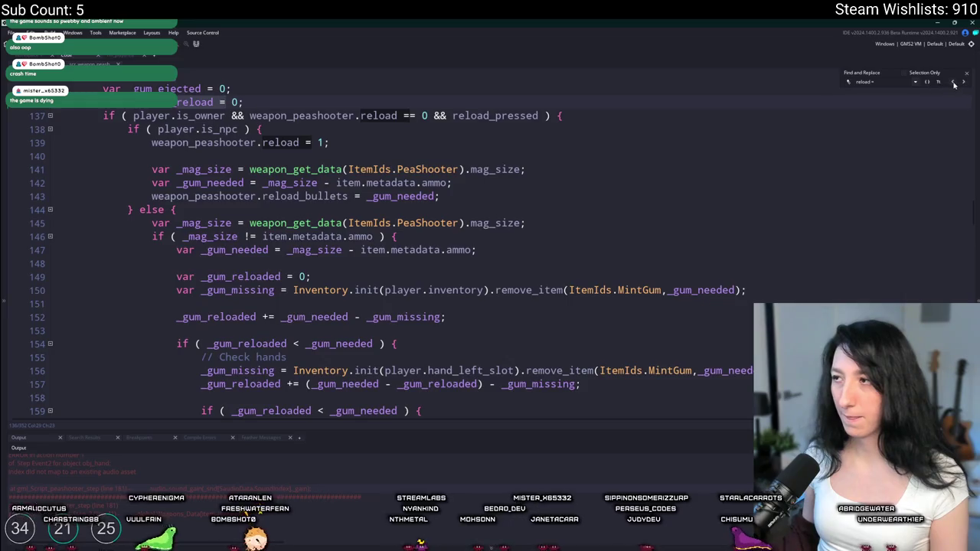
pyautogui.click(954, 82)
pyautogui.scroll(2, 759, 230)
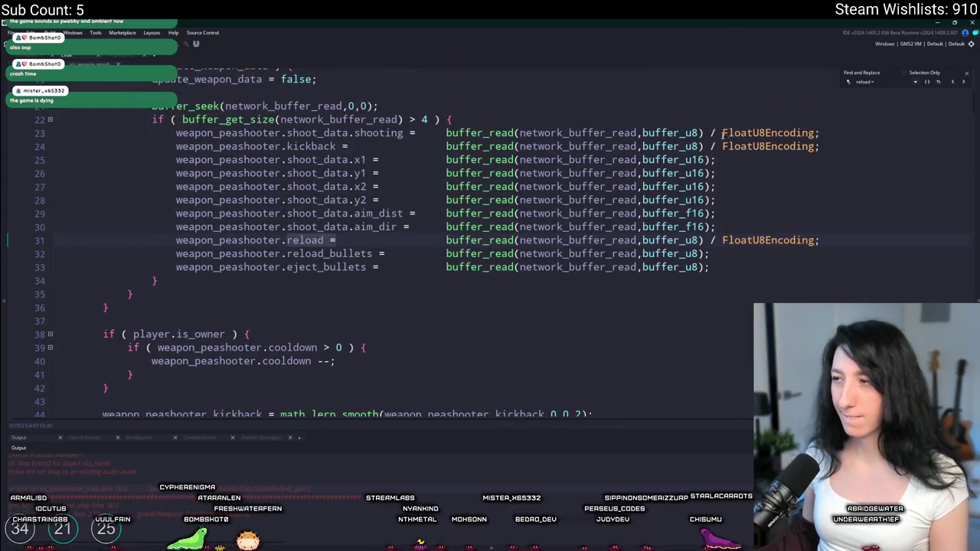
pyautogui.click(963, 83)
pyautogui.click(963, 83)
pyautogui.click(962, 83)
pyautogui.click(962, 83)
pyautogui.click(963, 82)
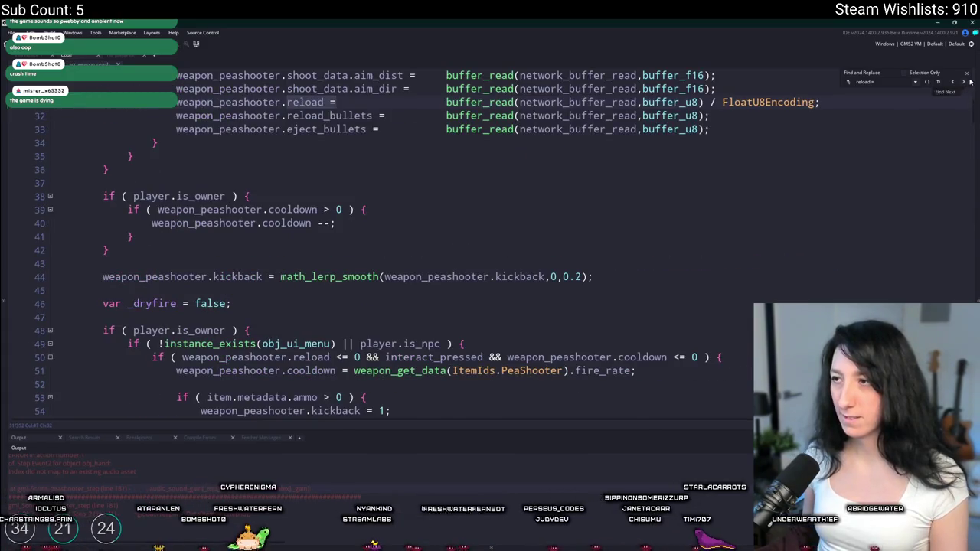
# Search for 'buff* Float', then review the reload write on line 309 and the aim_dir write.
pyautogui.write('buff')
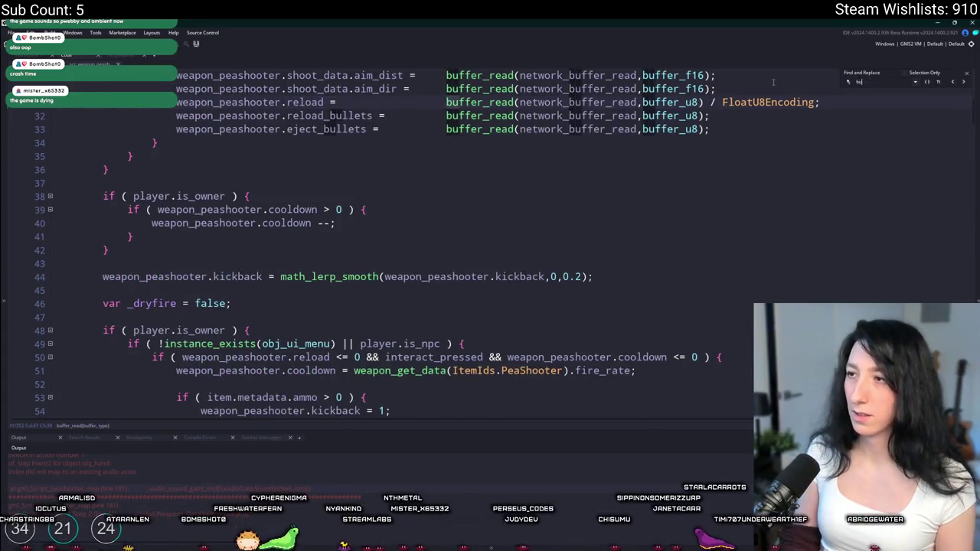
pyautogui.write('* Float')
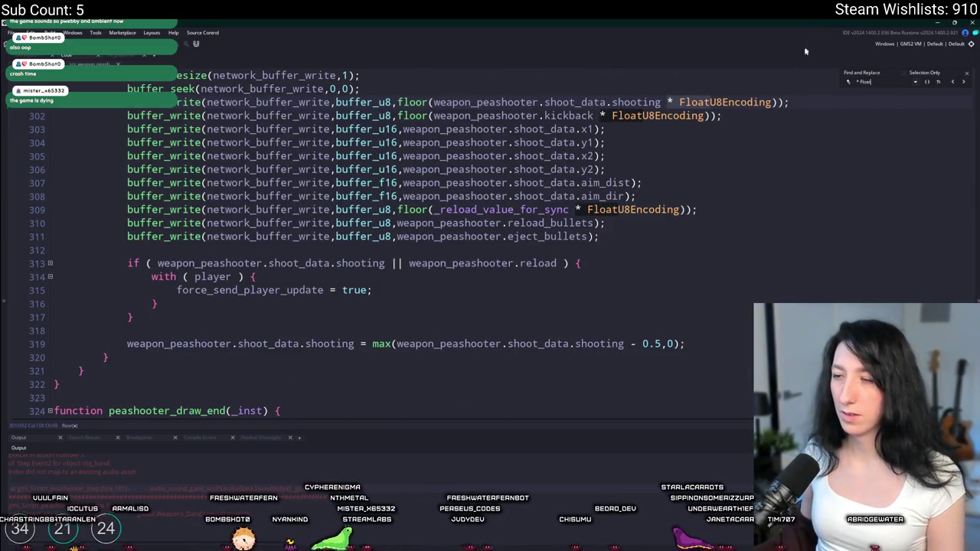
pyautogui.scroll(1, 843, 100)
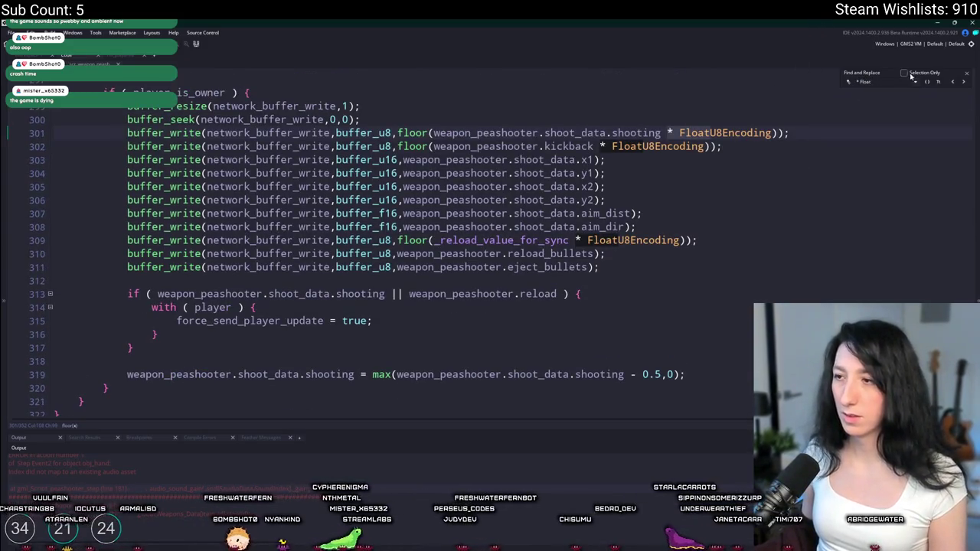
pyautogui.click(969, 71)
pyautogui.click(434, 241)
pyautogui.scroll(2, 643, 224)
pyautogui.click(354, 273)
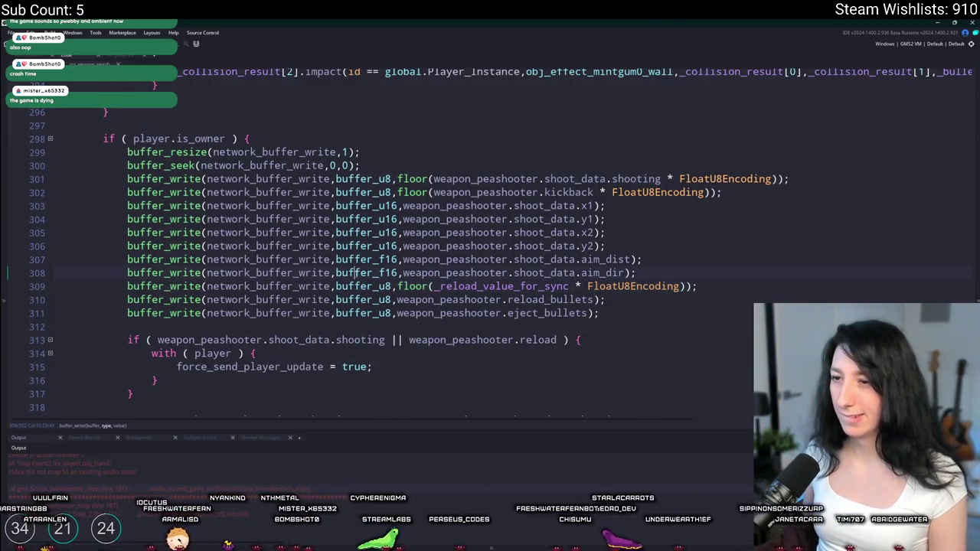
pyautogui.scroll(2, 547, 192)
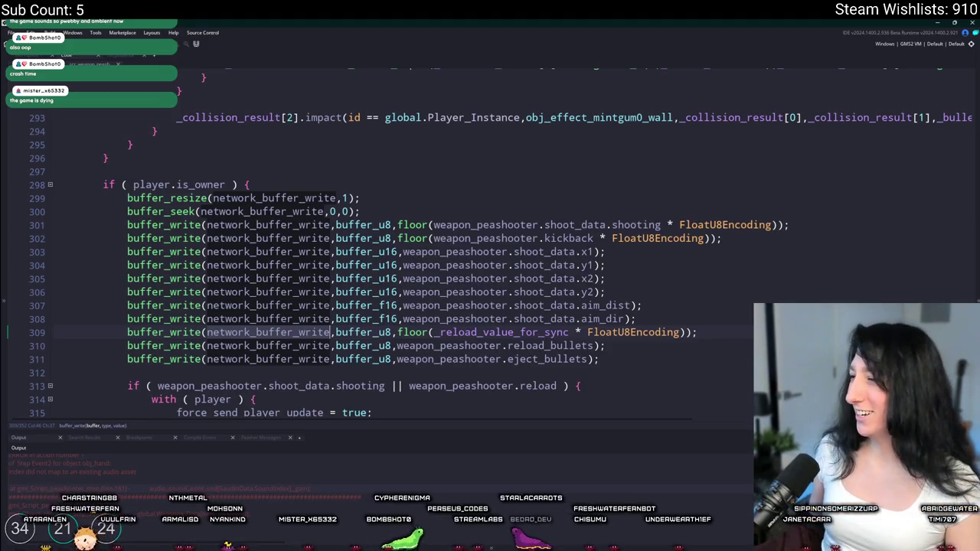
pyautogui.moveTo(972, 322)
pyautogui.mouseDown()
pyautogui.moveTo(948, 84)
pyautogui.moveTo(943, 107)
pyautogui.mouseUp()
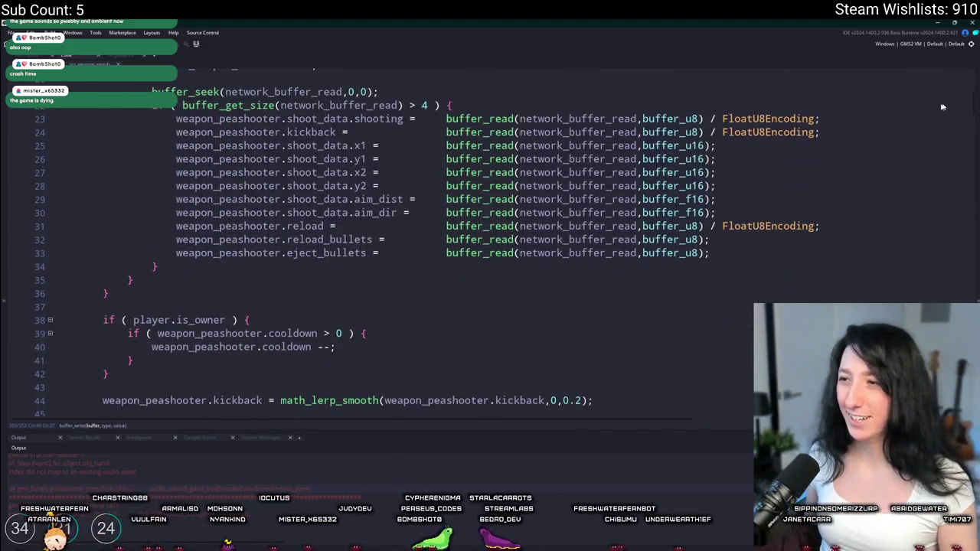
# Add log(weapon_peashooter.reload); below the peashooter's sync reads and rebuild the game with F5.
pyautogui.moveTo(777, 131)
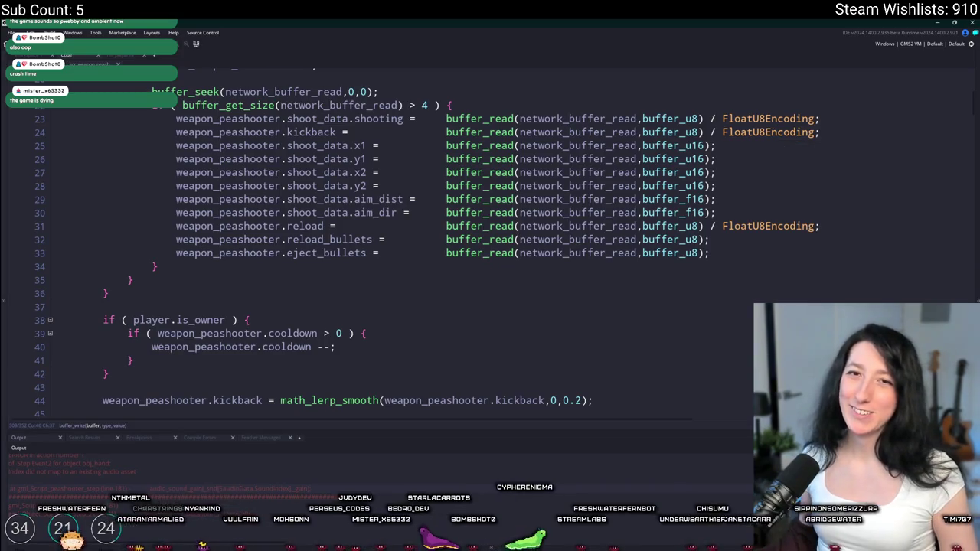
pyautogui.moveTo(347, 101)
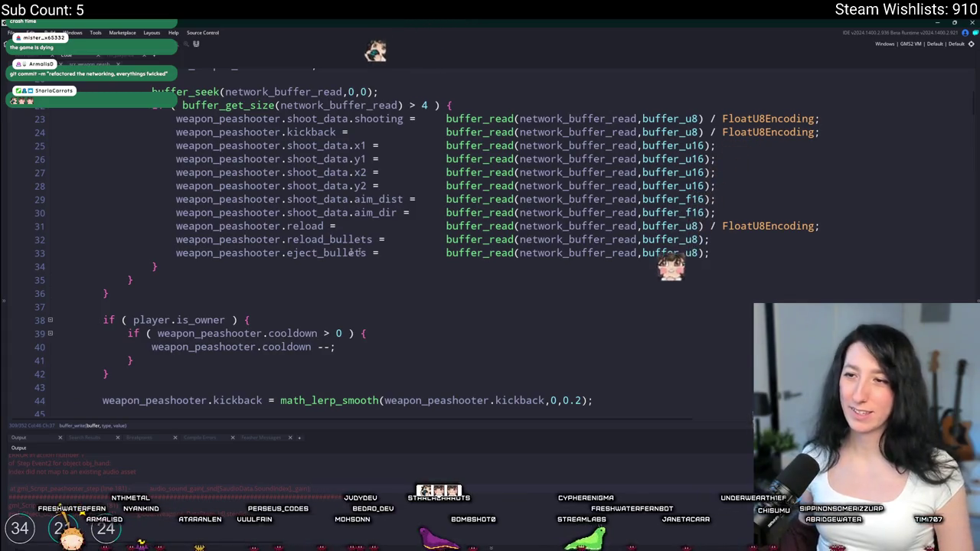
pyautogui.click(323, 226)
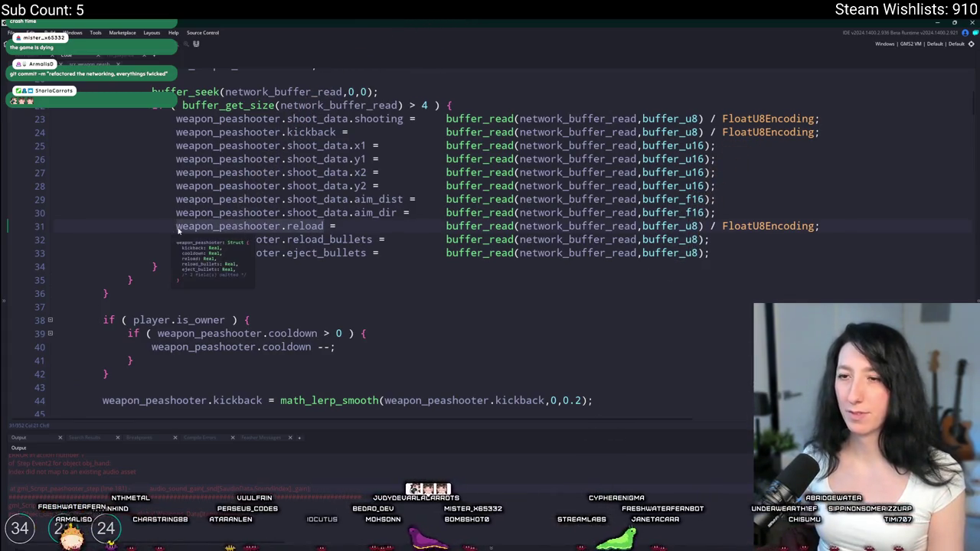
pyautogui.click(762, 245)
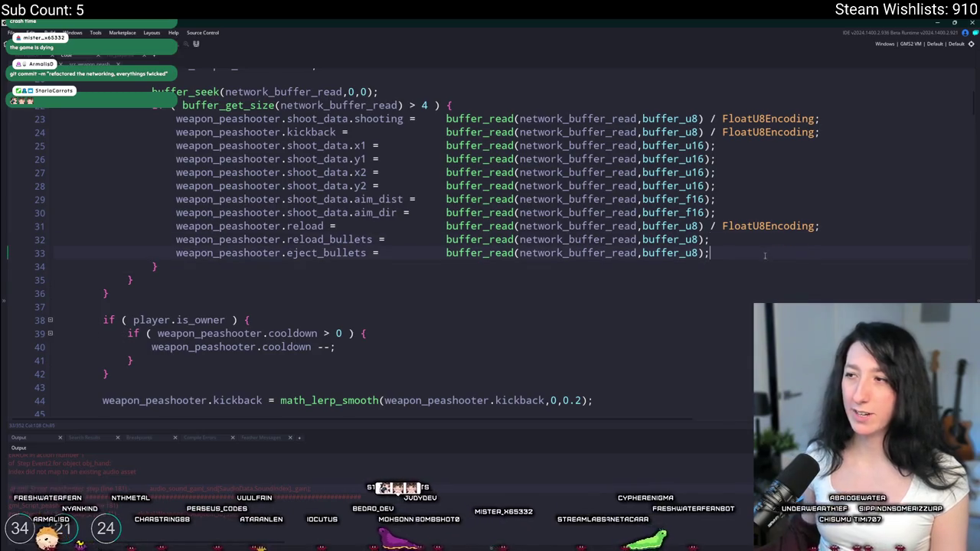
pyautogui.click(765, 256)
pyautogui.press('Return')
pyautogui.press('Return')
pyautogui.write('log(weapon_peashooter.reload')
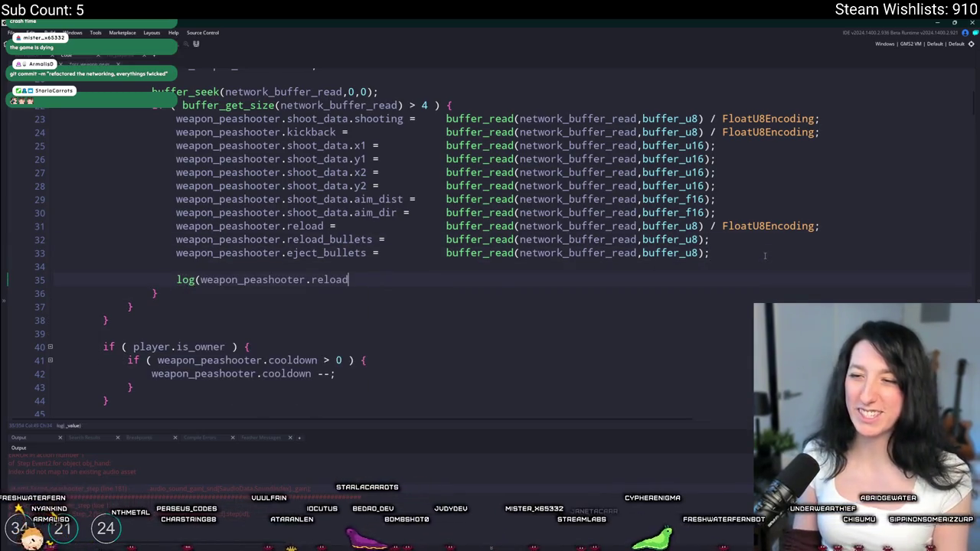
pyautogui.write(');')
pyautogui.press('F5')
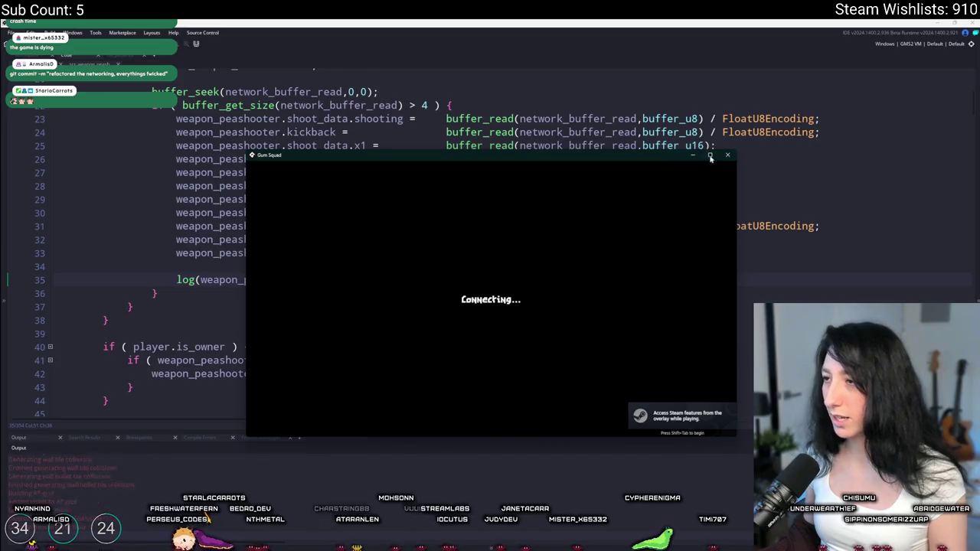
# Maximize the Gum Squad window and equip the revolver from the inventory.
pyautogui.click(711, 157)
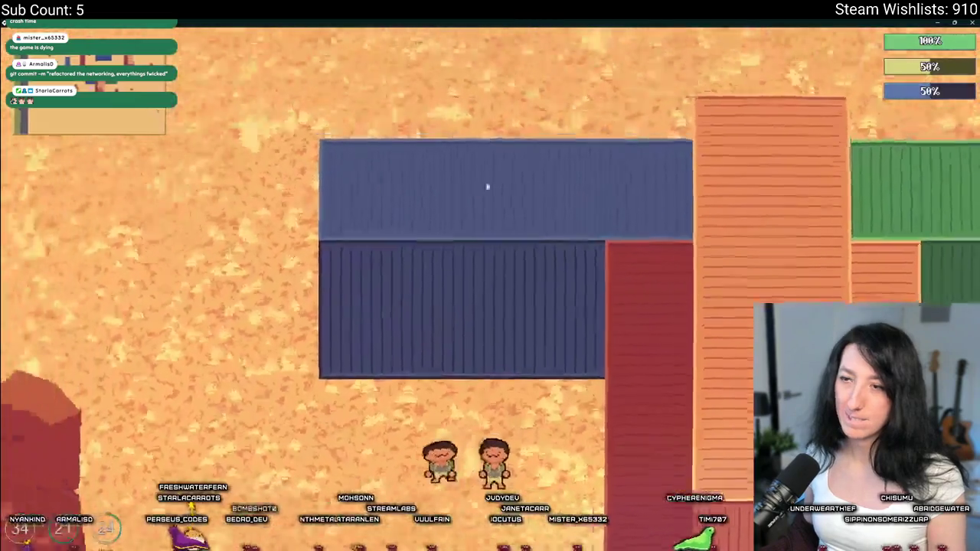
pyautogui.press('Tab')
pyautogui.rightClick(181, 329)
pyautogui.press('Tab')
# Walk the character around, acknowledge the host-disconnected dialog, and move the game window aside.
pyautogui.press('a')
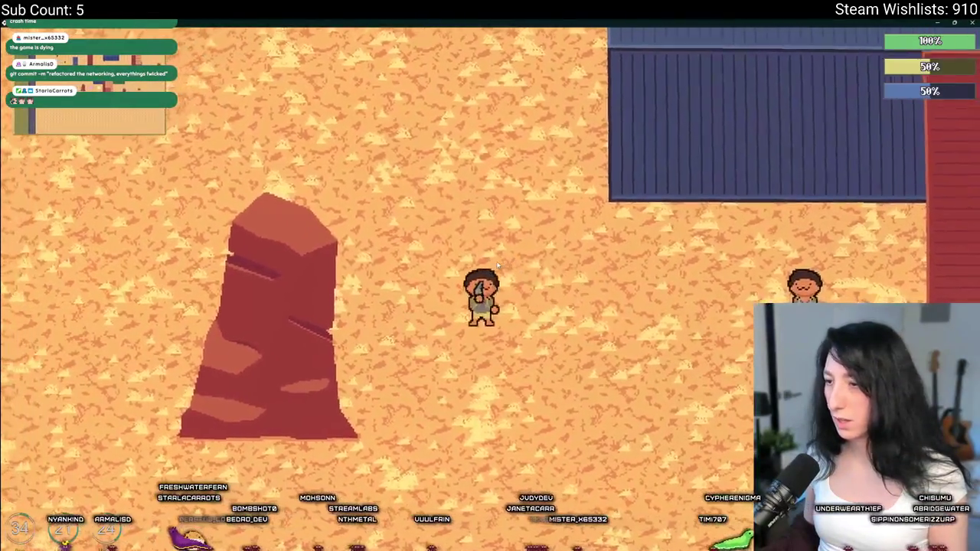
pyautogui.press('w')
pyautogui.press('s')
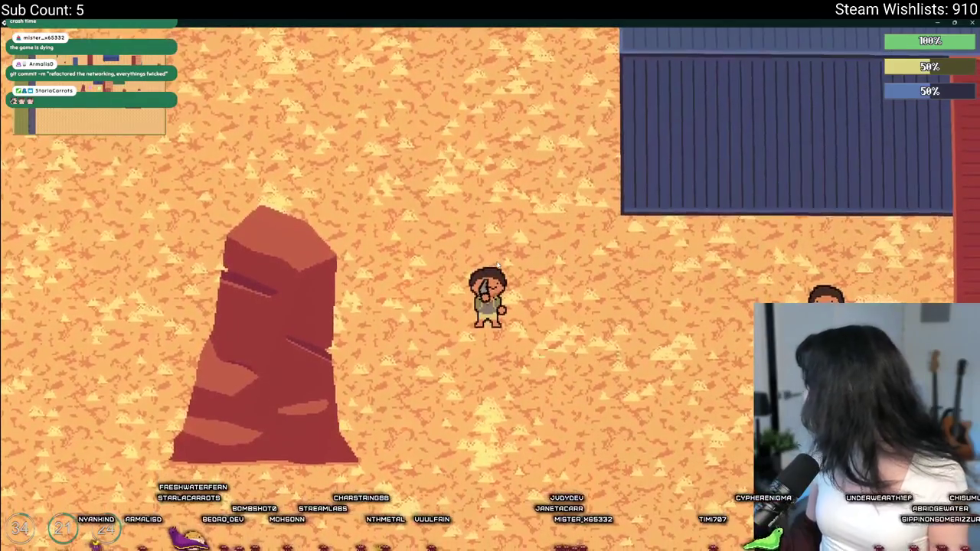
pyautogui.press('d')
pyautogui.press('d')
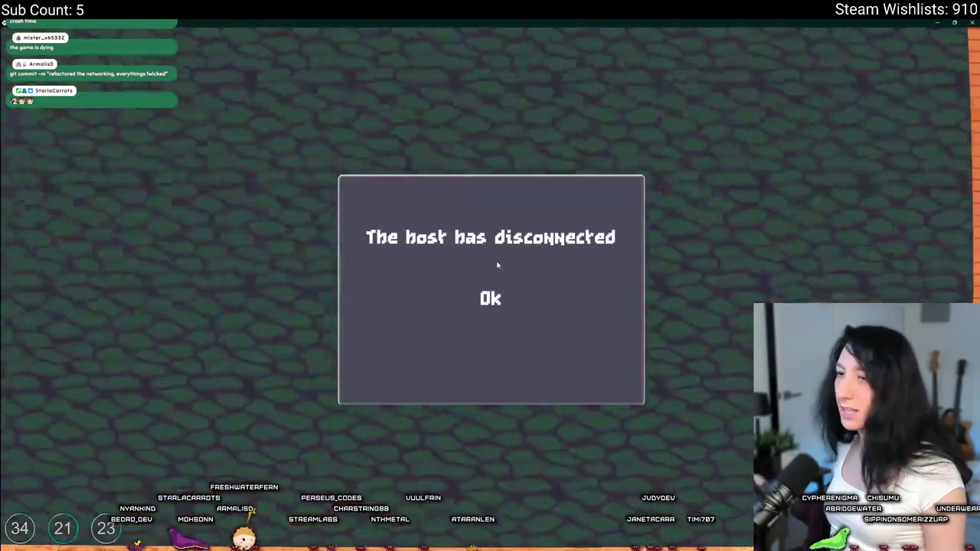
pyautogui.click(485, 306)
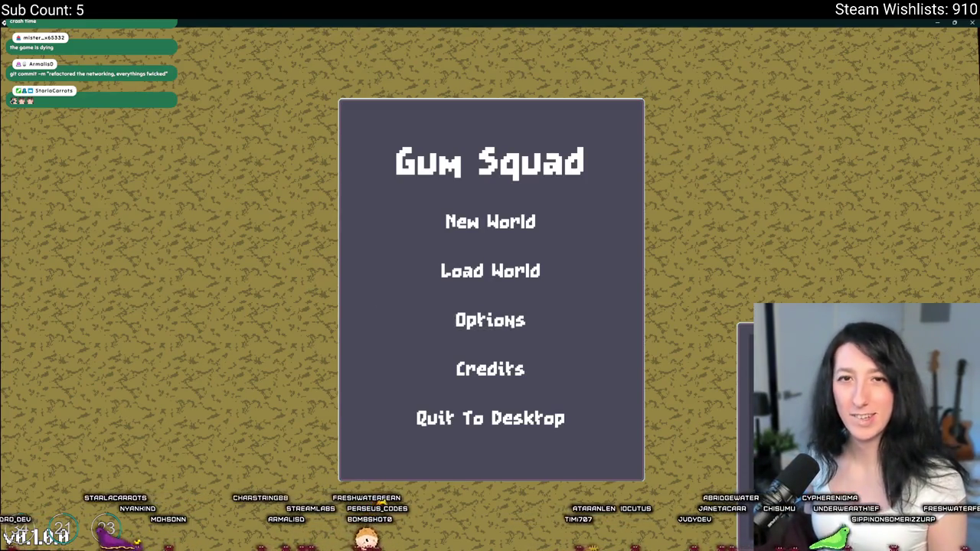
pyautogui.moveTo(338, 21)
pyautogui.mouseDown()
pyautogui.moveTo(386, 32)
pyautogui.moveTo(357, 406)
pyautogui.moveTo(490, 1)
pyautogui.mouseUp()
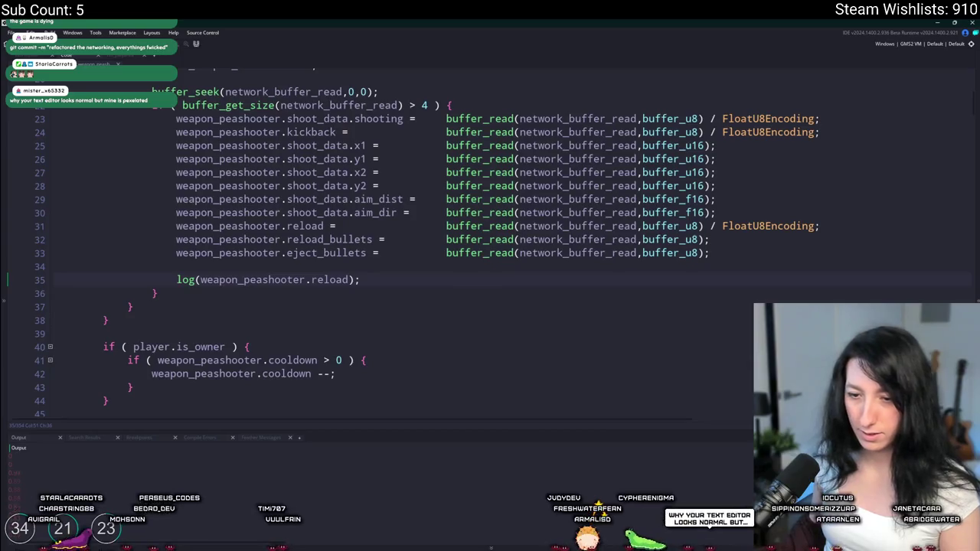
# Clear the build log from GameMaker's Output panel.
pyautogui.press('F5')
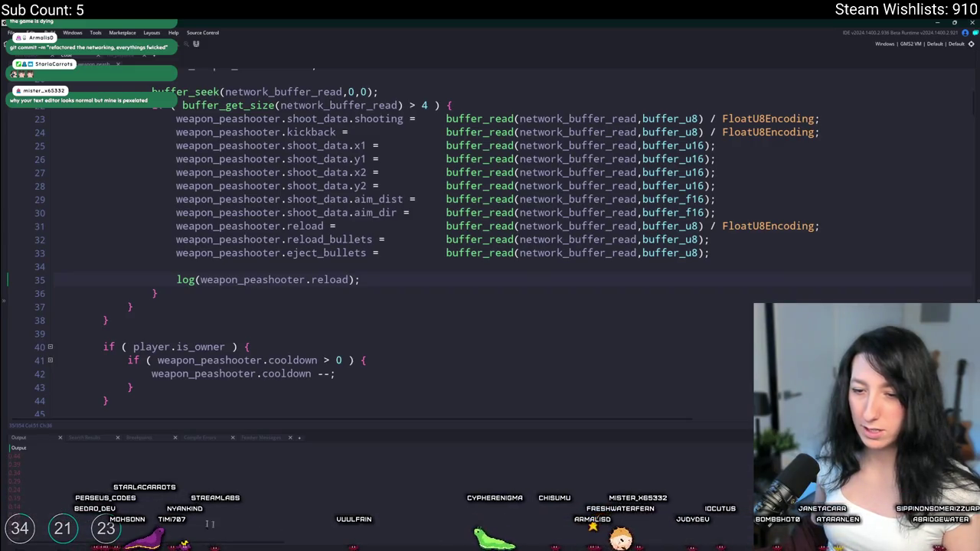
# Open the Windows Start menu.
pyautogui.press('super')
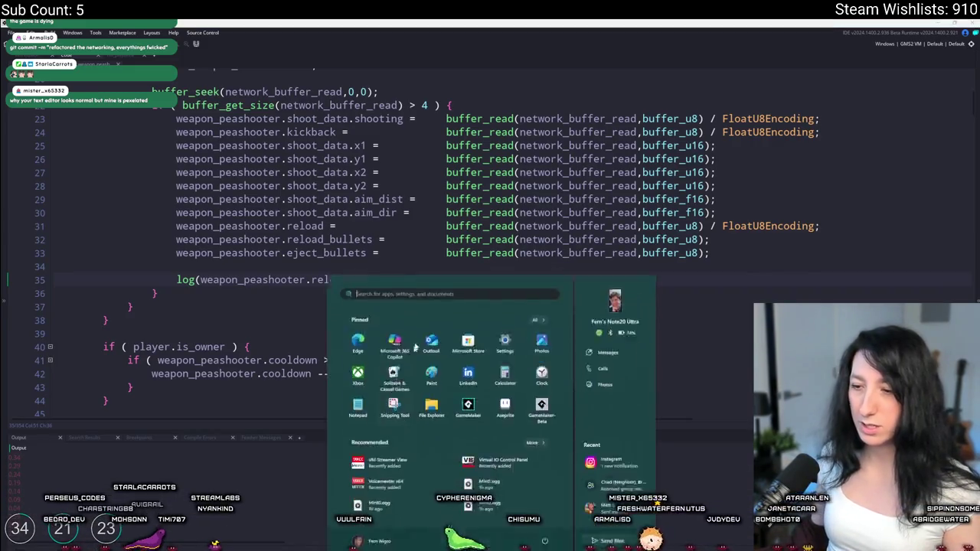
# Launch Windows Calculator from a 'calculator' search and reset its entry to zero.
pyautogui.write('calculator')
pyautogui.press('Return')
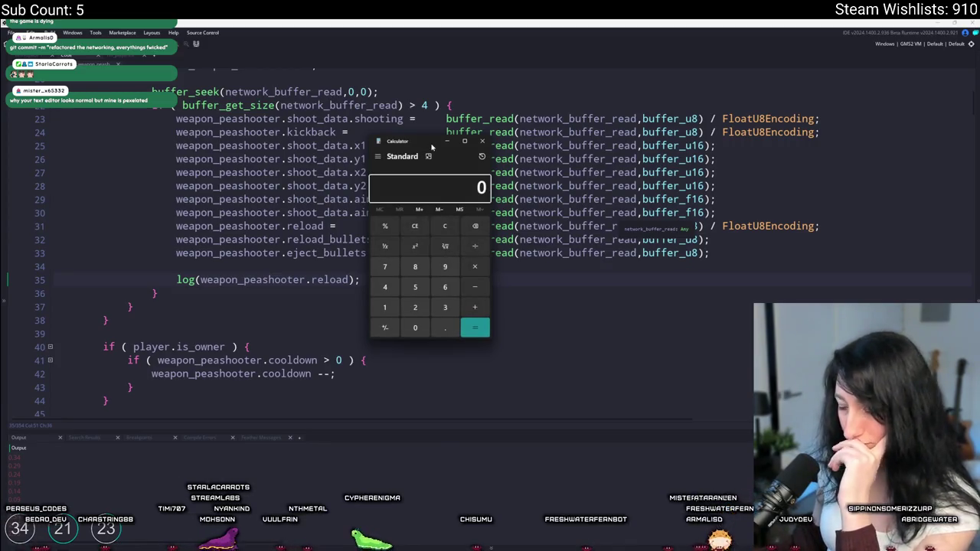
pyautogui.write('100*0')
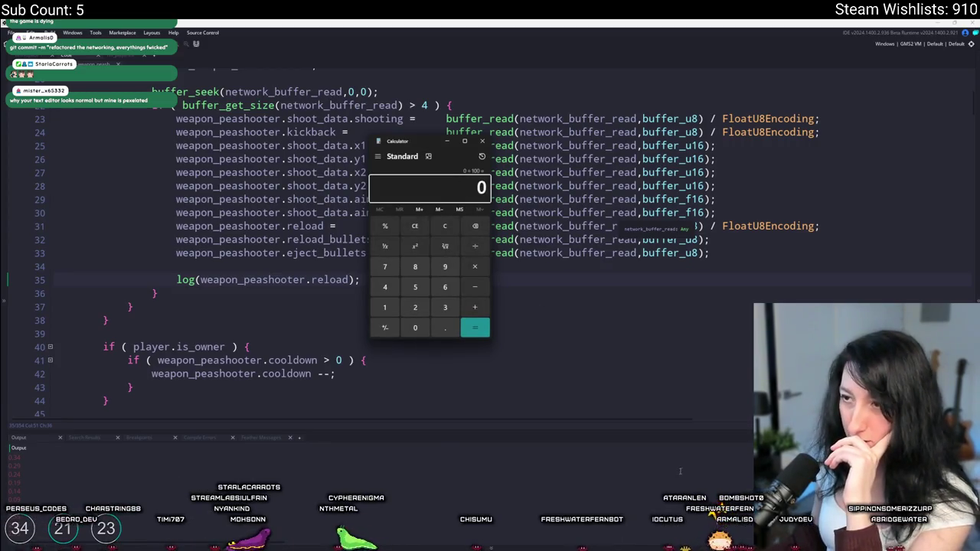
pyautogui.click(452, 231)
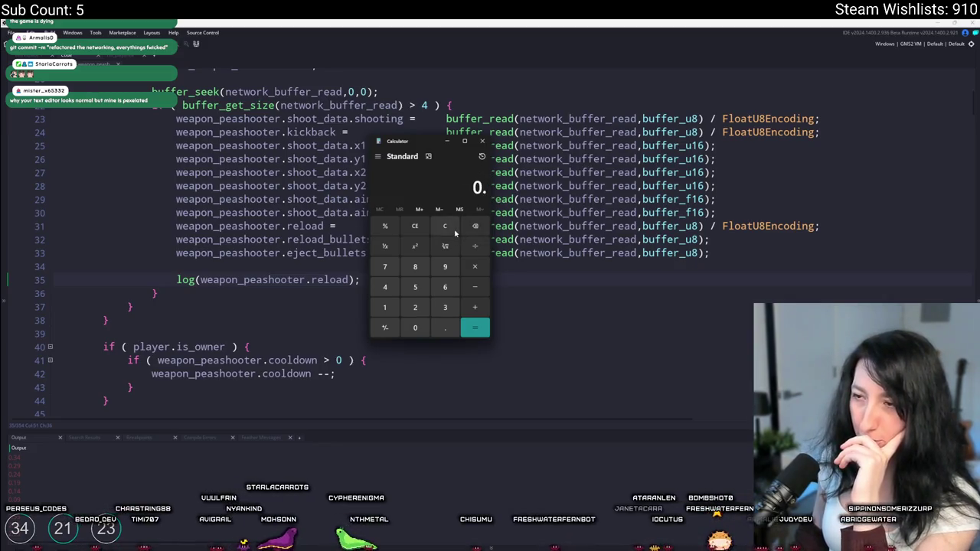
# Compute 0.01 ÷ 100 = 0.0001, then close Calculator.
pyautogui.write('01')
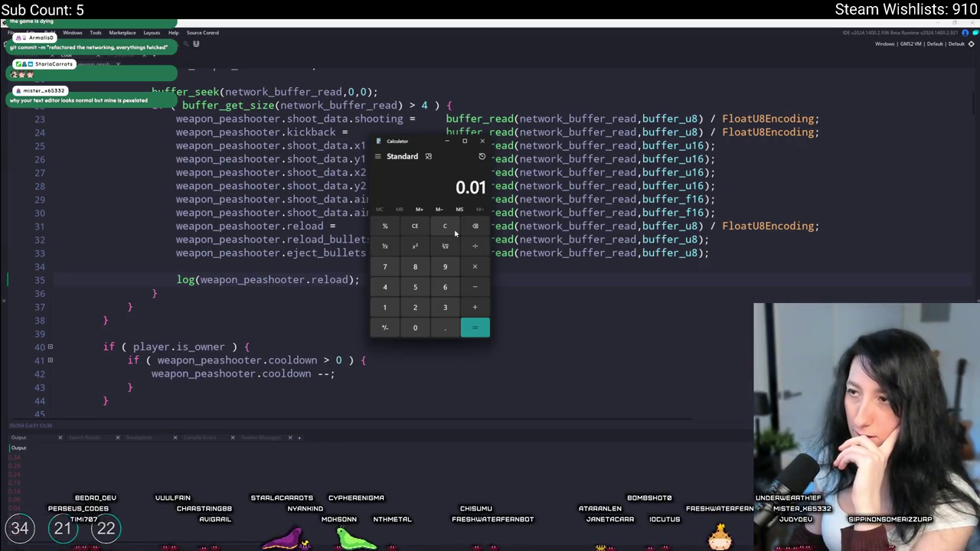
pyautogui.write('*1010')
pyautogui.press('BackSpace')
pyautogui.press('BackSpace')
pyautogui.write('0')
pyautogui.press('Return')
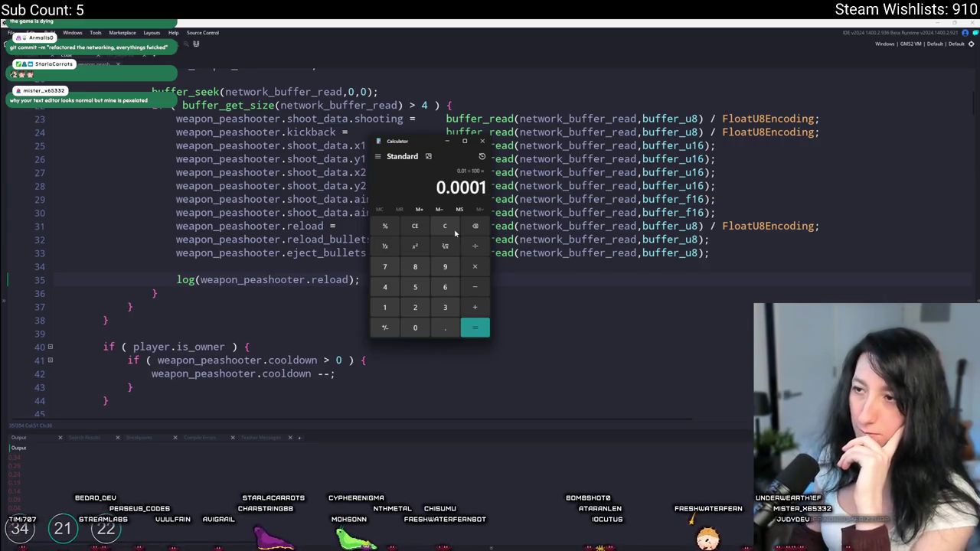
pyautogui.click(483, 143)
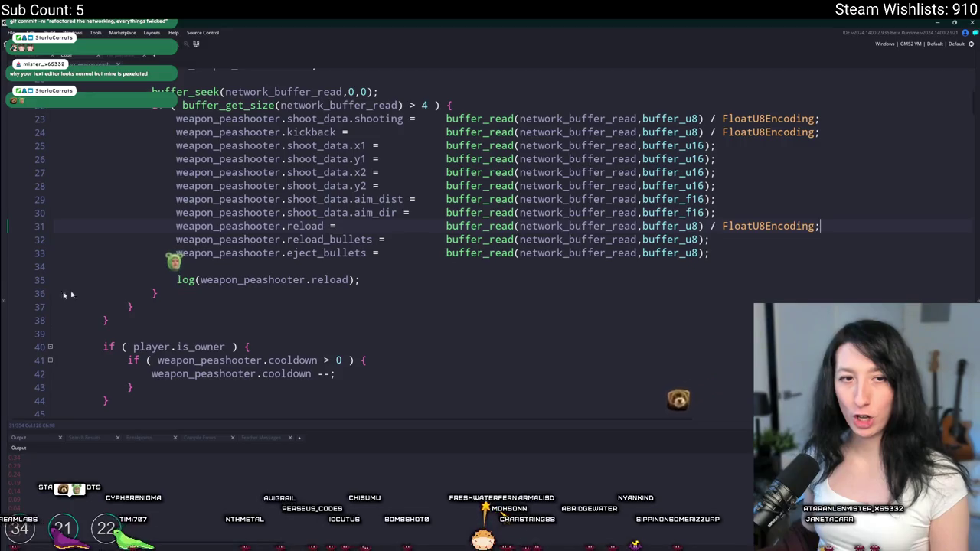
pyautogui.click(722, 240)
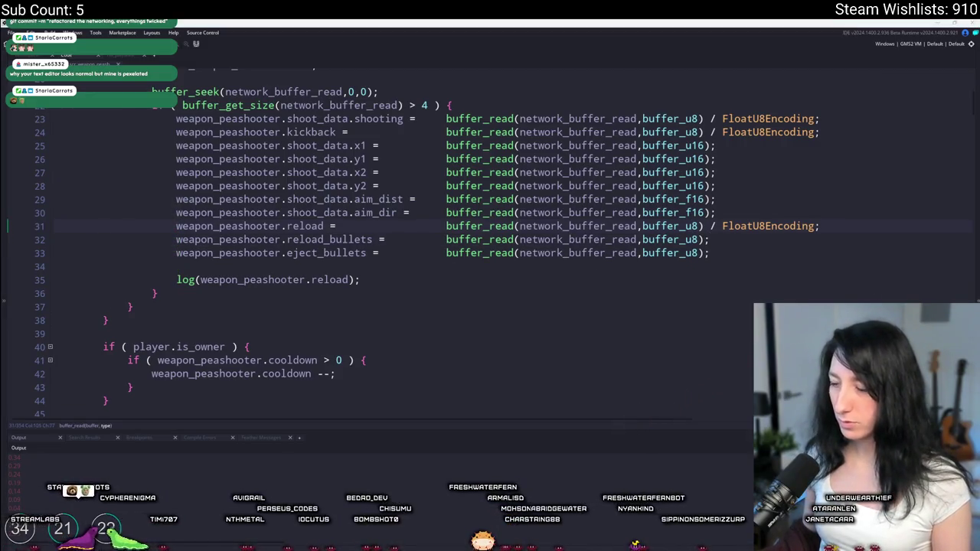
pyautogui.hotkey('alt', 'Tab')
# Browse the TEST and Some edge case fixes commits, including the obj_networking Draw_0.gml and glummer_captain.yy diffs.
pyautogui.click(228, 196)
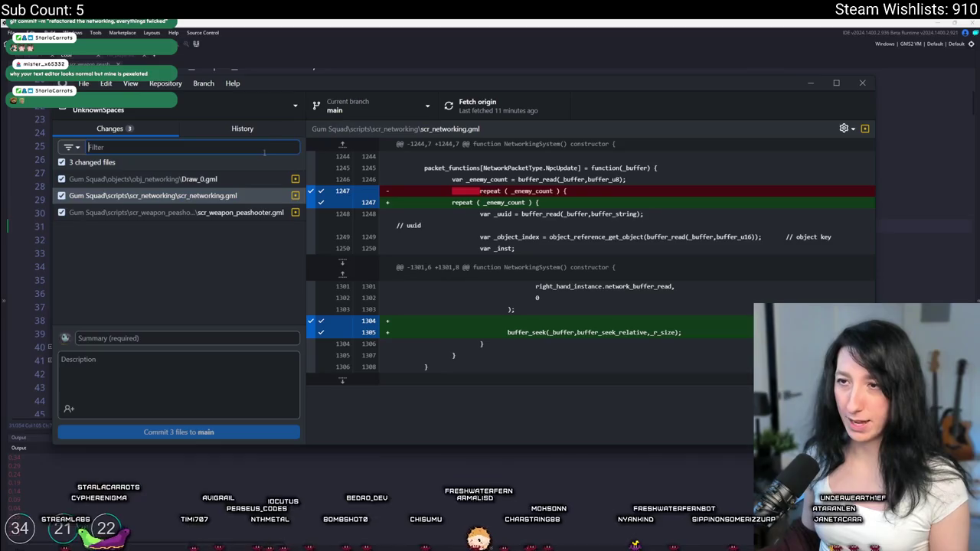
pyautogui.click(252, 130)
pyautogui.click(227, 201)
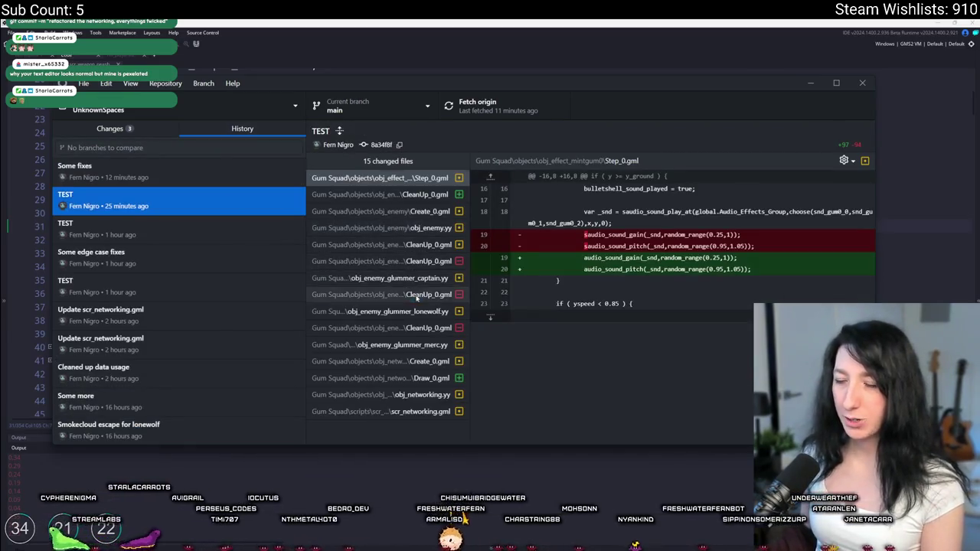
pyautogui.click(330, 294)
pyautogui.press('Down')
pyautogui.press('Down')
pyautogui.press('Down')
pyautogui.click(330, 277)
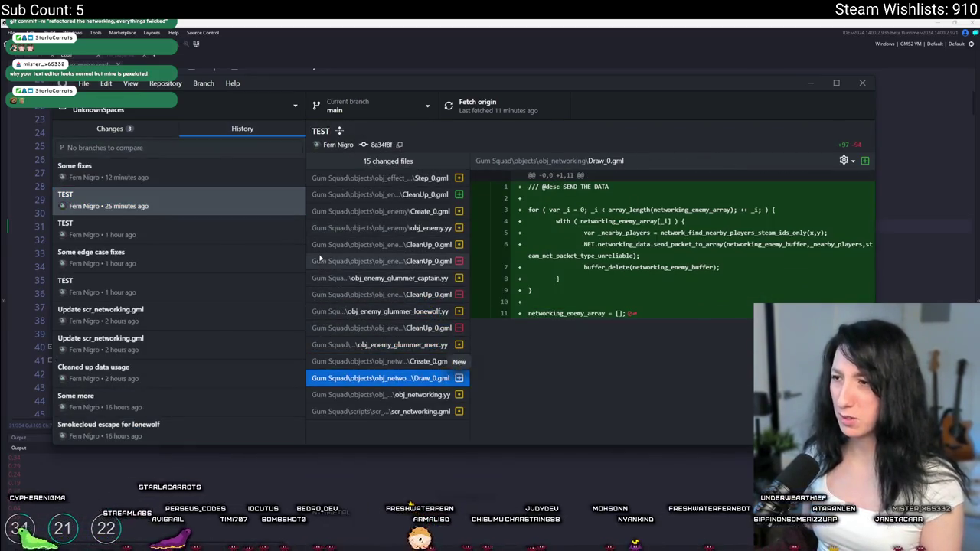
pyautogui.click(193, 259)
pyautogui.press('Up')
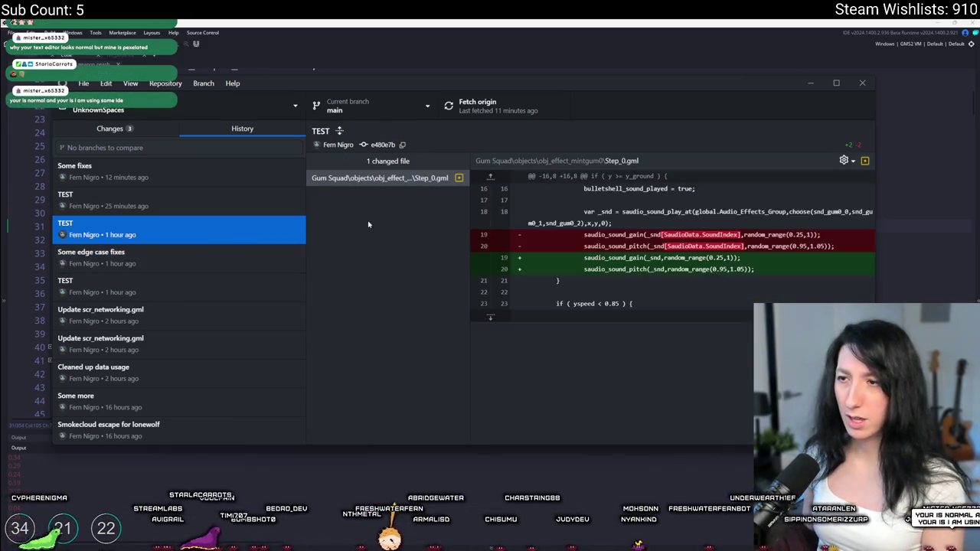
pyautogui.press('Up')
# Inspect both Update scr_networking.gml commits and the Cleaned up data usage weapon-script diffs.
pyautogui.click(203, 311)
pyautogui.click(194, 288)
pyautogui.click(189, 307)
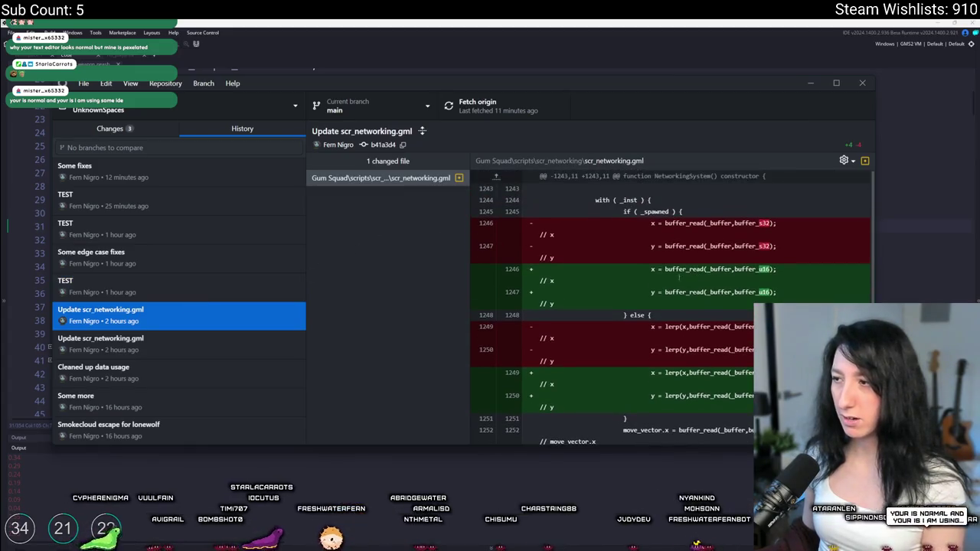
pyautogui.scroll(-1, 734, 246)
pyautogui.scroll(1, 727, 236)
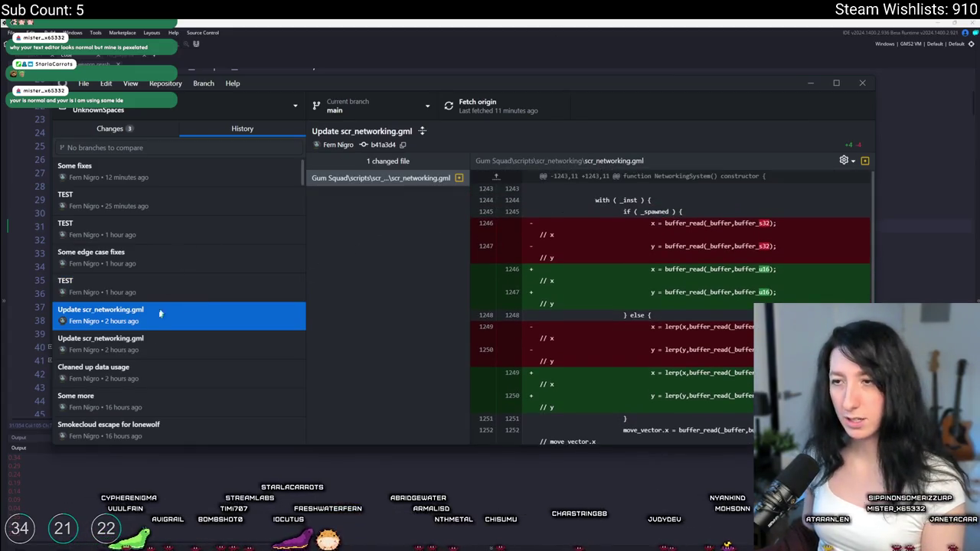
pyautogui.click(158, 344)
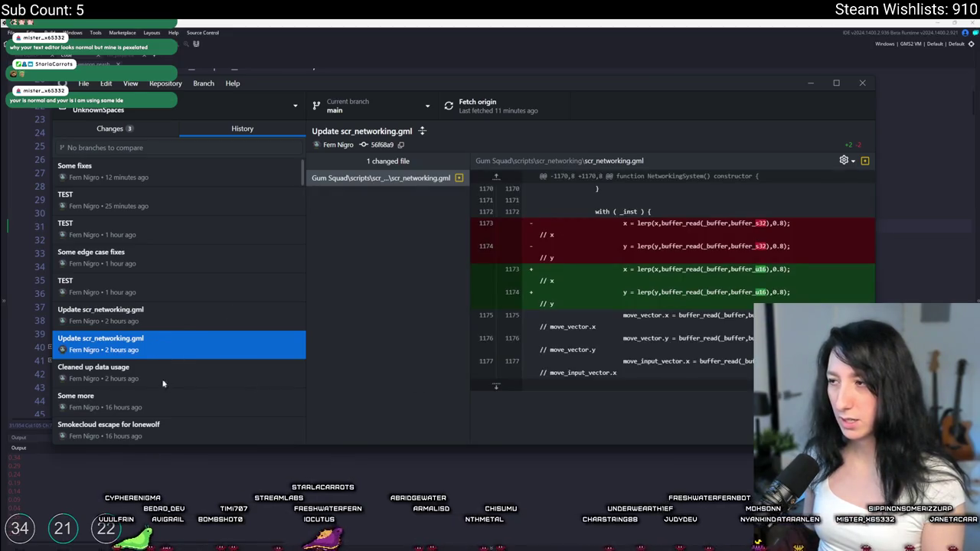
pyautogui.click(162, 379)
pyautogui.click(395, 229)
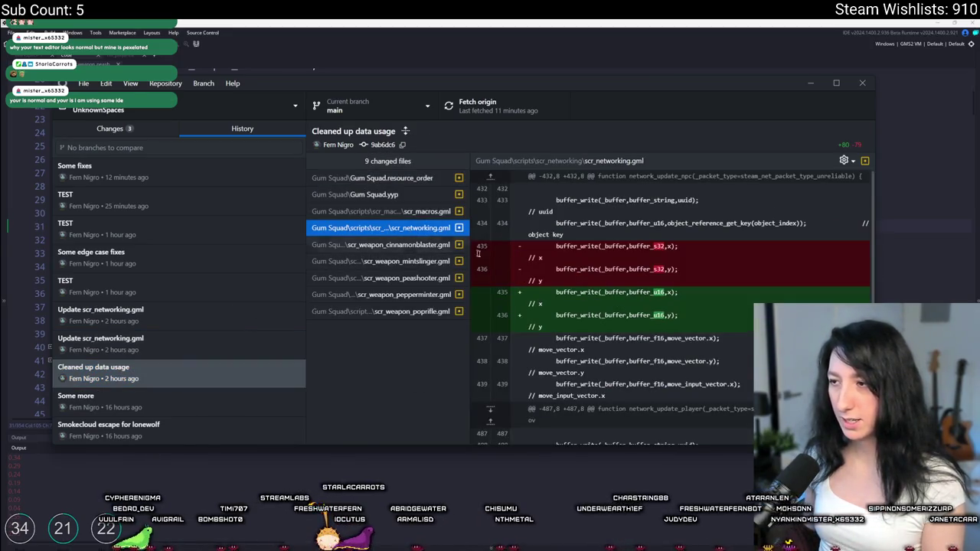
pyautogui.press('Down')
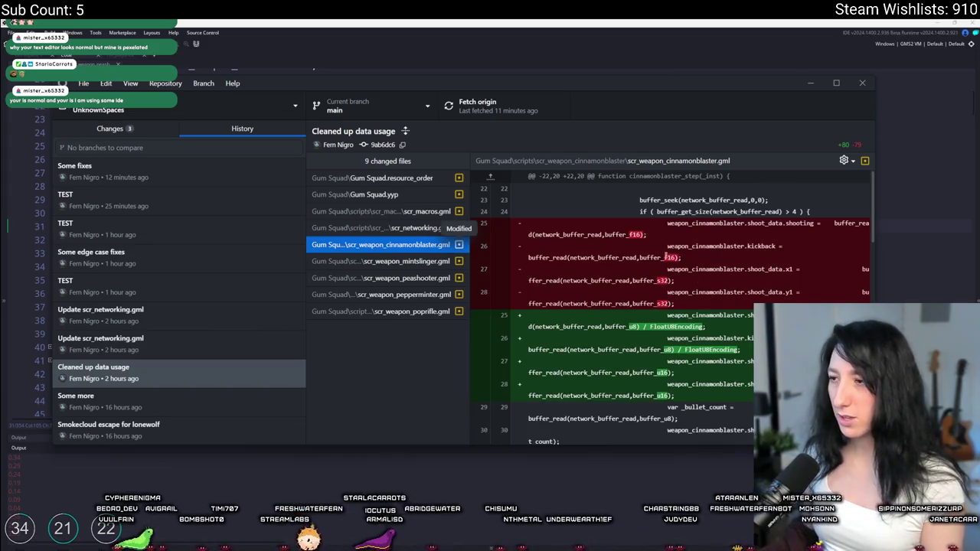
pyautogui.hotkey('alt', 'Tab')
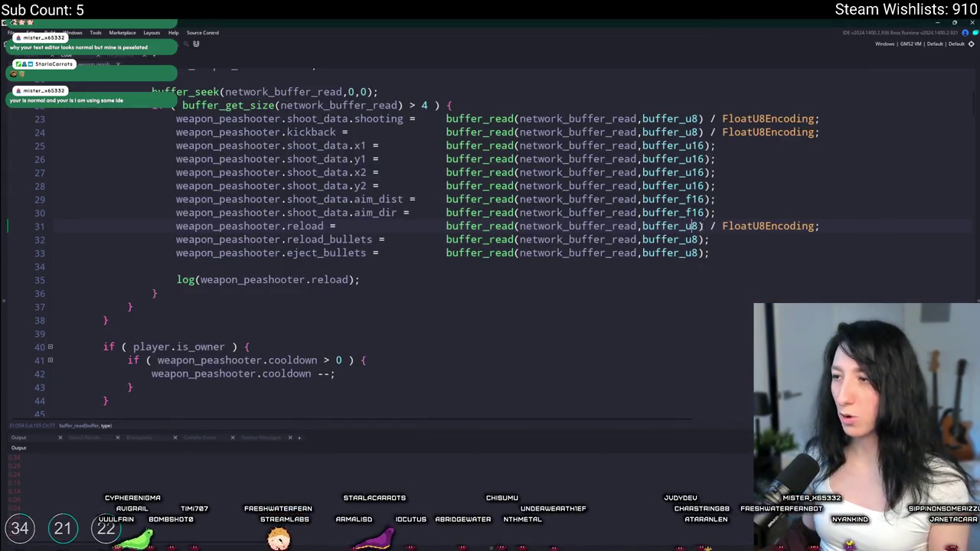
# Change the peashooter reload read and poprifle lines 308–309 from buffer_u8 to buffer_f16.
pyautogui.press('BackSpace')
pyautogui.press('BackSpace')
pyautogui.write('f16')
pyautogui.hotkey('ctrl', 'Tab')
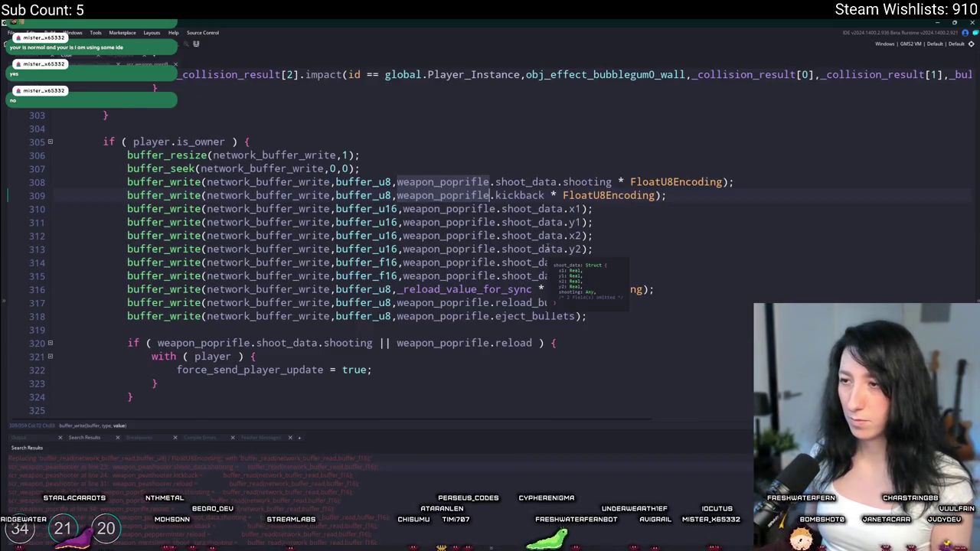
pyautogui.hotkey('ctrl', 'z')
pyautogui.press('BackSpace')
pyautogui.press('BackSpace')
pyautogui.write('f1')
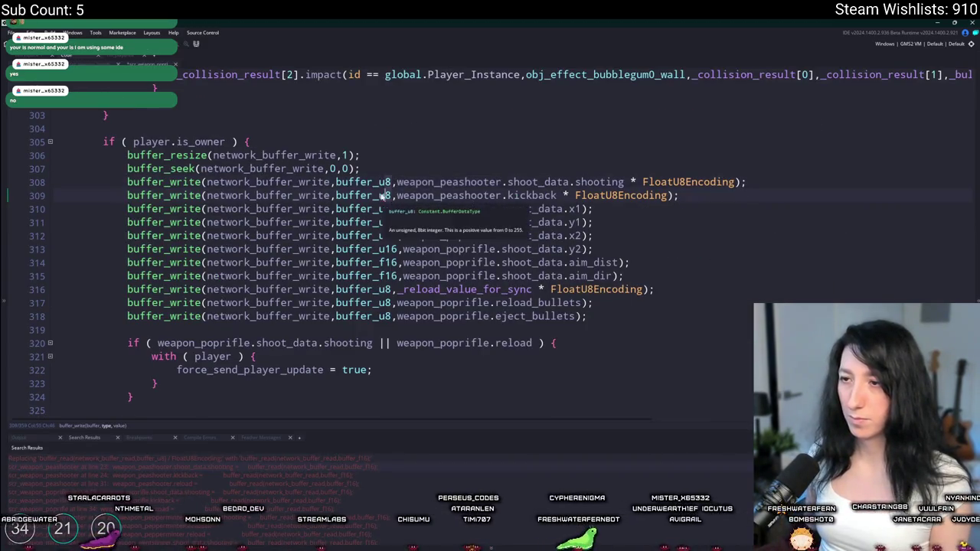
pyautogui.write('6')
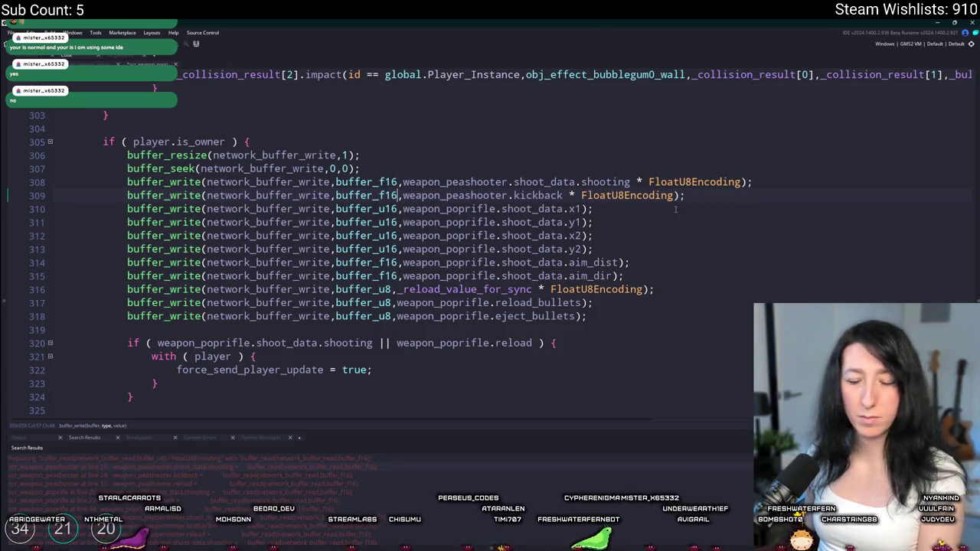
# Remove FloatU8Encoding scaling from poprifle lines 308, 309 and 316, making the reload write buffer_f16.
pyautogui.doubleClick(650, 195)
pyautogui.press('BackSpace')
pyautogui.press('BackSpace')
pyautogui.press('BackSpace')
pyautogui.doubleClick(693, 183)
pyautogui.press('BackSpace')
pyautogui.press('BackSpace')
pyautogui.press('BackSpace')
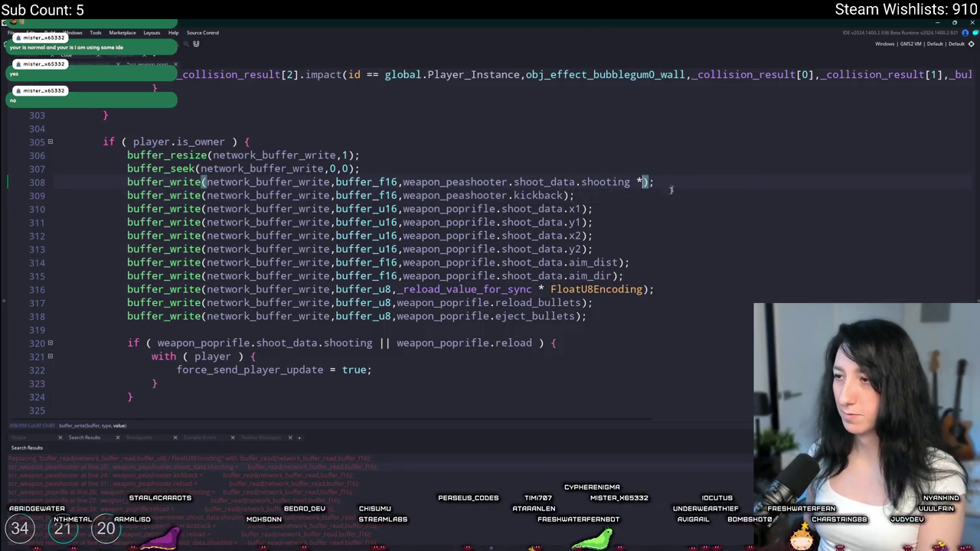
pyautogui.write('g')
pyautogui.click(582, 289)
pyautogui.doubleClick(582, 289)
pyautogui.press('BackSpace')
pyautogui.press('BackSpace')
pyautogui.press('BackSpace')
pyautogui.press('BackSpace')
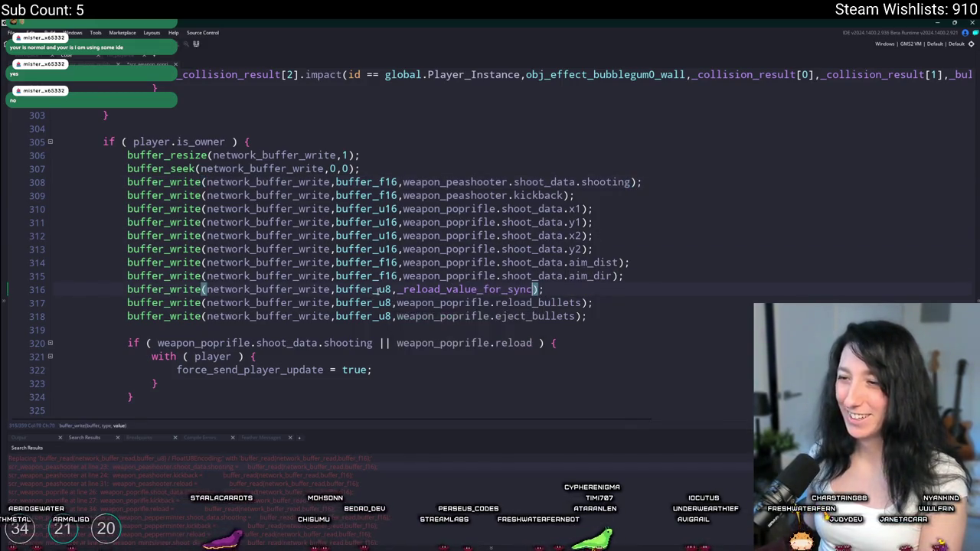
pyautogui.click(390, 289)
pyautogui.press('BackSpace')
pyautogui.press('BackSpace')
pyautogui.write('f16')
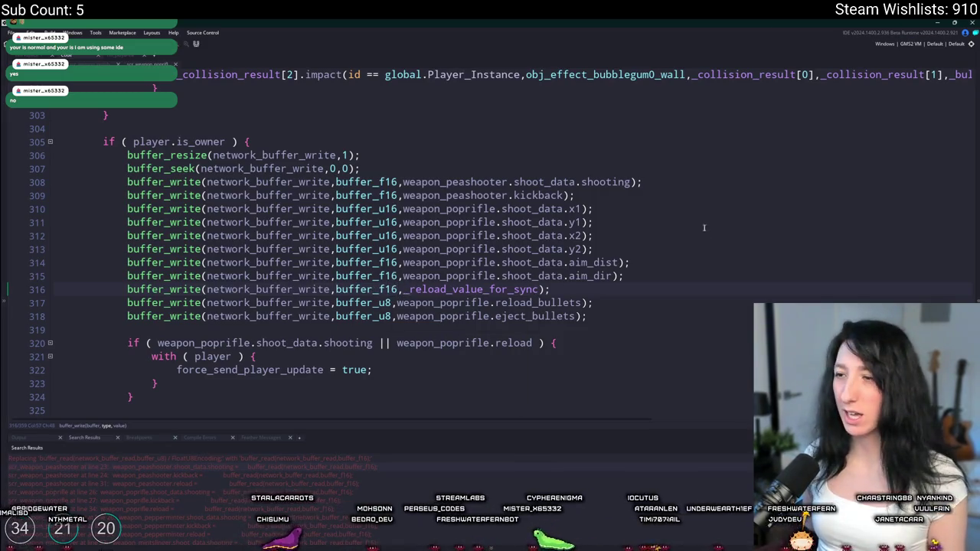
pyautogui.click(575, 288)
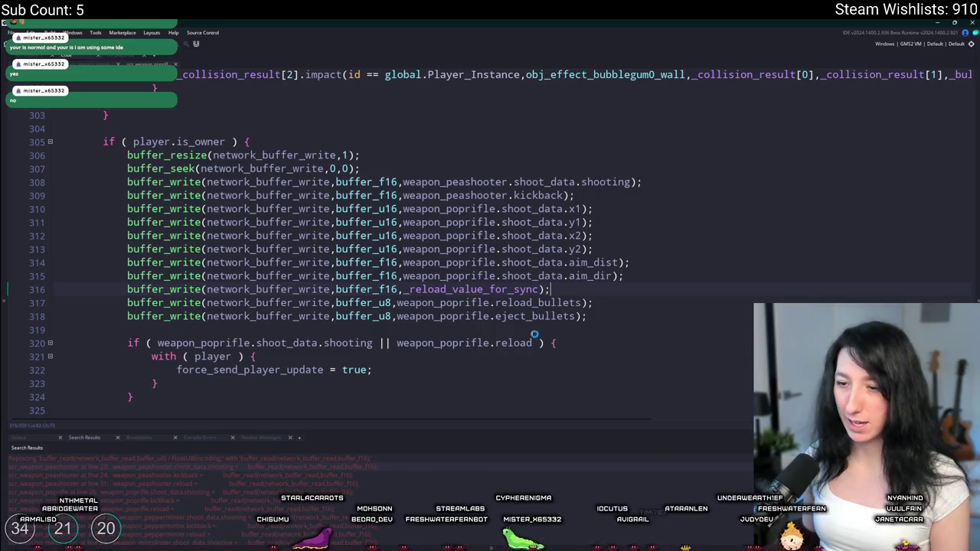
# Review the shooting and kickback write lines, then open the peppermint script from Search Results.
pyautogui.click(646, 183)
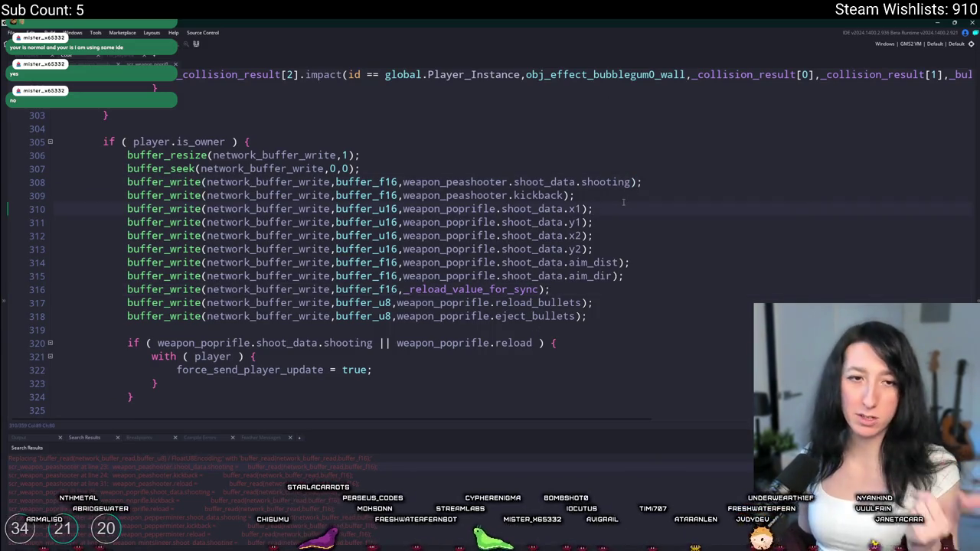
pyautogui.click(123, 189)
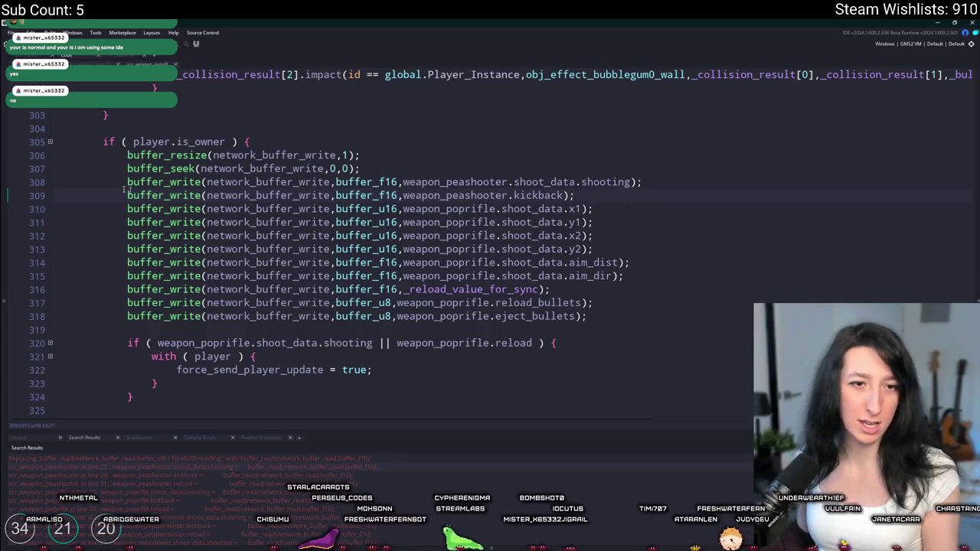
pyautogui.click(575, 195)
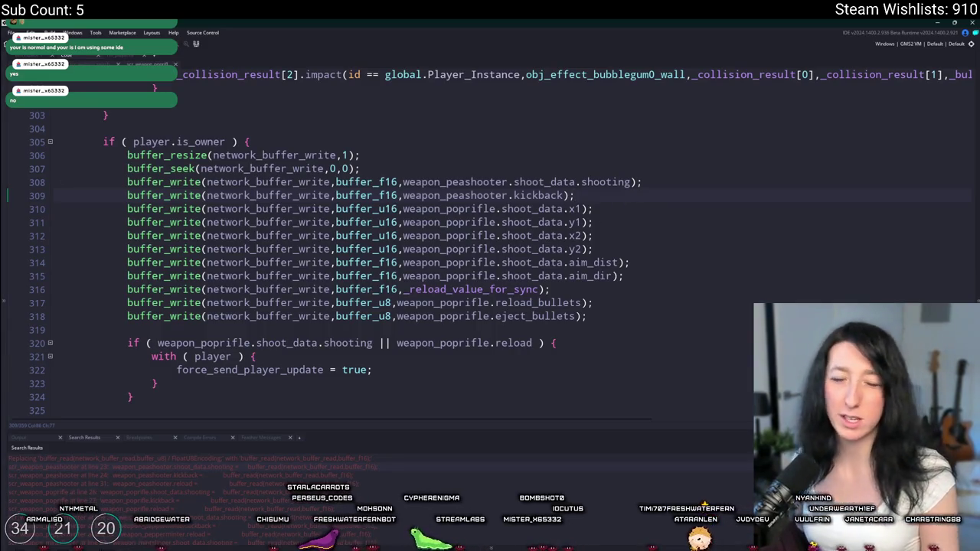
pyautogui.click(658, 183)
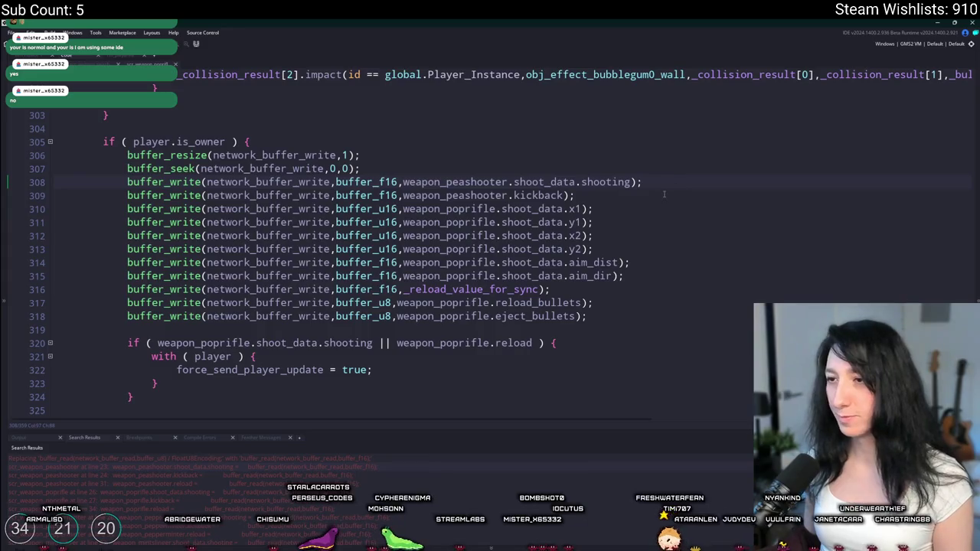
pyautogui.doubleClick(376, 182)
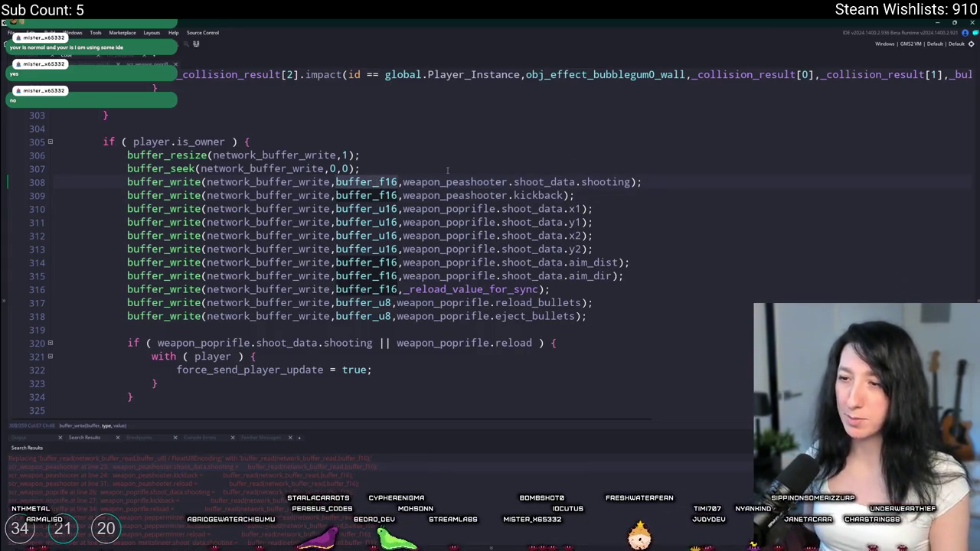
pyautogui.doubleClick(174, 527)
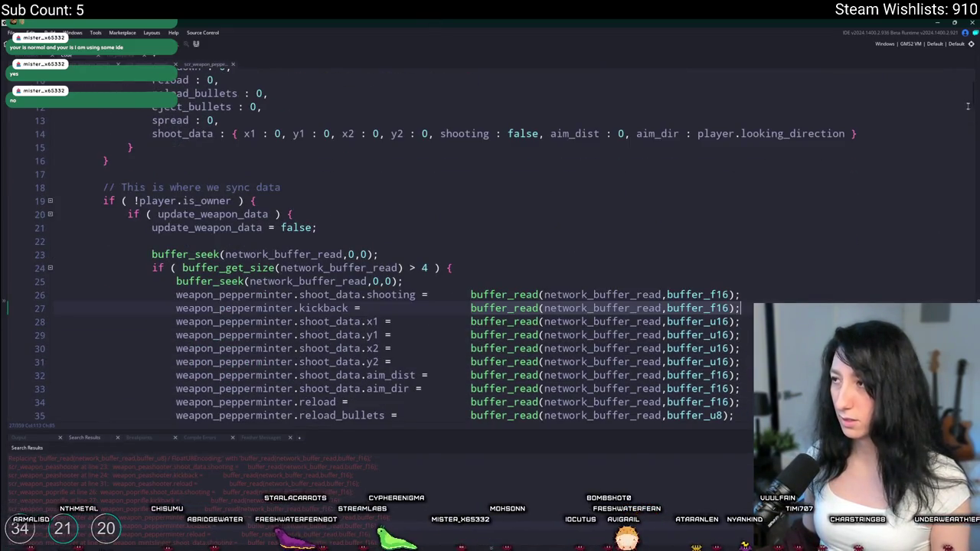
# Change the peppermint script's shooting and kickback writes on lines 308–309 to buffer_f16.
pyautogui.scroll(-20, 383, 268)
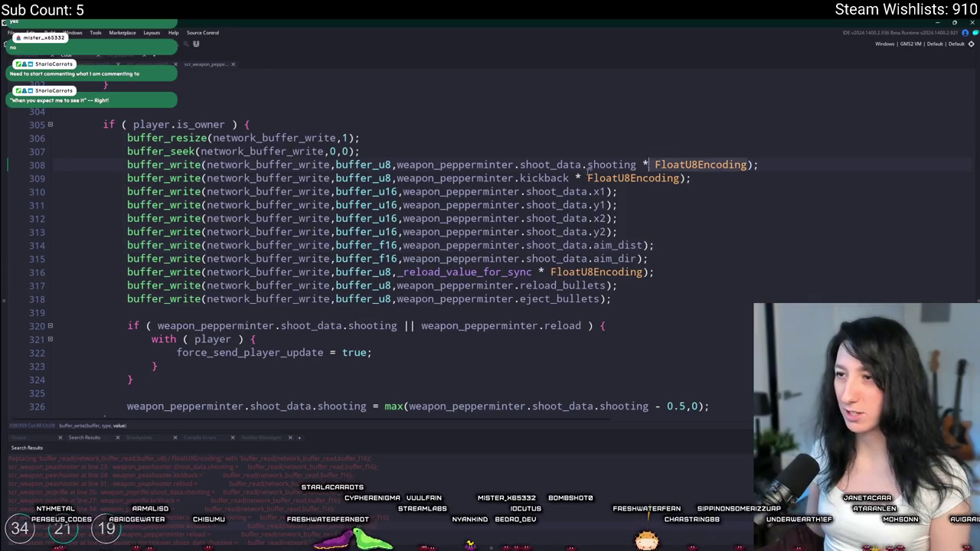
pyautogui.click(567, 151)
pyautogui.write('buffer_f16')
pyautogui.hotkey('ctrl', 'shift', 'Left')
pyautogui.hotkey('ctrl', 'x')
pyautogui.moveTo(380, 164); pyautogui.dragTo(390, 177)
pyautogui.hotkey('ctrl', 'v')
pyautogui.hotkey('ctrl', 'z')
pyautogui.click(392, 165)
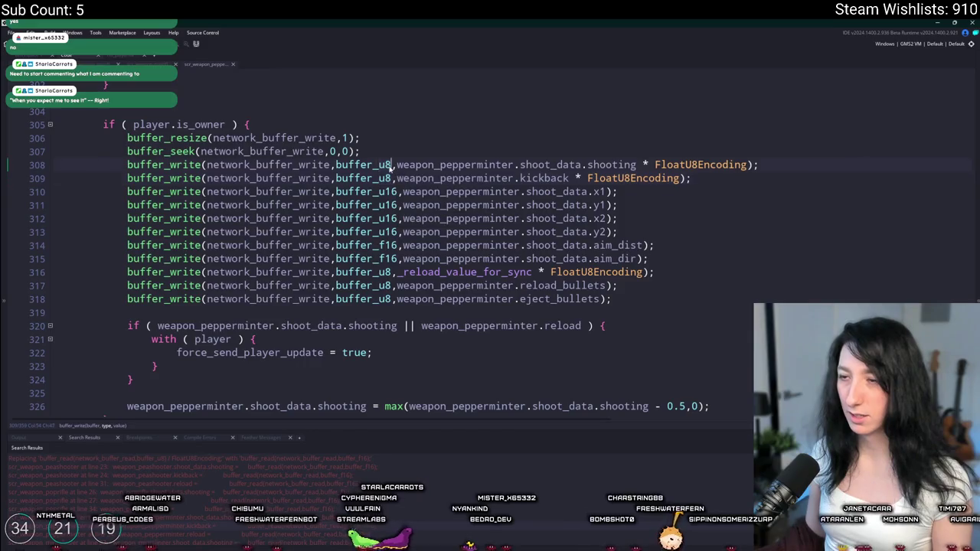
pyautogui.press('BackSpace')
pyautogui.press('BackSpace')
pyautogui.write('f16')
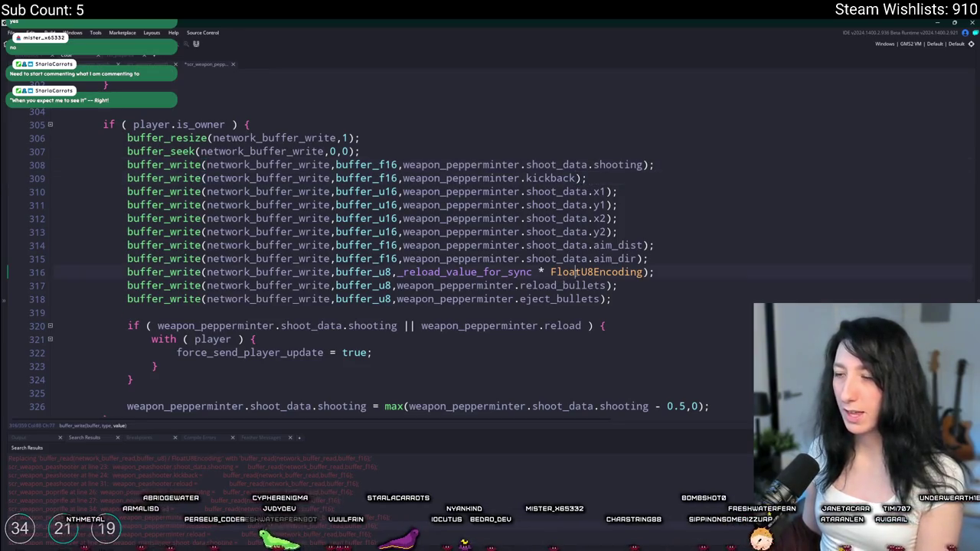
# Make the peppermint reload write on line 316 buffer_f16 and open the mintslinger search result.
pyautogui.click(380, 273)
pyautogui.press('Delete')
pyautogui.press('Delete')
pyautogui.write('f16')
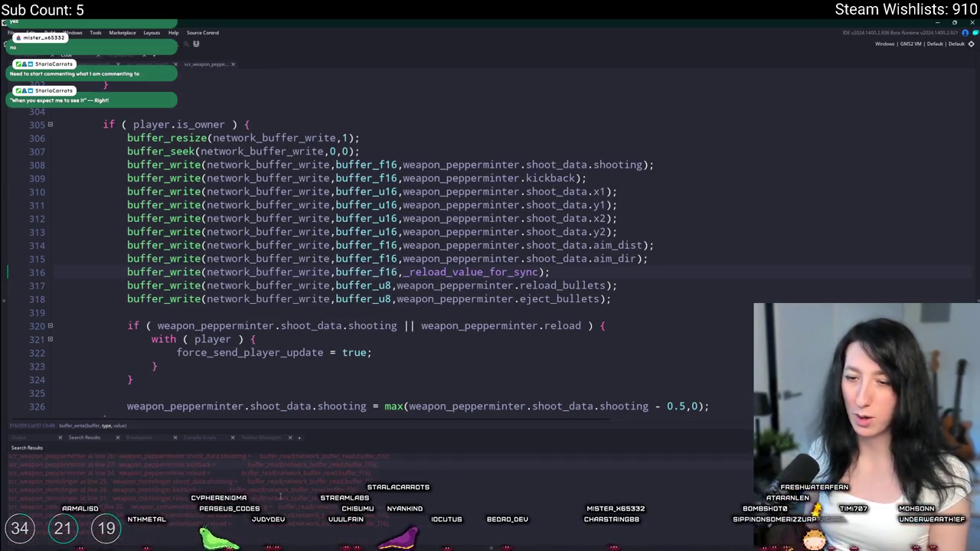
pyautogui.doubleClick(275, 490)
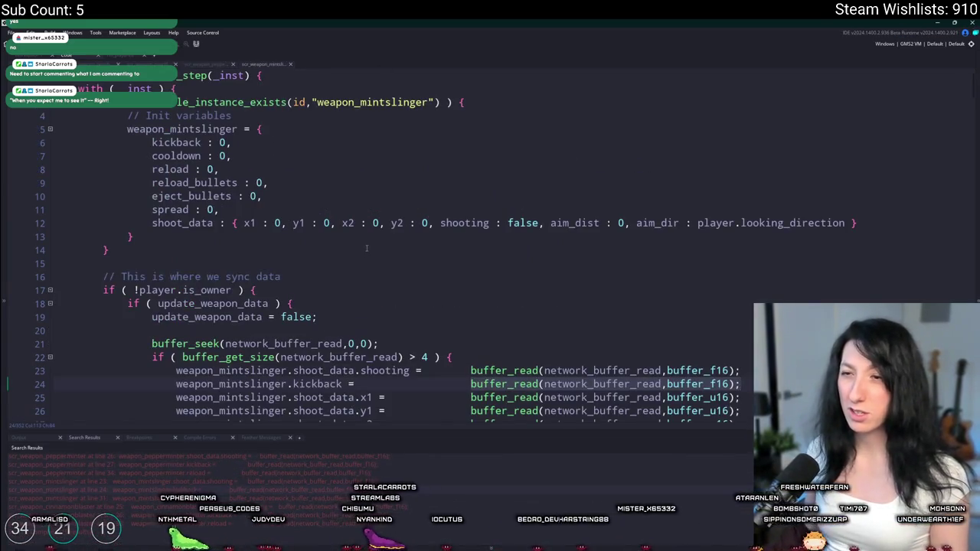
# Write mintslinger lines 301–302 and reload line 309 as buffer_f16 without FloatU8Encoding.
pyautogui.scroll(-3, 366, 248)
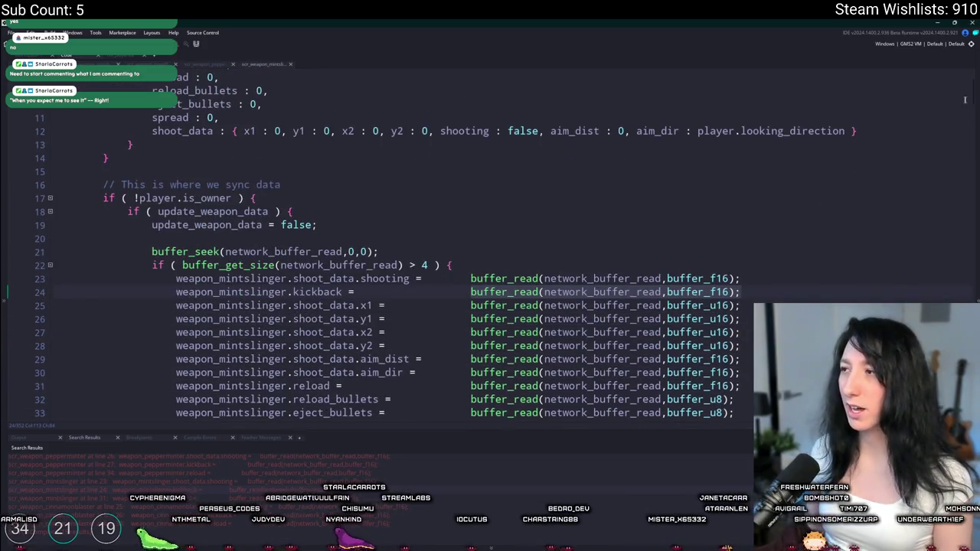
pyautogui.moveTo(973, 96); pyautogui.dragTo(973, 226)
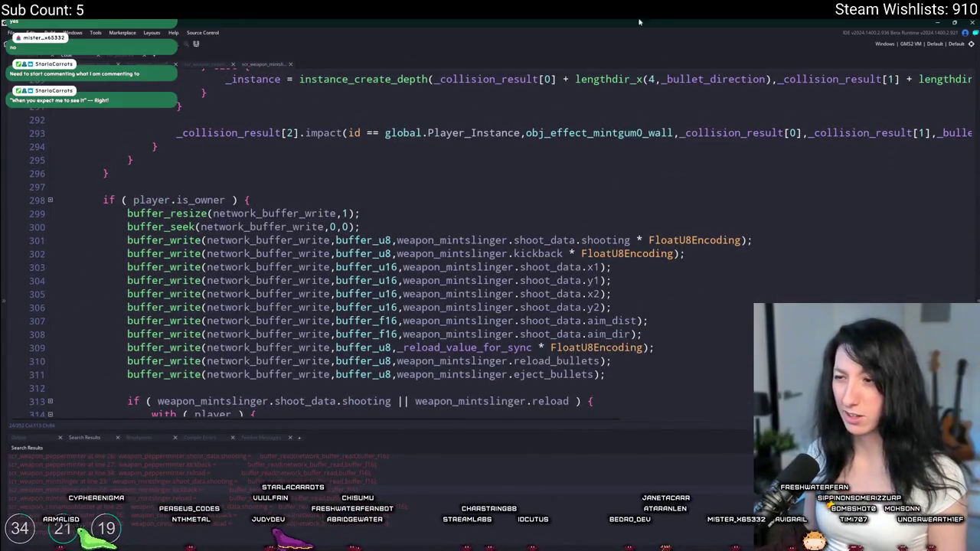
pyautogui.moveTo(396, 240); pyautogui.dragTo(389, 253)
pyautogui.write('f')
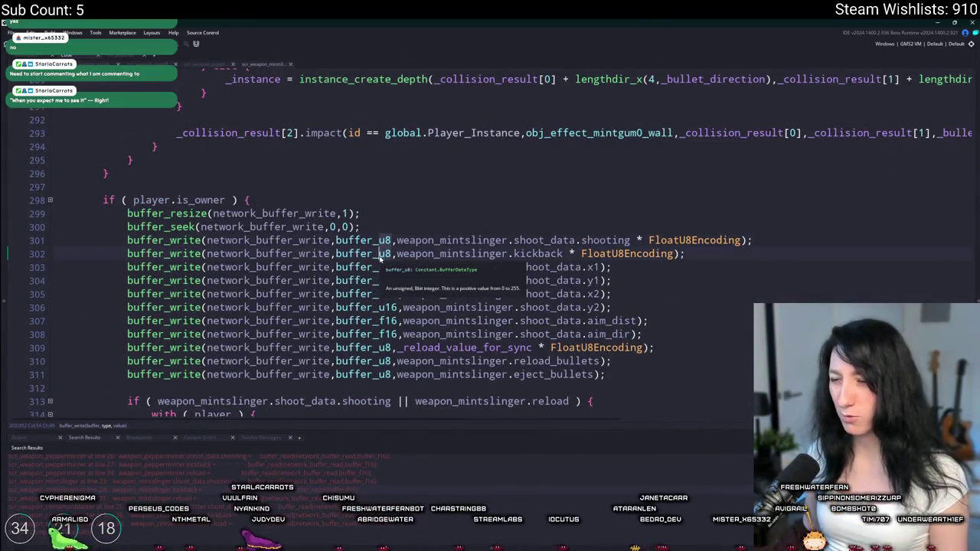
pyautogui.write('16')
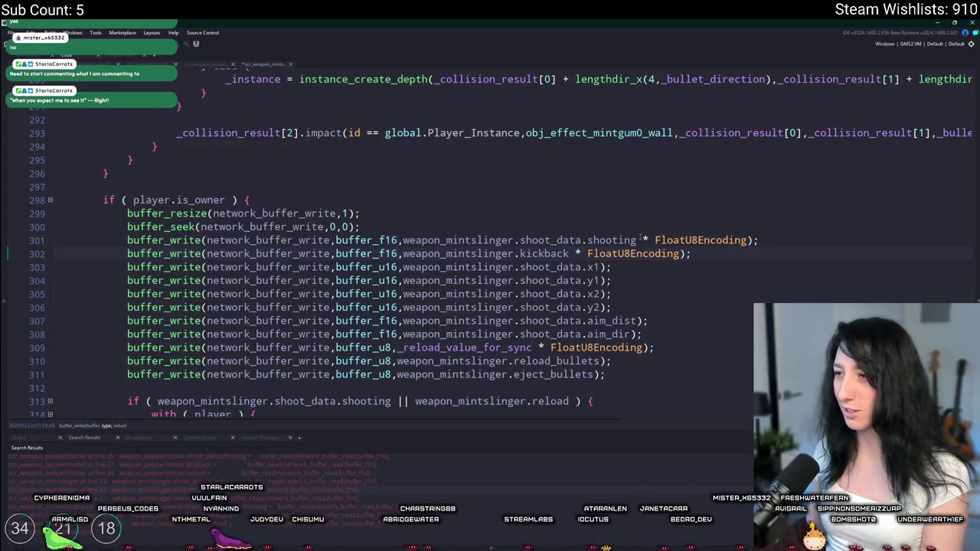
pyautogui.hotkey('ctrl', 'Delete')
pyautogui.hotkey('ctrl', 'BackSpace')
pyautogui.press('BackSpace')
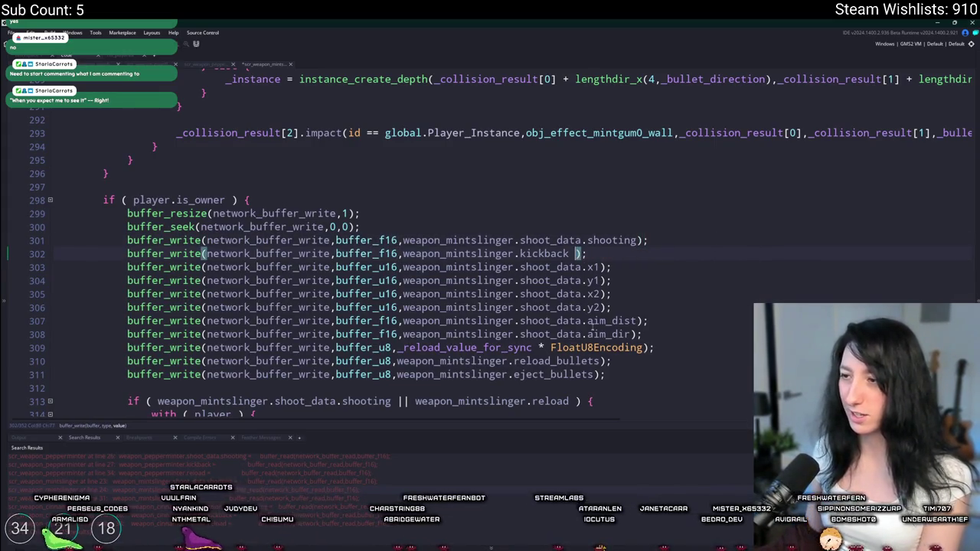
pyautogui.click(642, 348)
pyautogui.hotkey('ctrl', 'BackSpace')
pyautogui.hotkey('ctrl', 'BackSpace')
pyautogui.press('BackSpace')
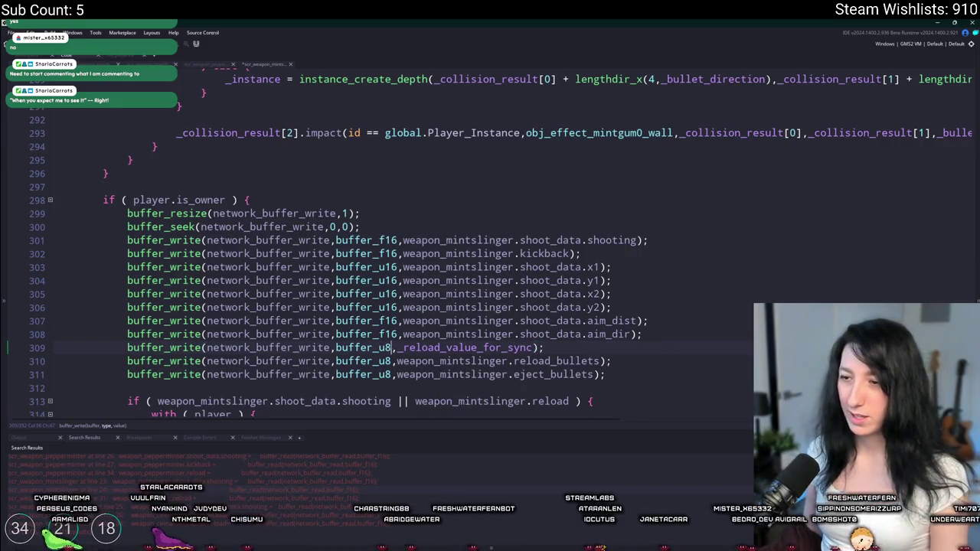
pyautogui.write('f16')
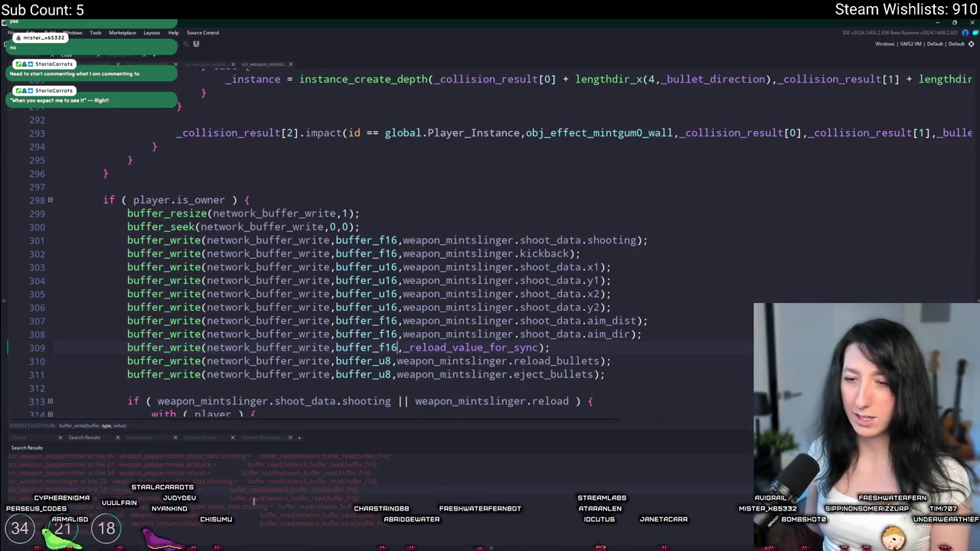
# In the cinnamonblaster script, undo the floor wrappers and set the reload write to buffer_f16.
pyautogui.click(253, 507)
pyautogui.click(247, 514)
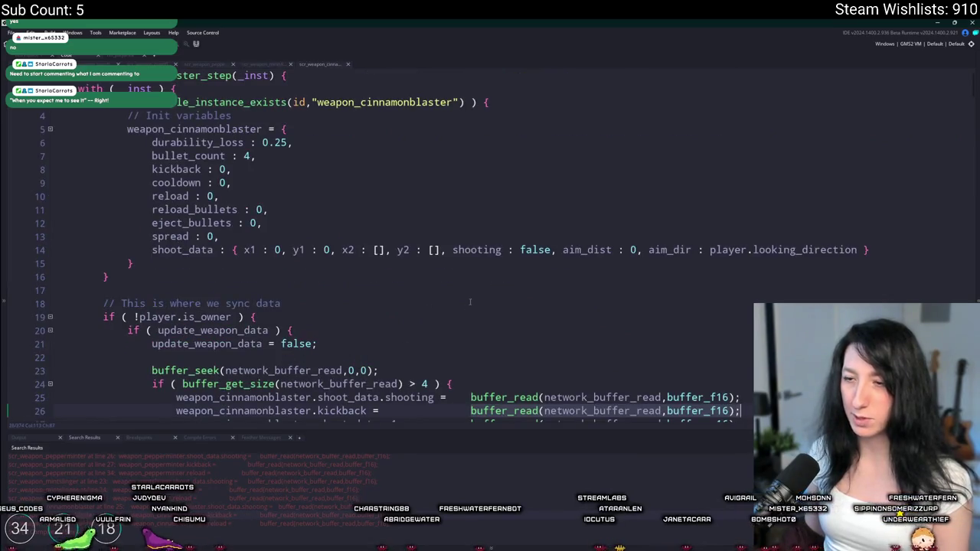
pyautogui.hotkey('ctrl', 'z')
pyautogui.scroll(10, 558, 350)
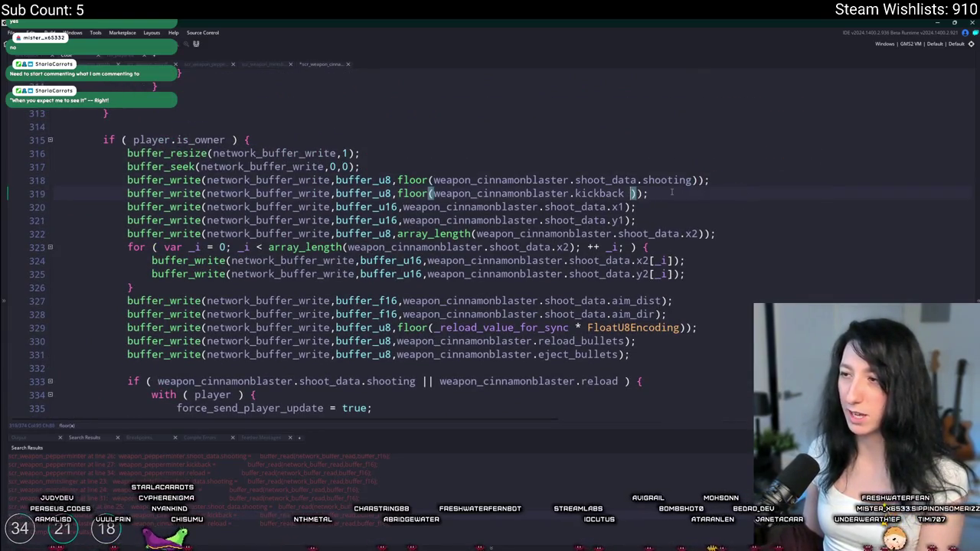
pyautogui.hotkey('ctrl', 'z')
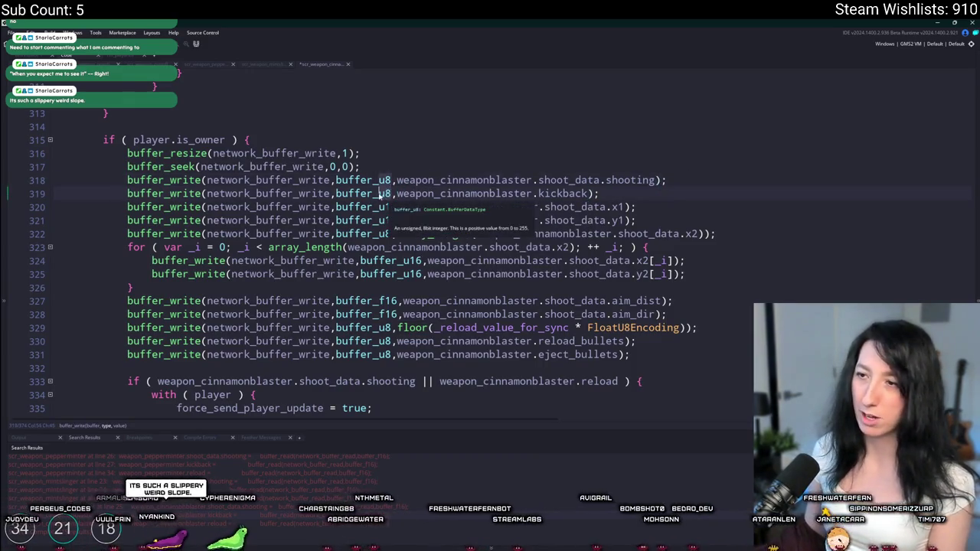
pyautogui.hotkey('ctrl', 'z')
pyautogui.hotkey('ctrl', 'z')
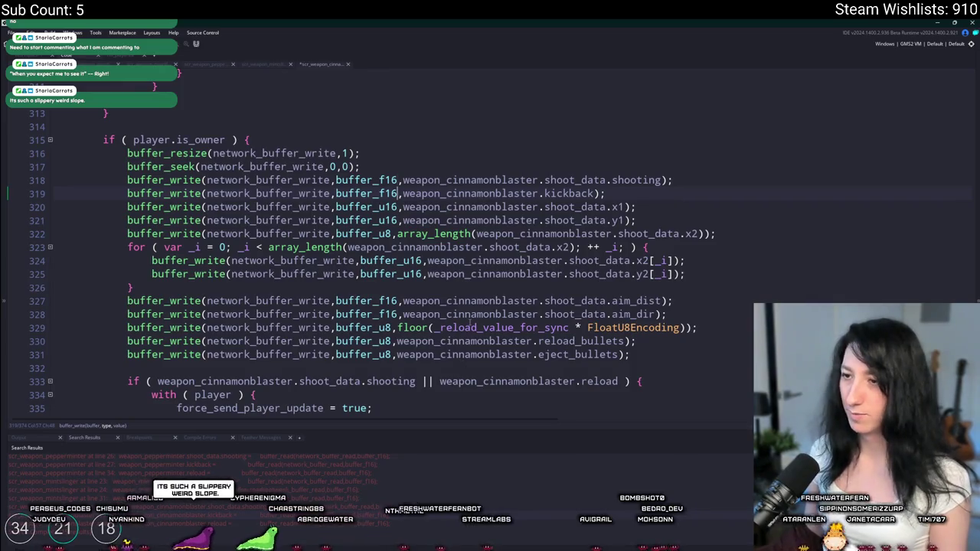
pyautogui.hotkey('ctrl', 'z')
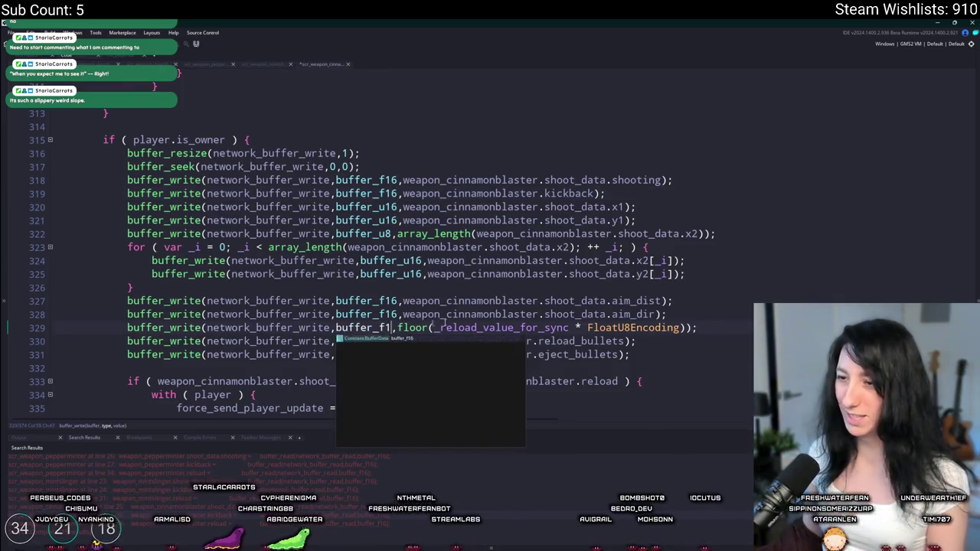
pyautogui.hotkey('ctrl', 'z')
pyautogui.hotkey('ctrl', 'z')
pyautogui.hotkey('ctrl', 'z')
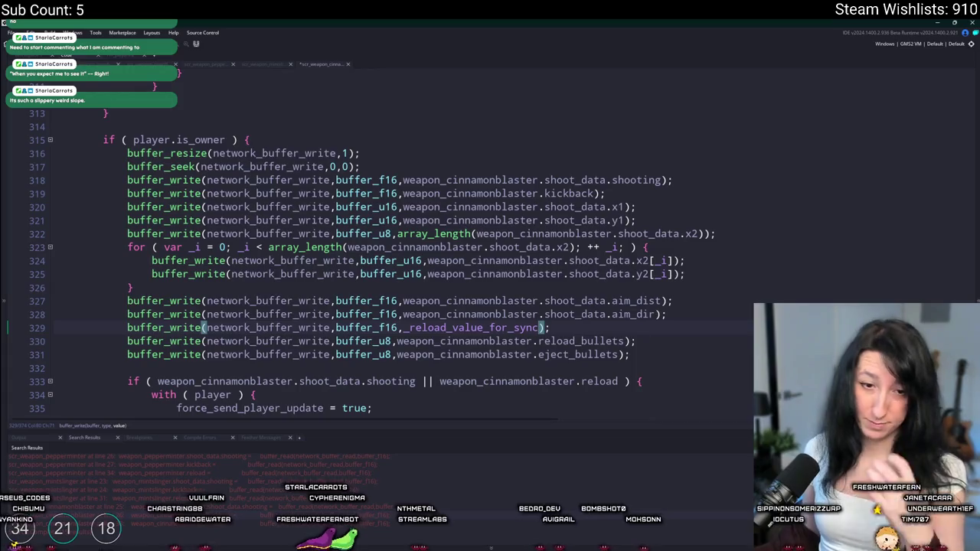
pyautogui.click(540, 341)
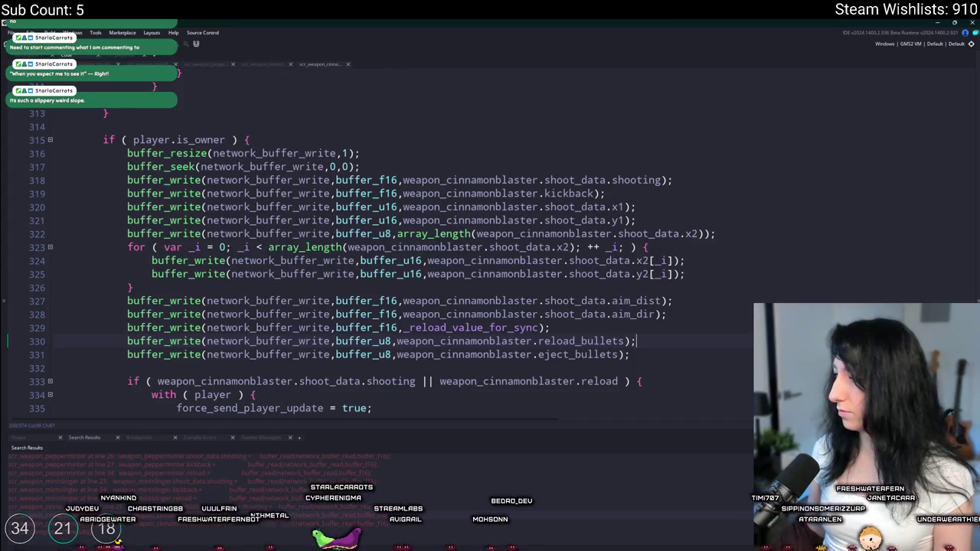
pyautogui.click(476, 300)
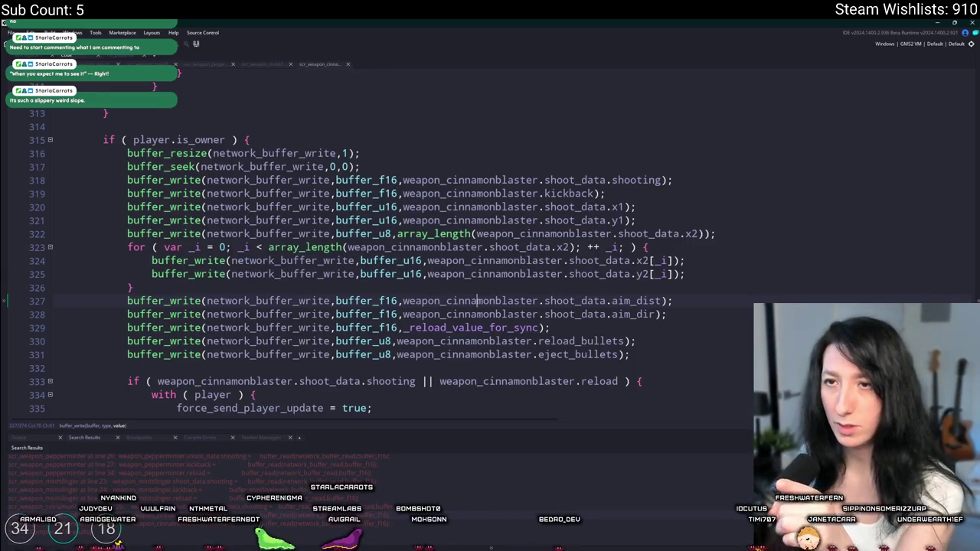
# Check the peashooter, mintslinger, peppermint and cinnamonblaster tabs, ending on the poprifle write block.
pyautogui.click(222, 66)
pyautogui.click(291, 64)
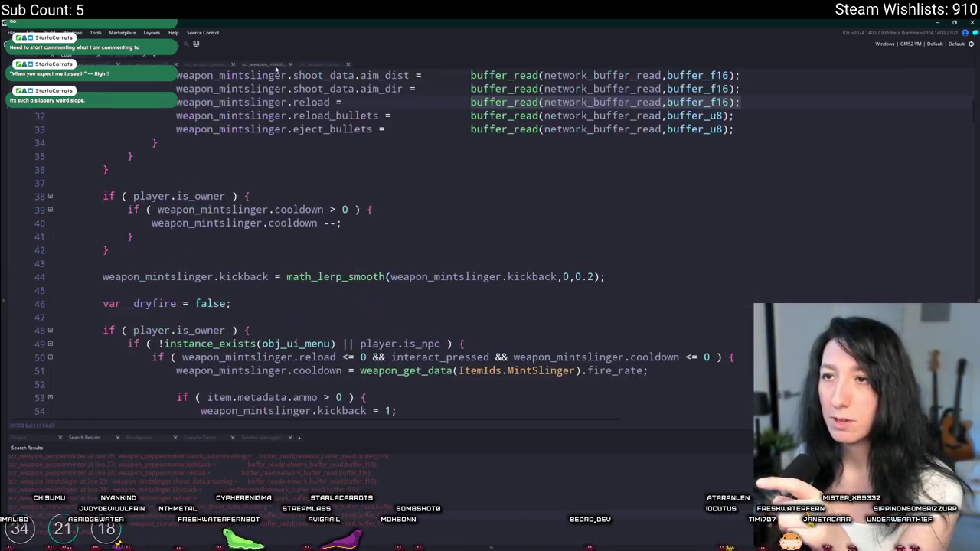
pyautogui.click(290, 64)
pyautogui.click(329, 64)
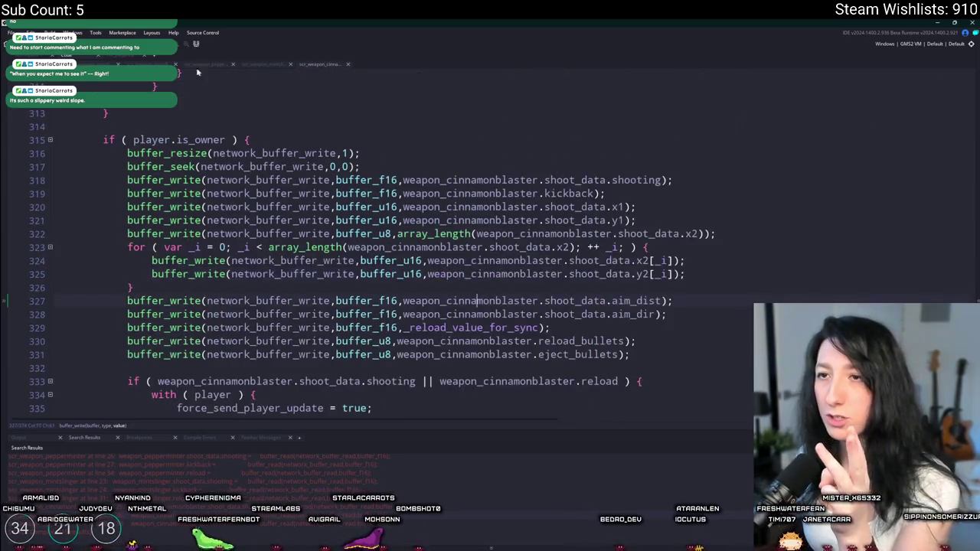
pyautogui.click(197, 67)
pyautogui.click(773, 214)
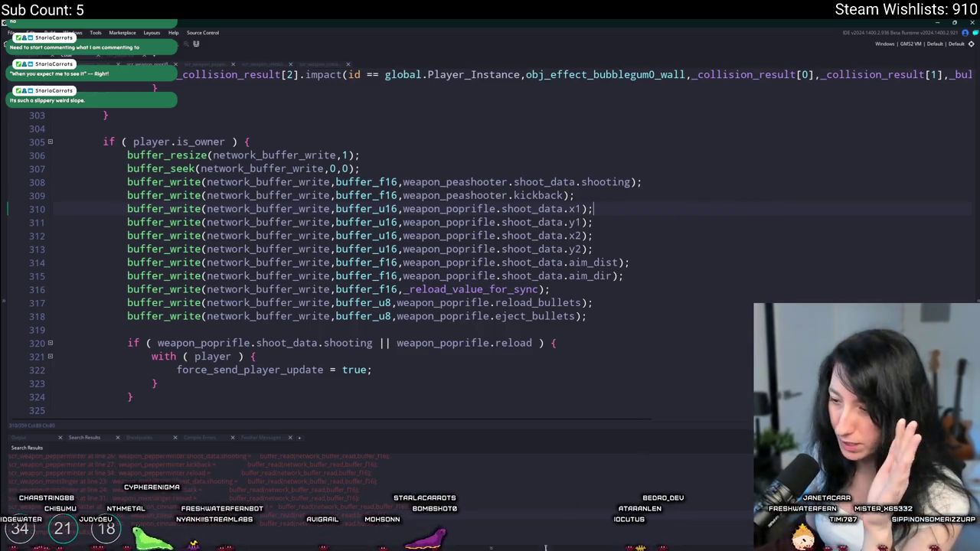
# Glance at GitHub Desktop's uncommitted changes, then open scr_macros via asset search.
pyautogui.hotkey('alt', 'Tab')
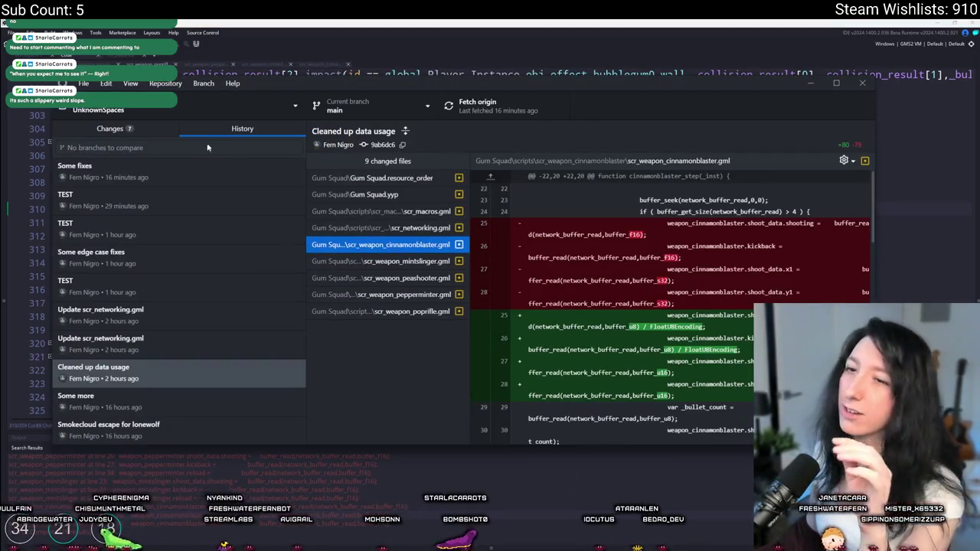
pyautogui.click(110, 129)
pyautogui.hotkey('alt', 'Tab')
pyautogui.hotkey('ctrl', 't')
pyautogui.write('scr_macr')
pyautogui.press('Return')
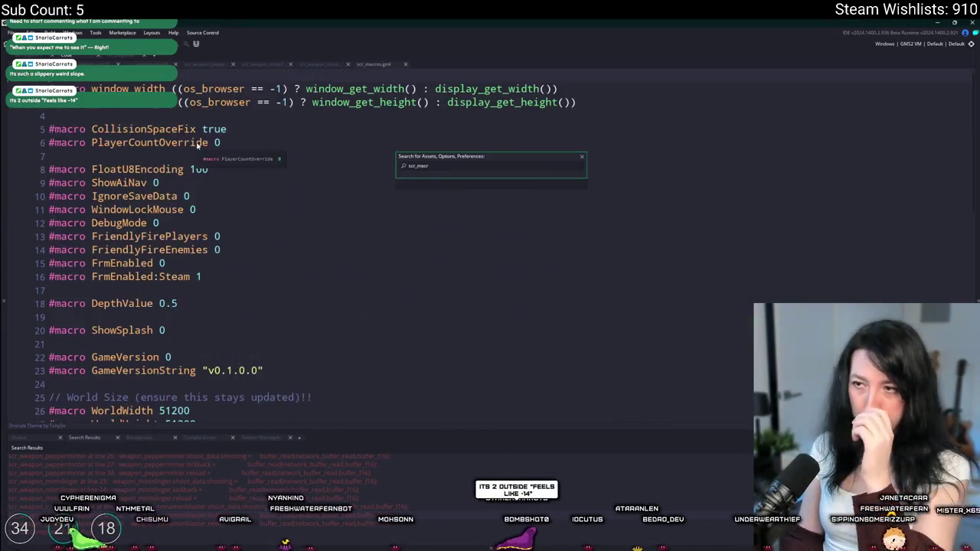
# Confirm FloatU8Encoding has no remaining uses and delete its macro line from scr_macros.
pyautogui.doubleClick(138, 169)
pyautogui.hotkey('ctrl', 'shift', 'f')
pyautogui.press('Return')
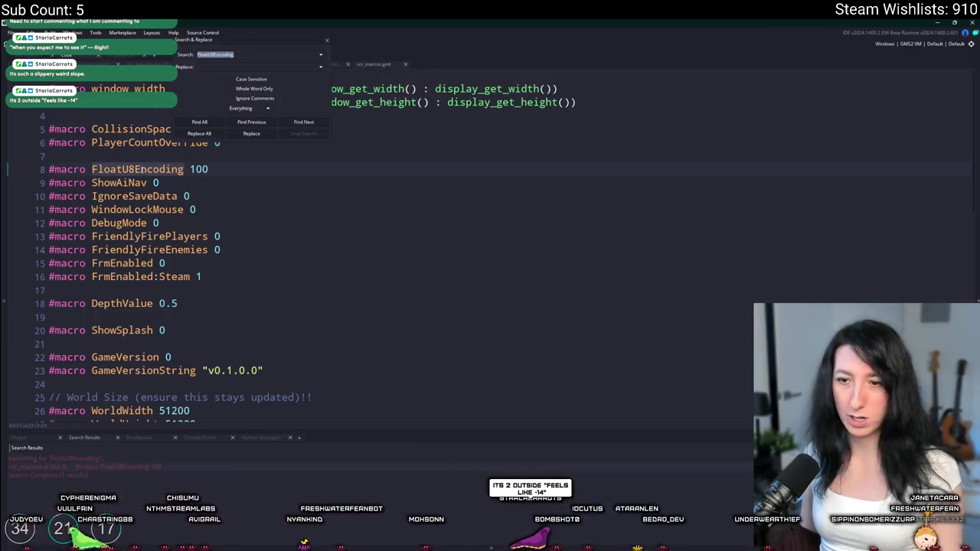
pyautogui.tripleClick(215, 169)
pyautogui.press('Delete')
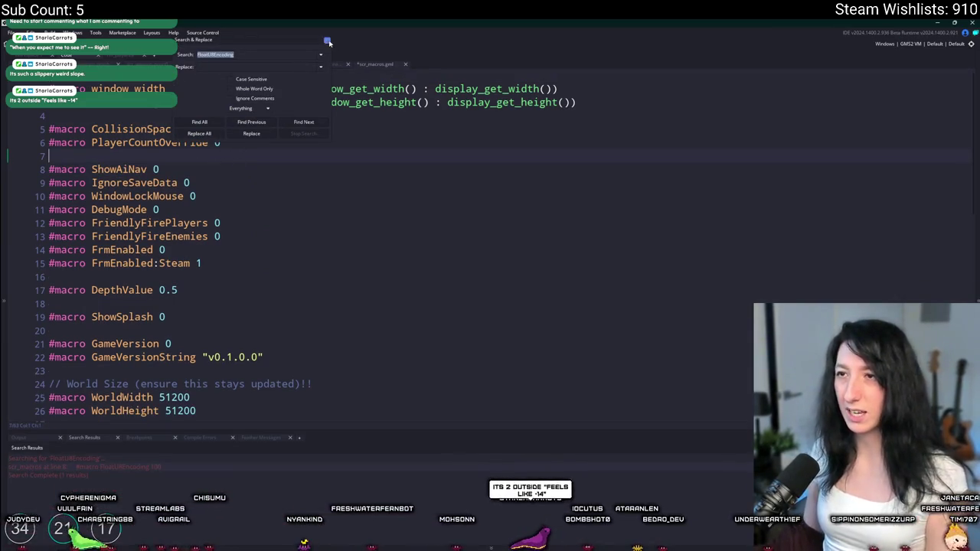
pyautogui.click(328, 41)
pyautogui.hotkey('alt', 'Tab')
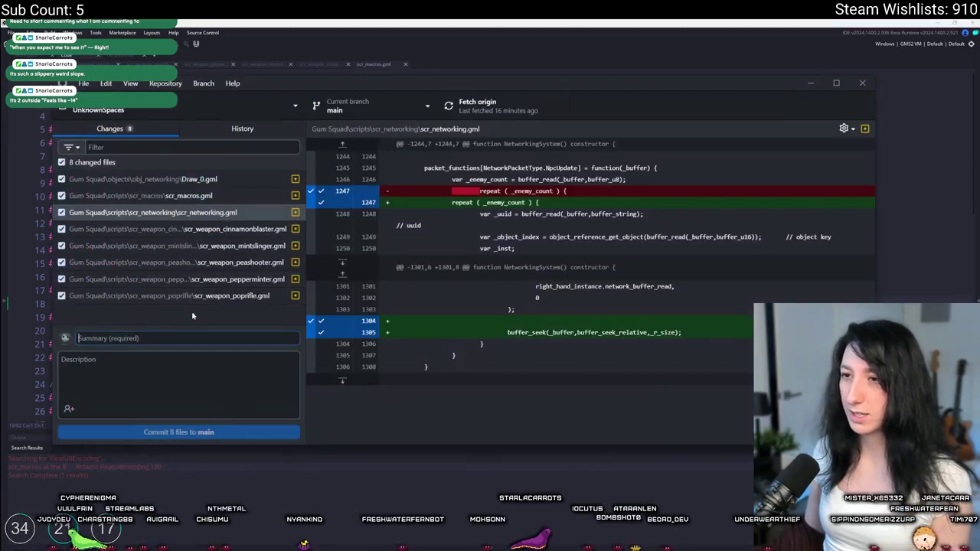
# Commit all 8 changed files to main, push to origin, and rebuild the game with F5.
pyautogui.write('Gwomp')
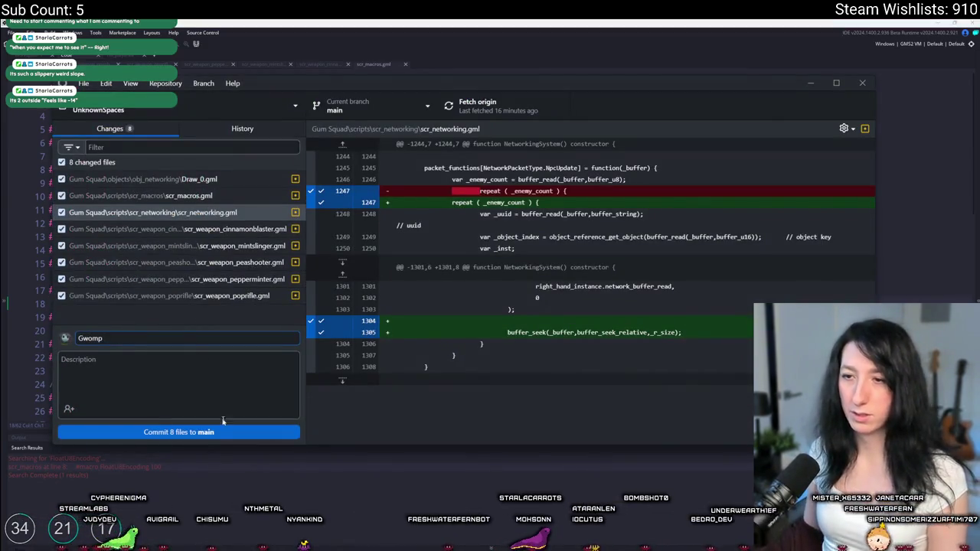
pyautogui.click(222, 432)
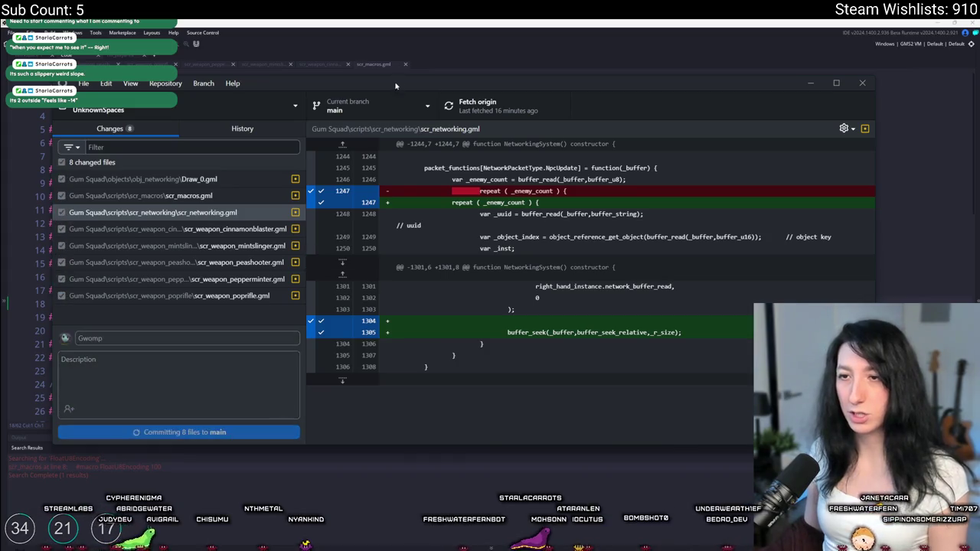
pyautogui.click(460, 102)
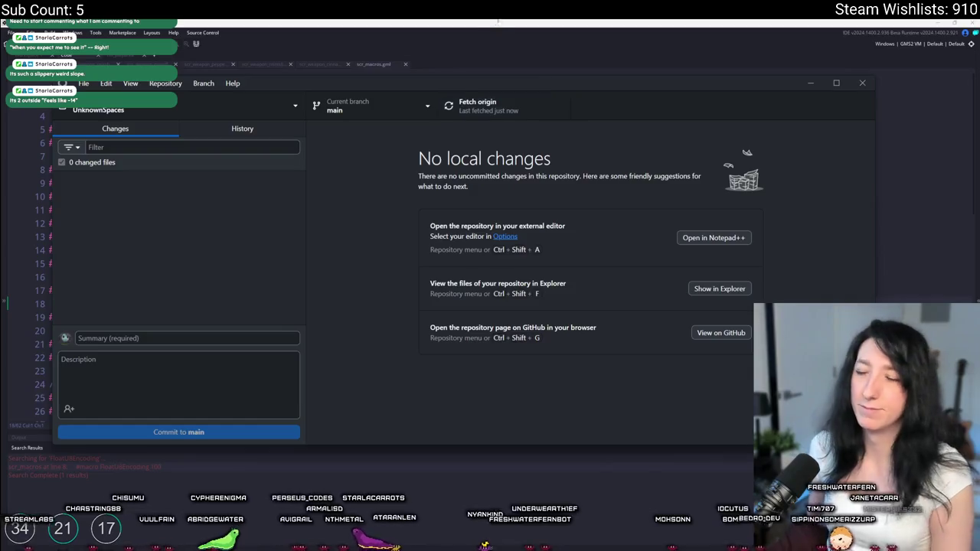
pyautogui.hotkey('alt', 'Tab')
pyautogui.press('F5')
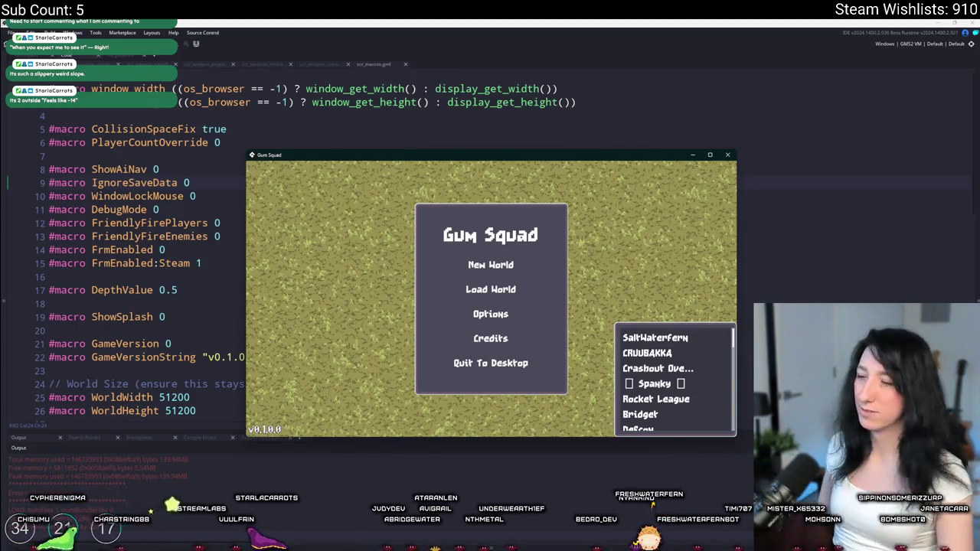
# Maximize the game, join the world and equip the gun in the hand slot.
pyautogui.click(712, 157)
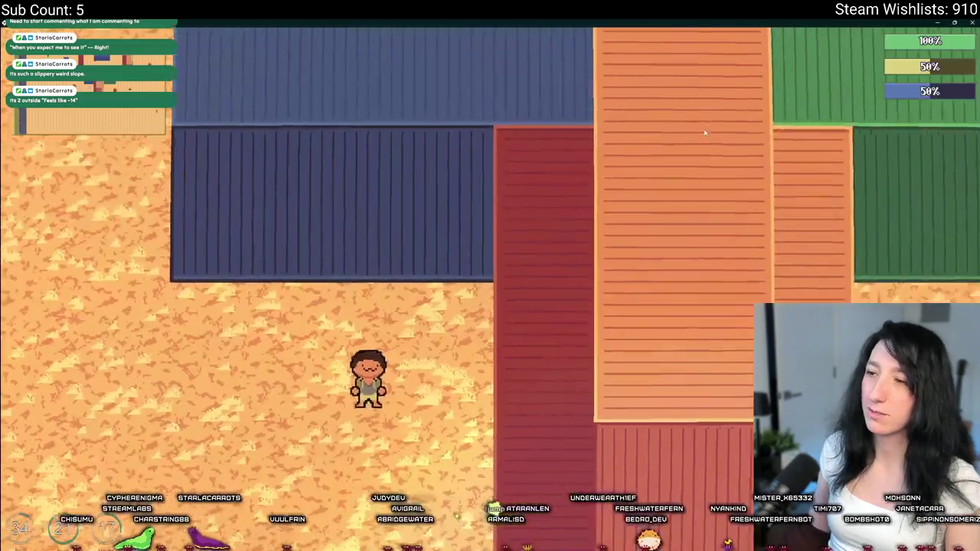
pyautogui.press('Tab')
pyautogui.click(176, 332)
pyautogui.press('Tab')
# Walk the player through the desert to stand beside the armed character.
pyautogui.press('w')
pyautogui.press('a')
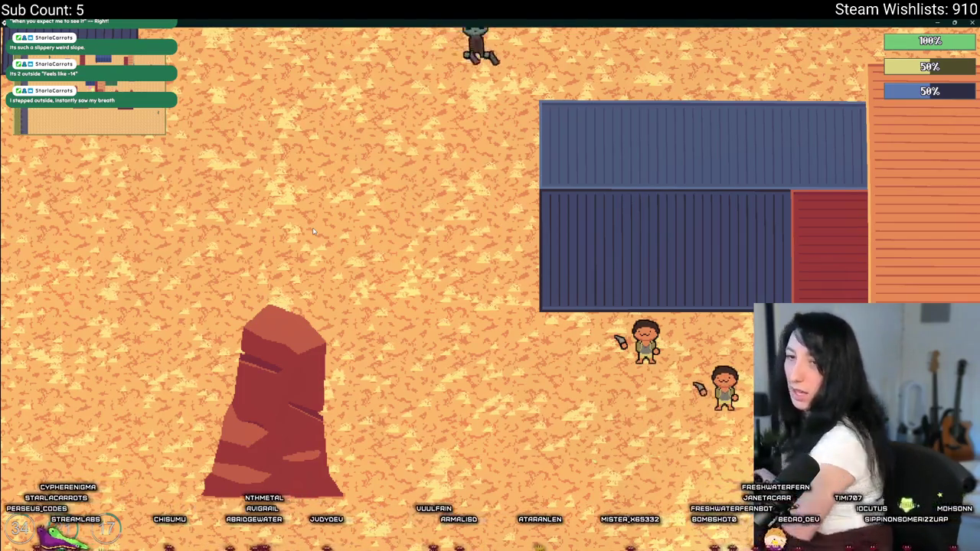
pyautogui.press('d')
pyautogui.press('s')
pyautogui.press('a')
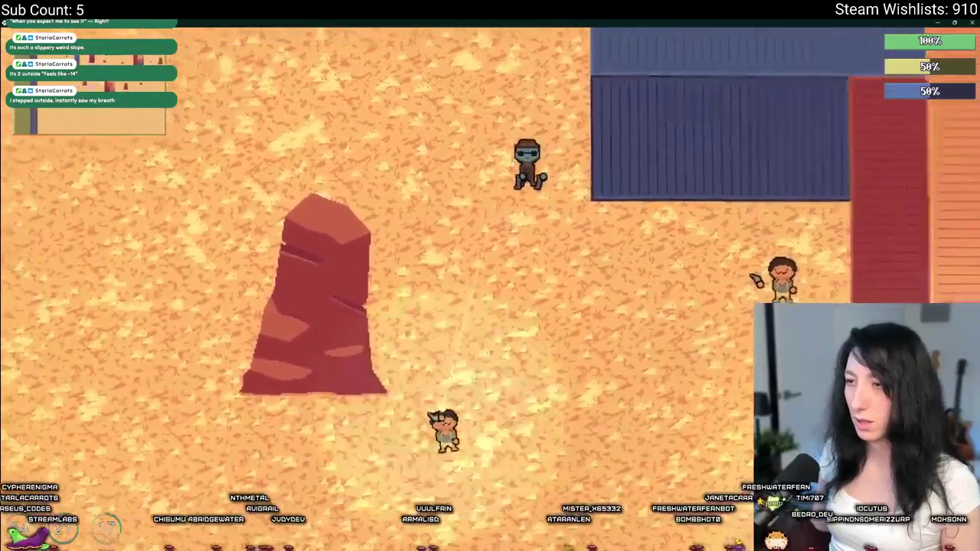
pyautogui.press('a')
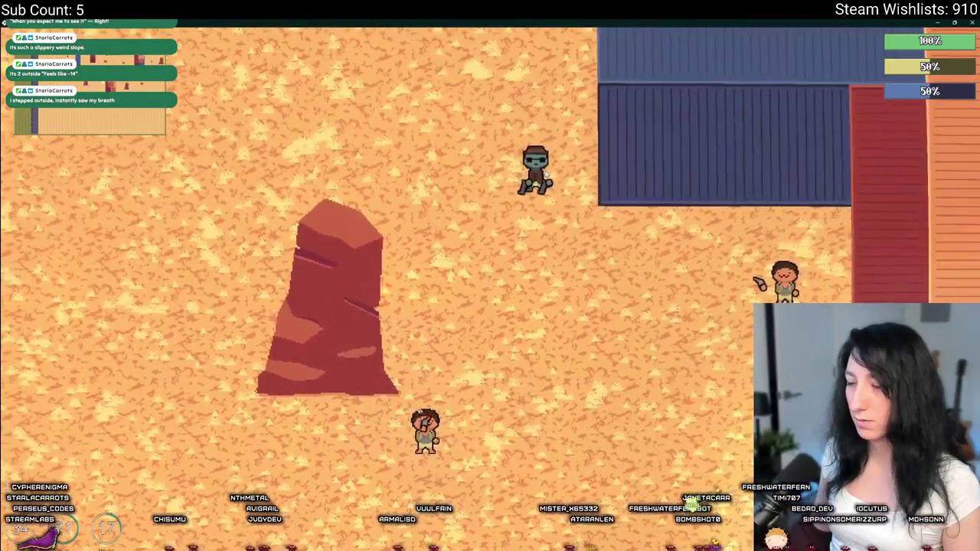
pyautogui.press('w')
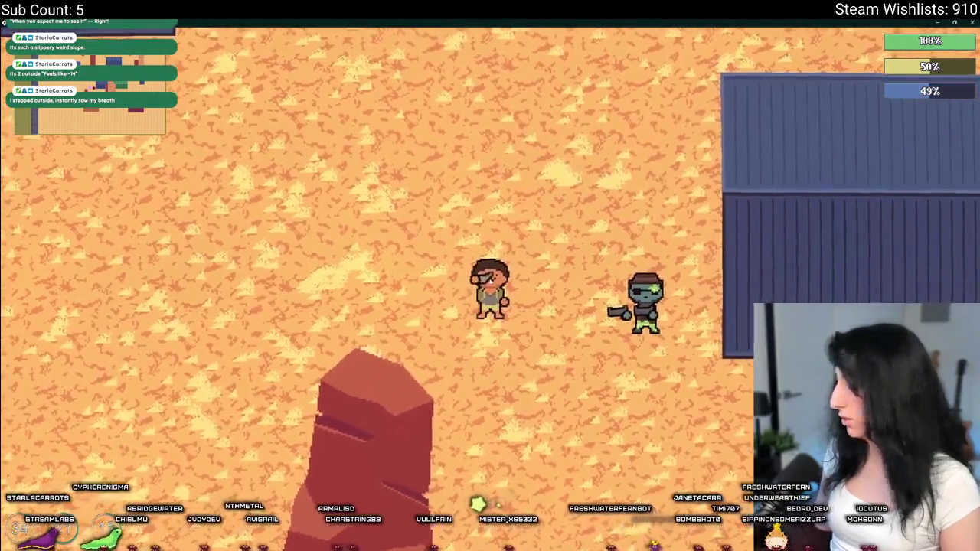
pyautogui.press('w')
pyautogui.press('a')
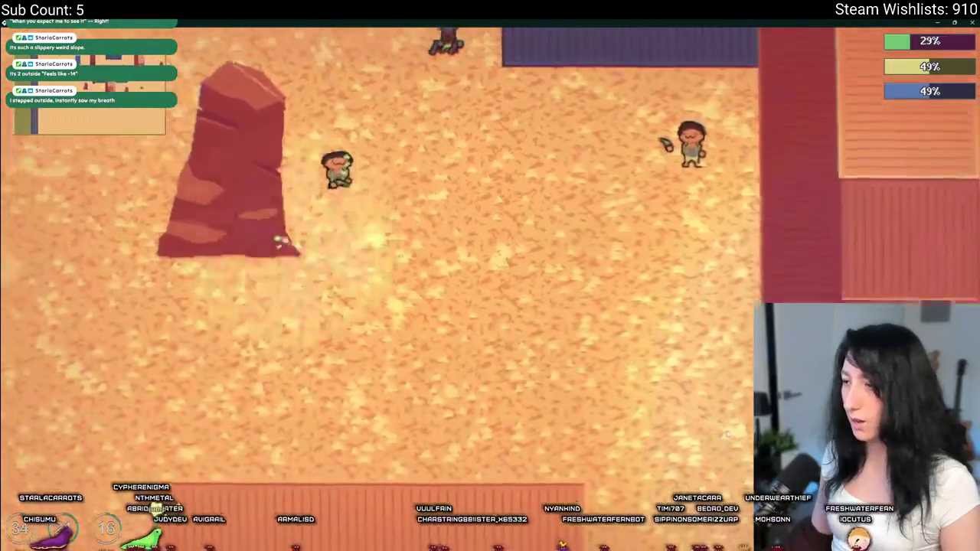
# Walk around the tall rock and back and forth toward the red containers.
pyautogui.press('a')
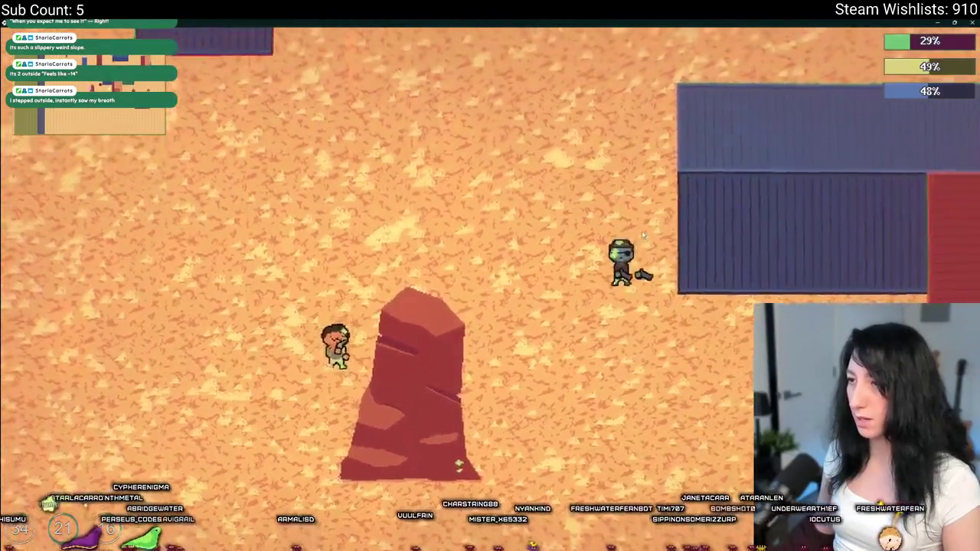
pyautogui.press('d')
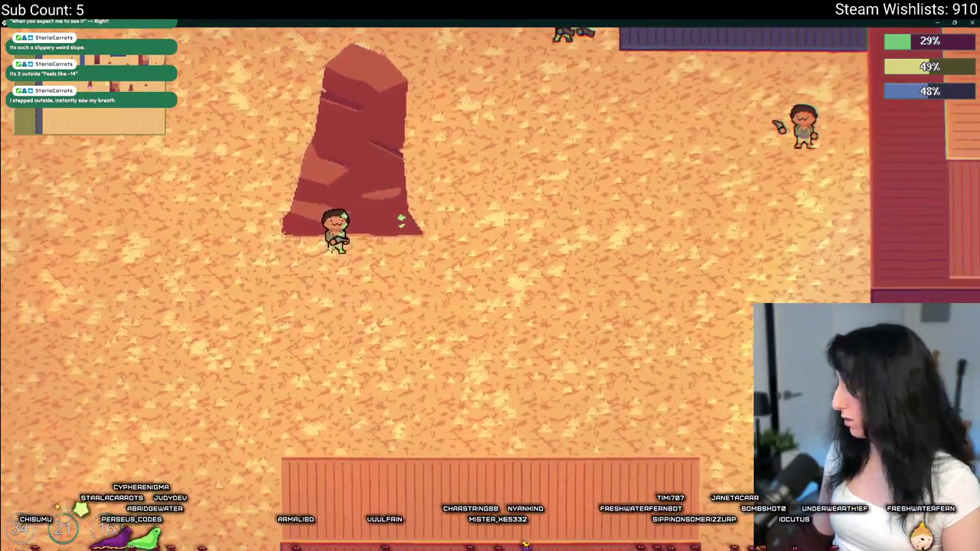
pyautogui.press('w')
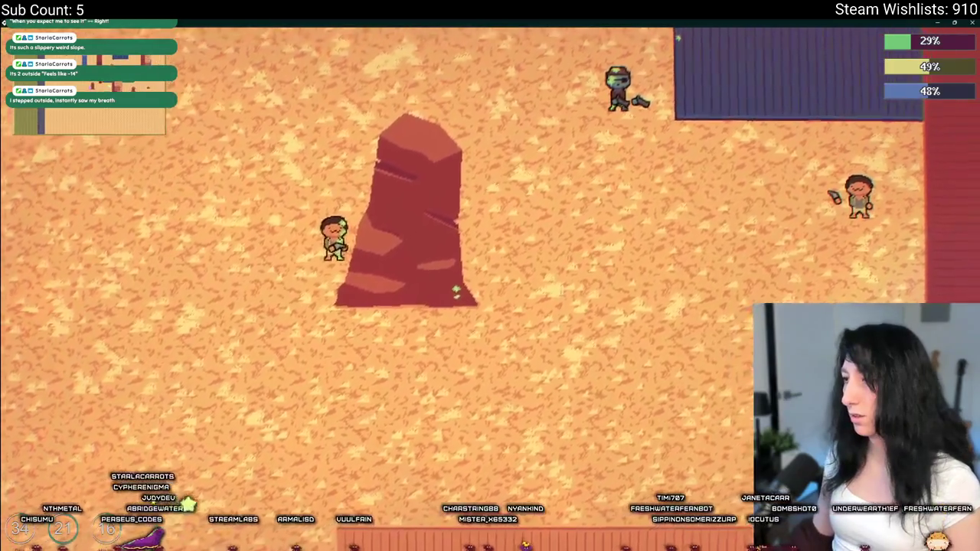
pyautogui.press('d')
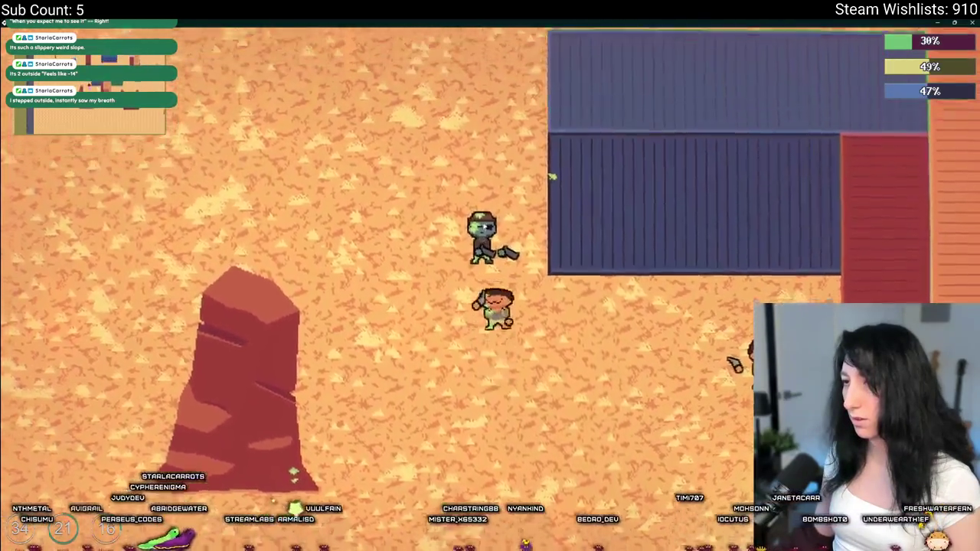
pyautogui.press('s')
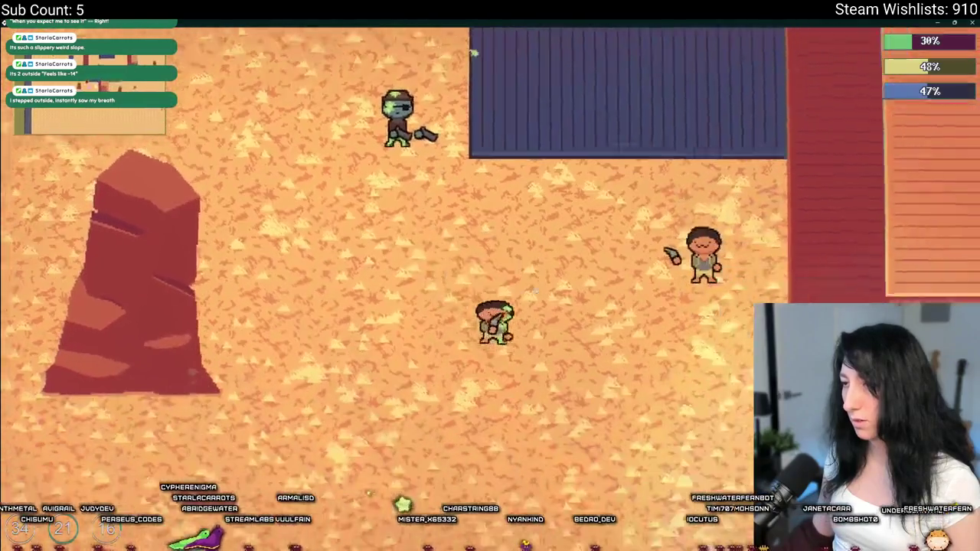
pyautogui.press('a')
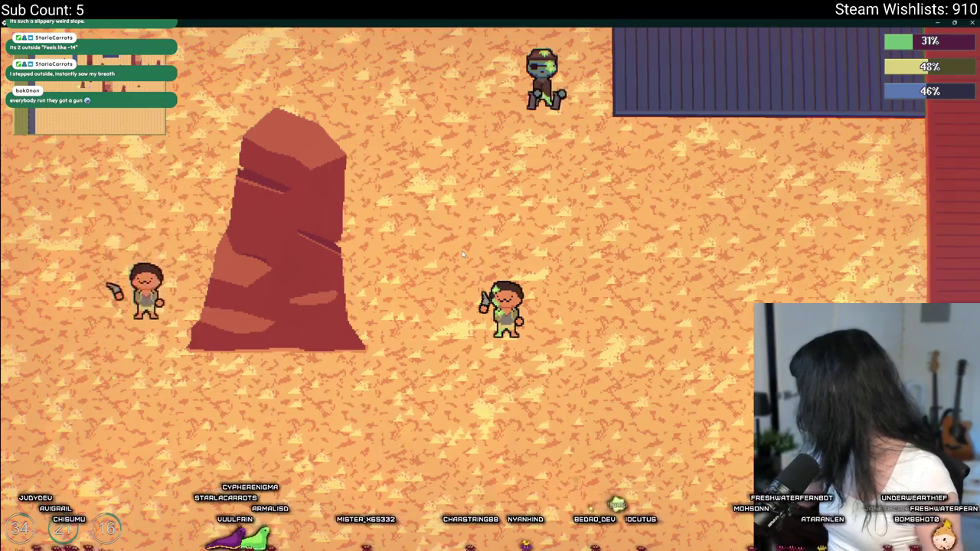
pyautogui.press('w')
pyautogui.press('a')
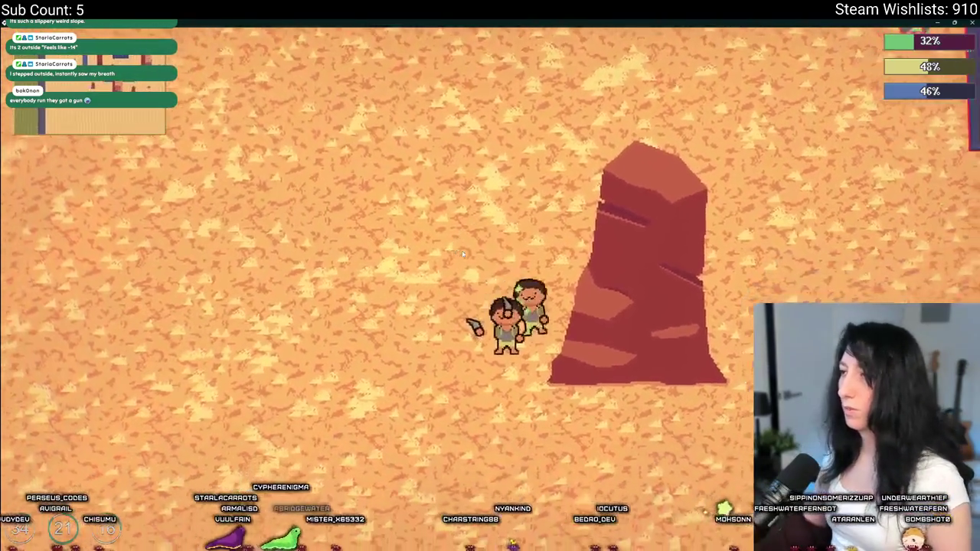
pyautogui.press('d')
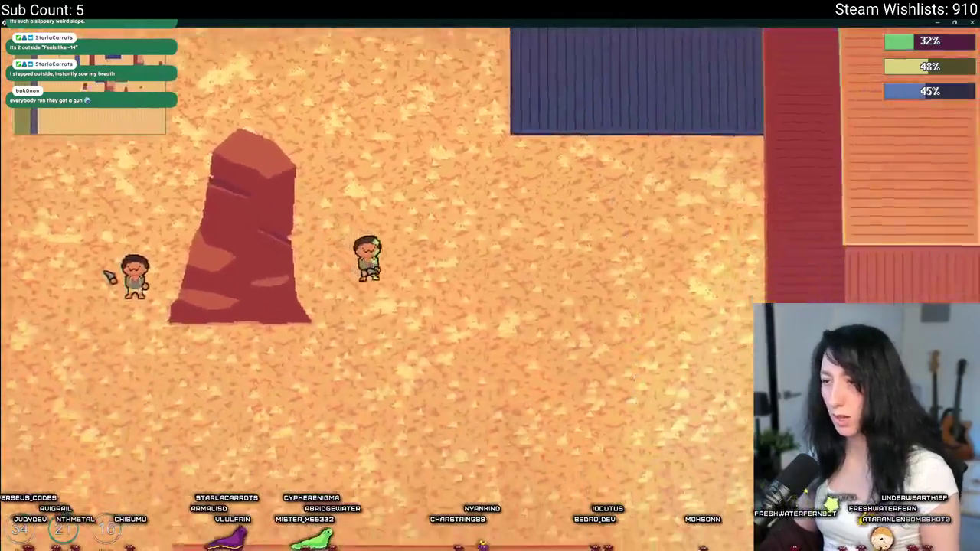
pyautogui.press('s')
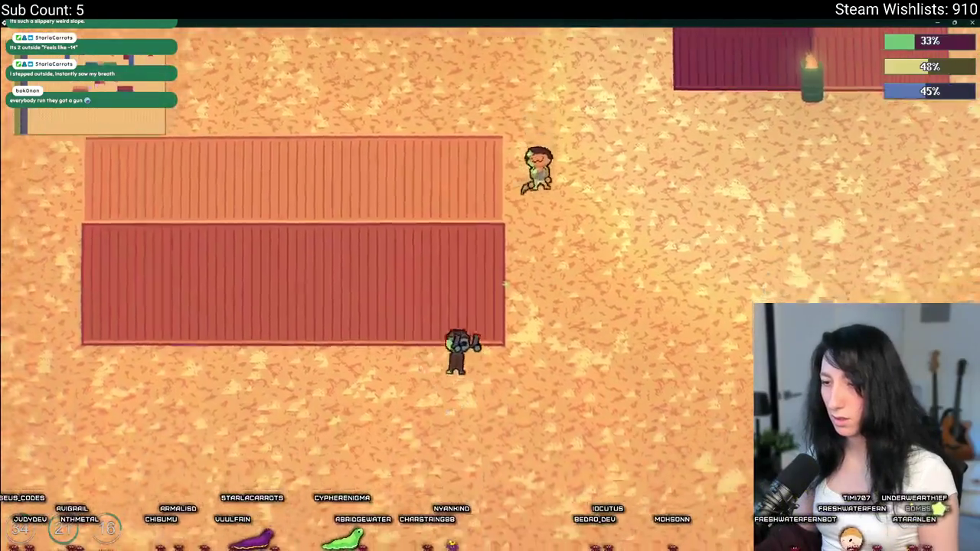
pyautogui.press('w')
pyautogui.press('d')
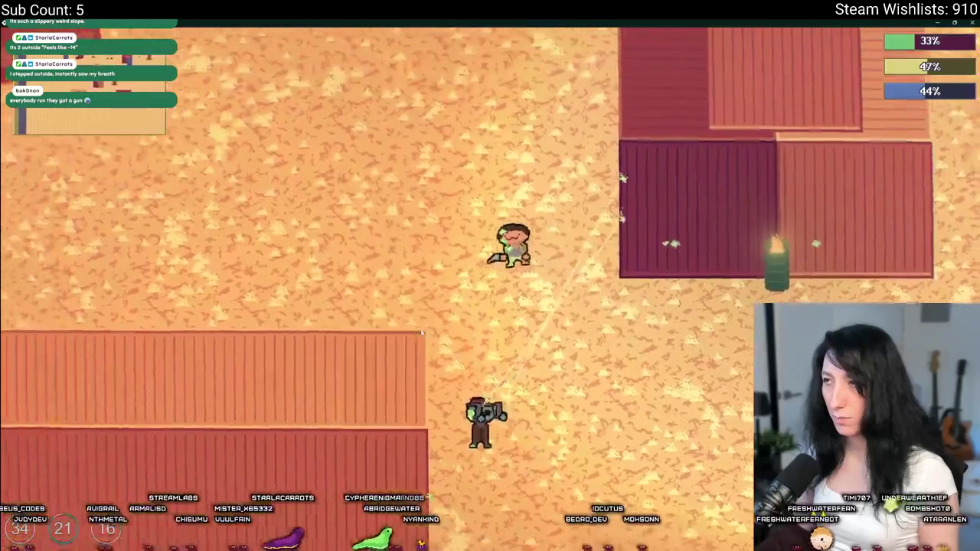
pyautogui.press('a')
pyautogui.press('w')
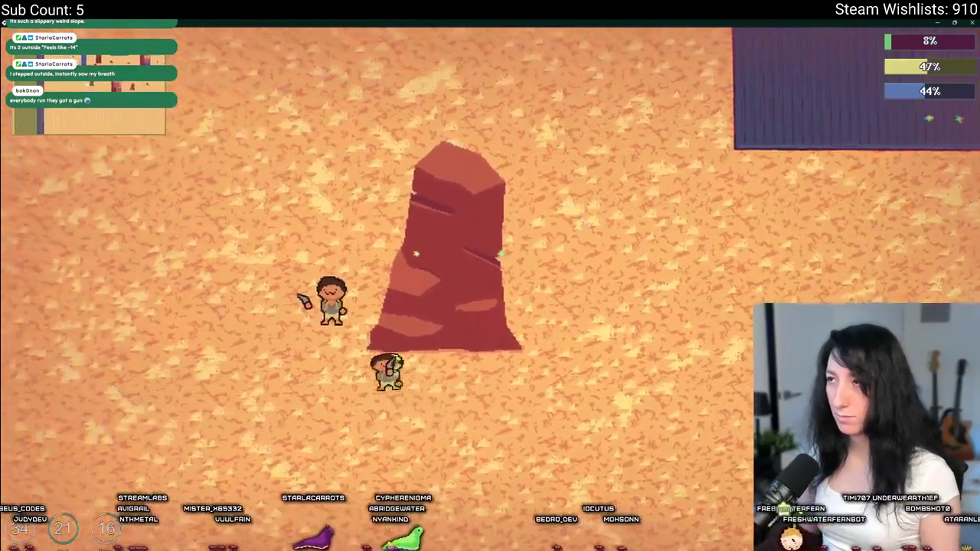
pyautogui.press('w')
pyautogui.press('a')
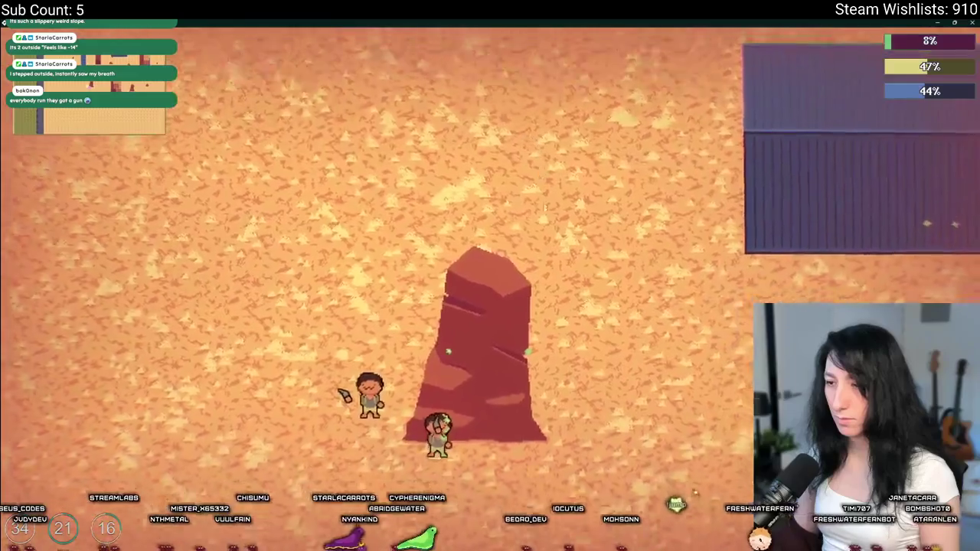
pyautogui.press('s')
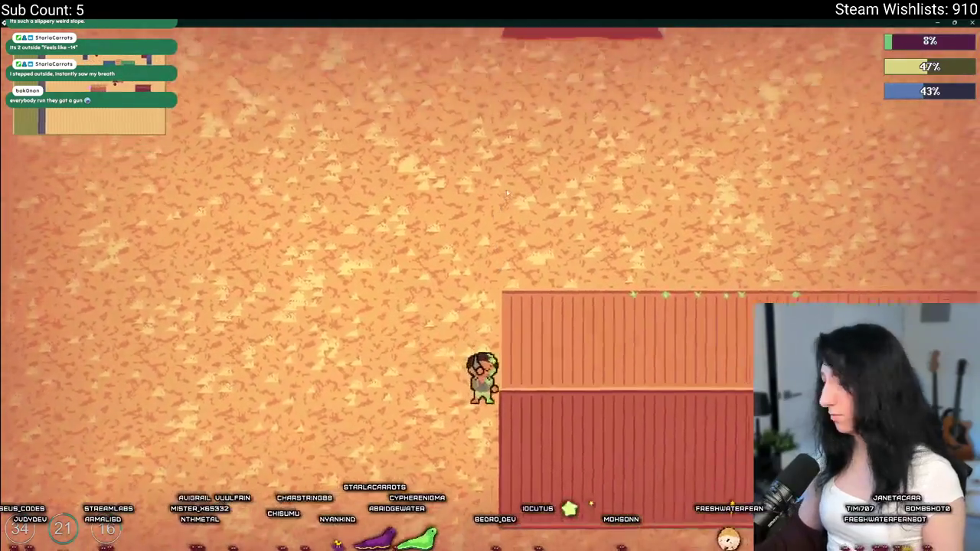
pyautogui.press('w')
pyautogui.press('w')
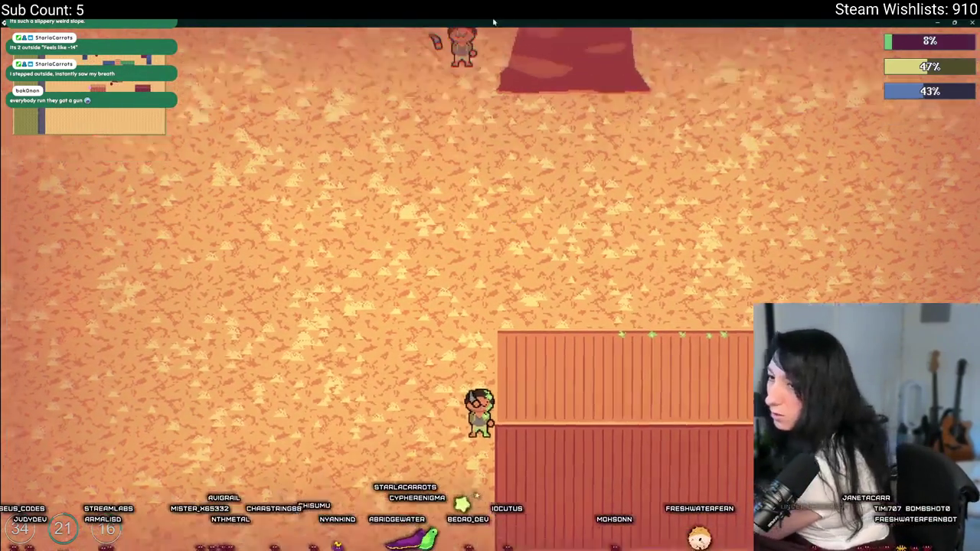
pyautogui.press('d')
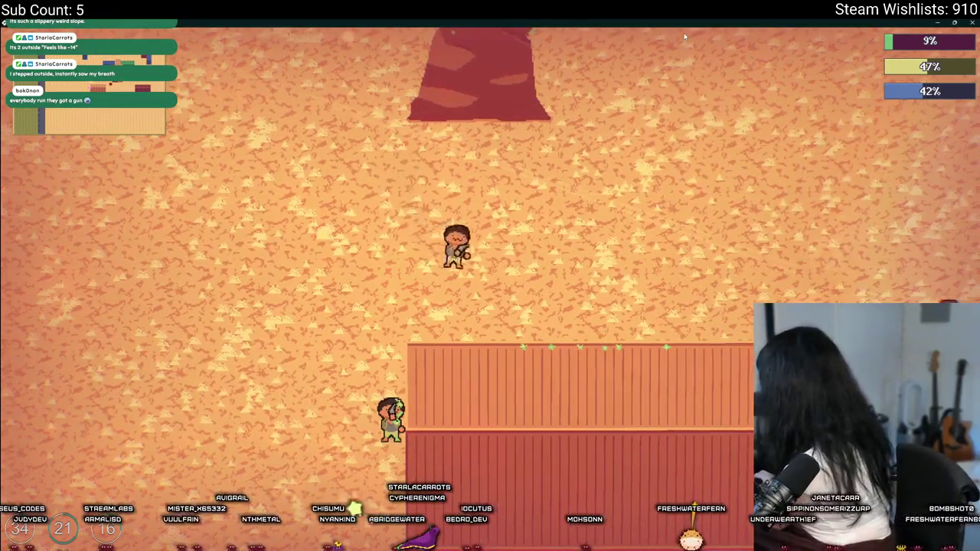
pyautogui.press('d')
pyautogui.press('a')
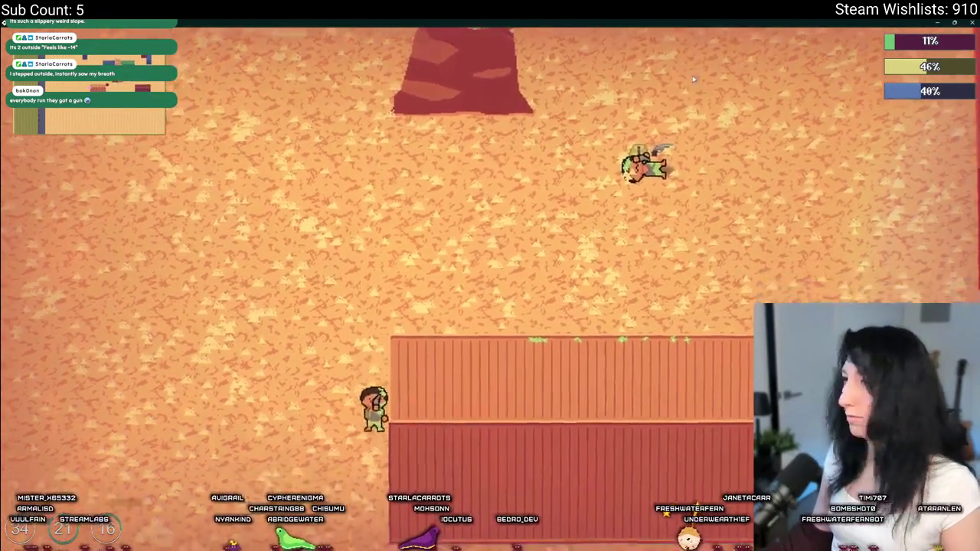
# Walk past the shipping containers and around the rock pillar, then switch back to GameMaker.
pyautogui.press('w')
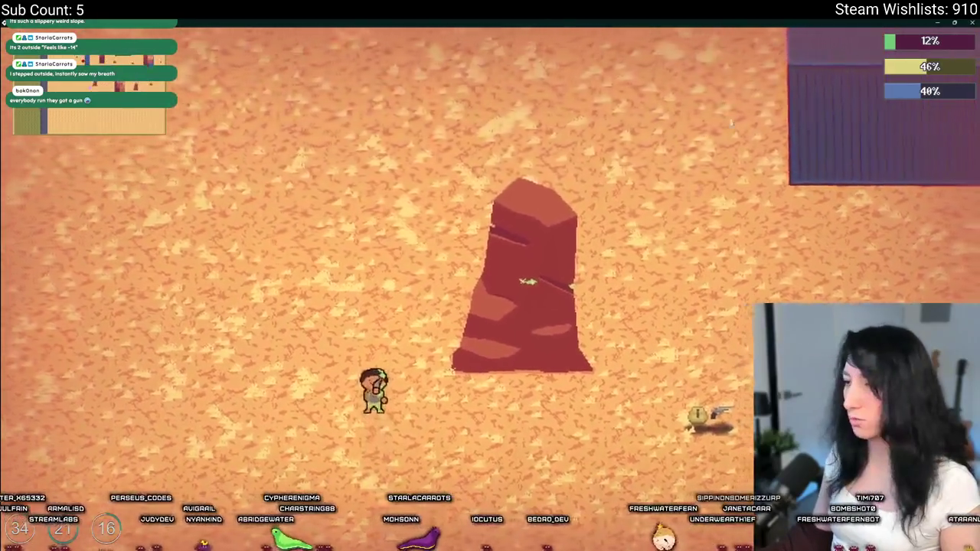
pyautogui.press('s')
pyautogui.press('d')
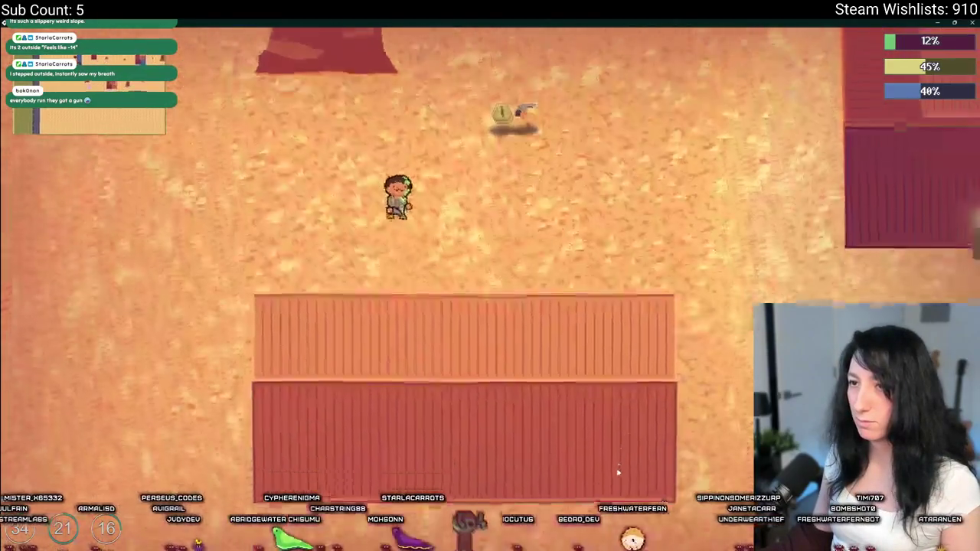
pyautogui.press('s')
pyautogui.press('d')
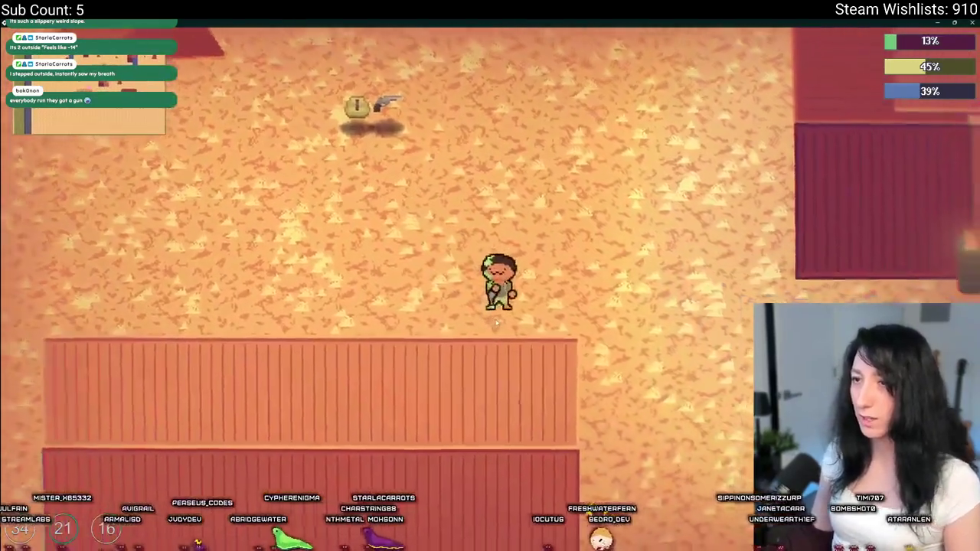
pyautogui.press('d')
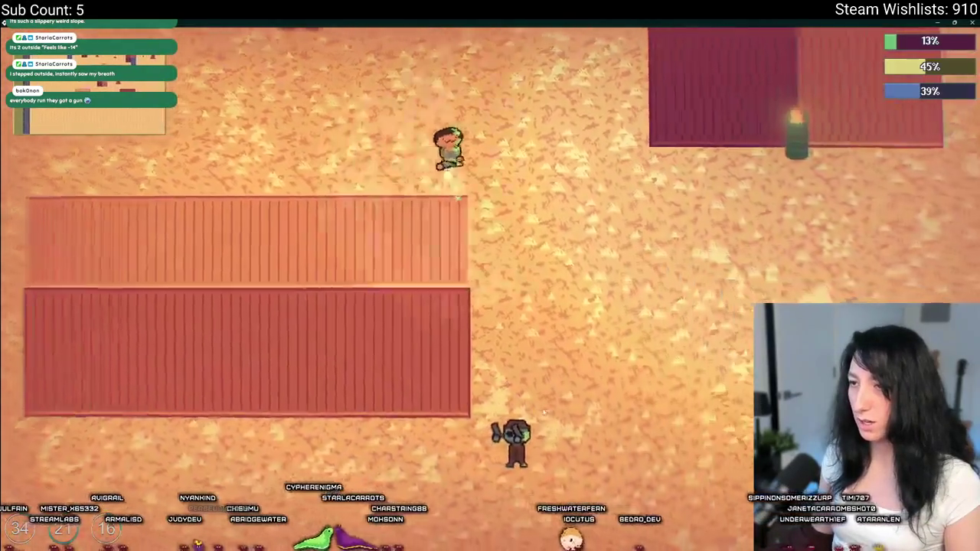
pyautogui.press('w')
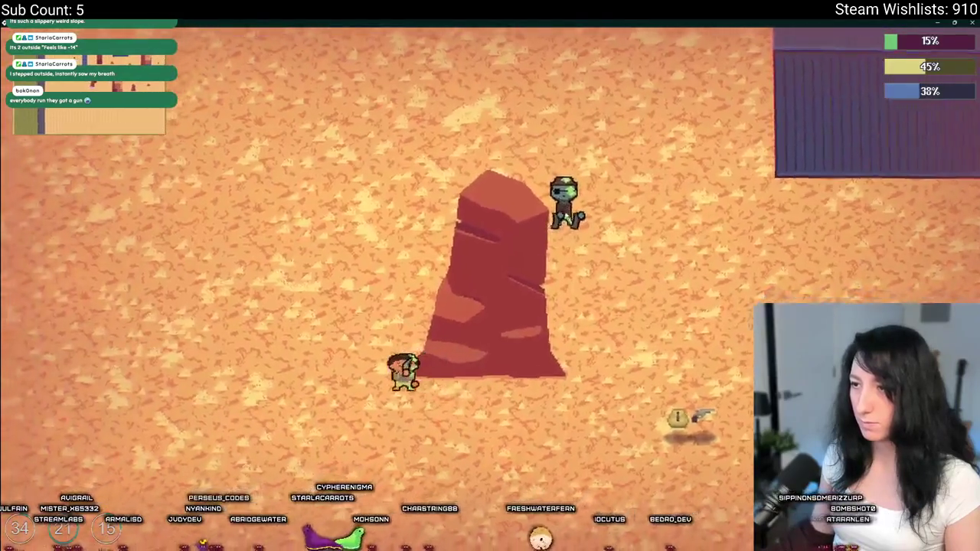
pyautogui.press('a')
pyautogui.press('d')
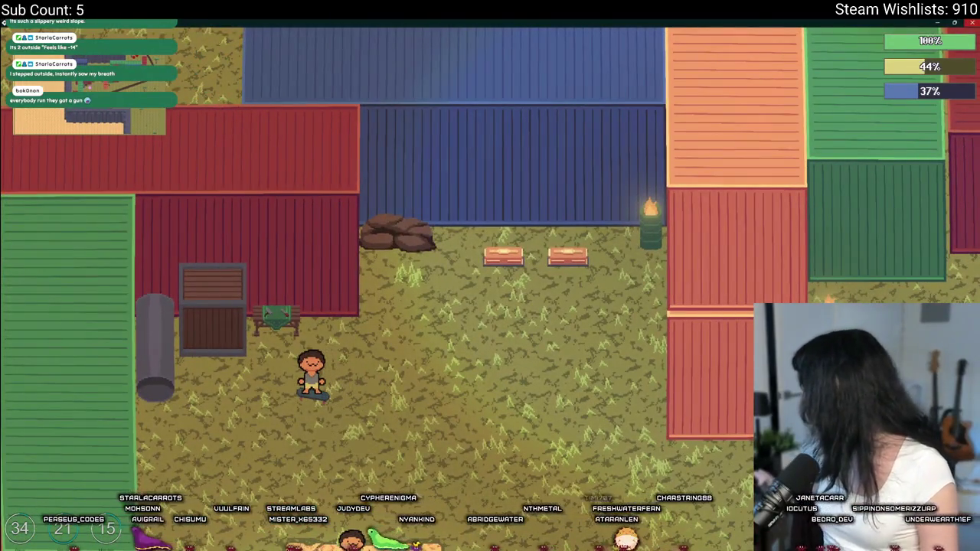
pyautogui.hotkey('alt', 'Tab')
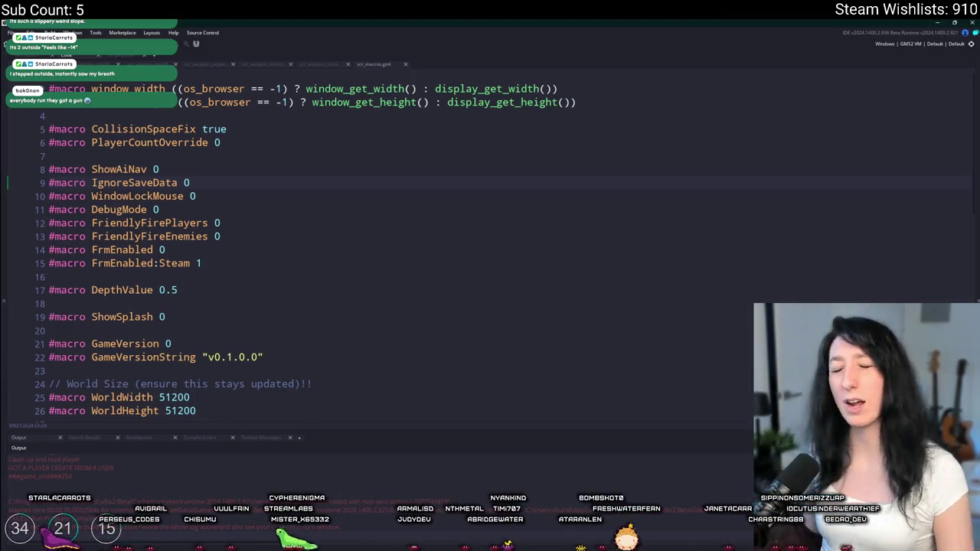
# In rm_playarea, select the two spawn instances in the top-left cluster.
pyautogui.click(126, 55)
pyautogui.scroll(-5, 498, 268)
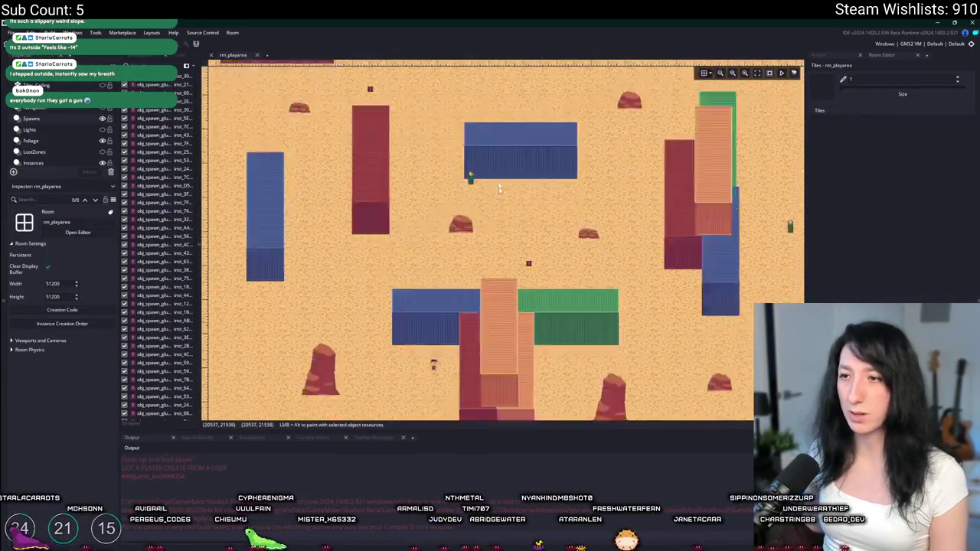
pyautogui.scroll(5, 366, 96)
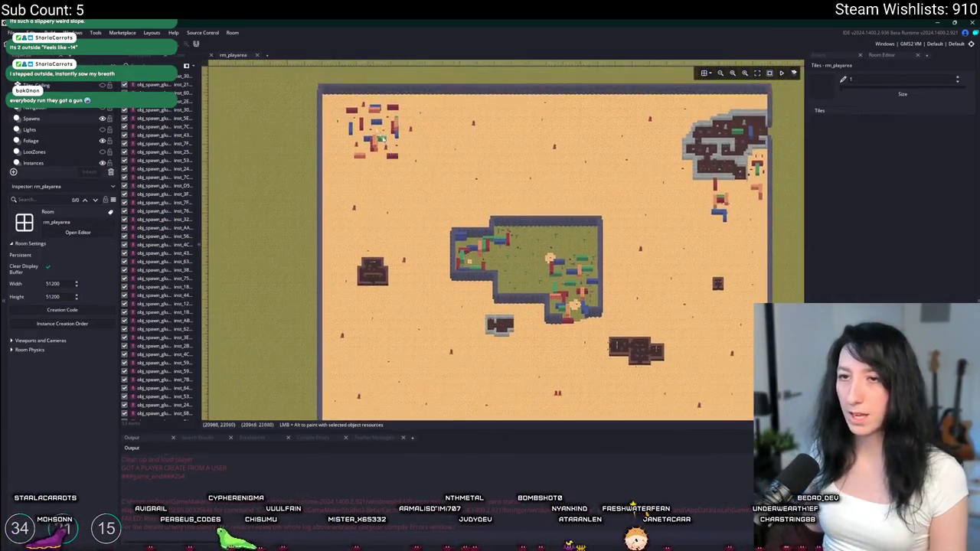
pyautogui.moveTo(435, 190); pyautogui.dragTo(306, 98)
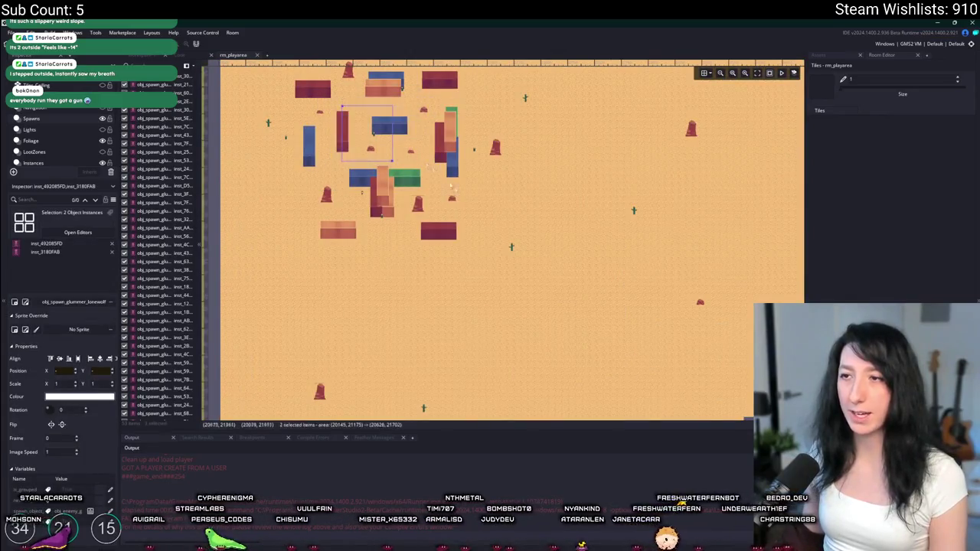
pyautogui.scroll(-5, 514, 140)
pyautogui.scroll(-3, 513, 141)
pyautogui.scroll(8, 390, 282)
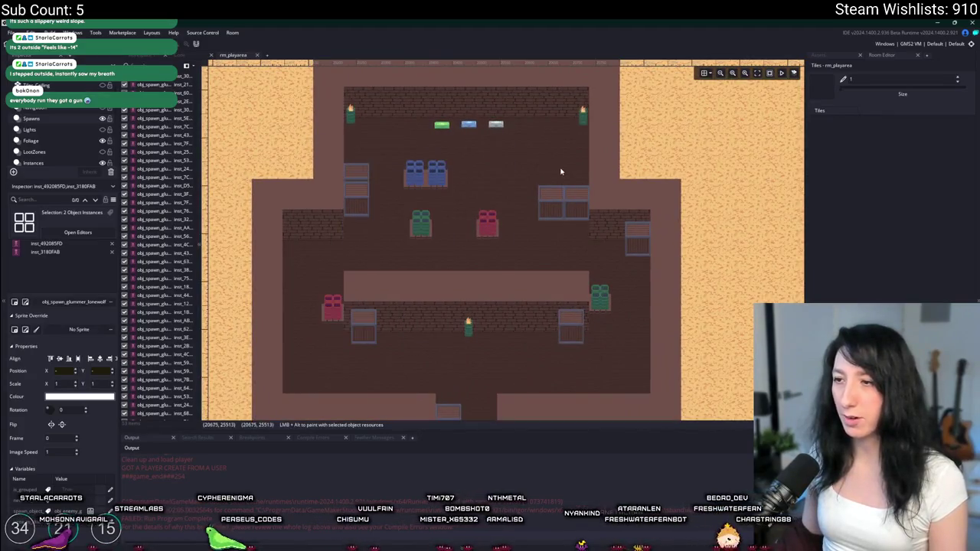
pyautogui.scroll(-5, 563, 174)
pyautogui.scroll(-5, 607, 232)
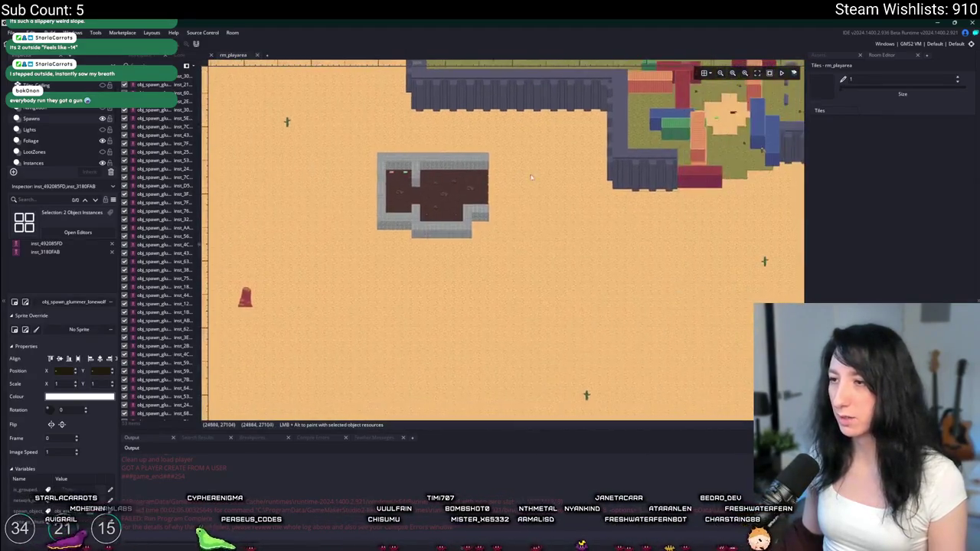
pyautogui.scroll(3, 448, 245)
pyautogui.scroll(1, 448, 244)
# Select instances in the large building and one obj_spawn_glummer, then bring up Windows search.
pyautogui.moveTo(303, 150); pyautogui.dragTo(386, 219)
pyautogui.moveTo(426, 134); pyautogui.dragTo(541, 156)
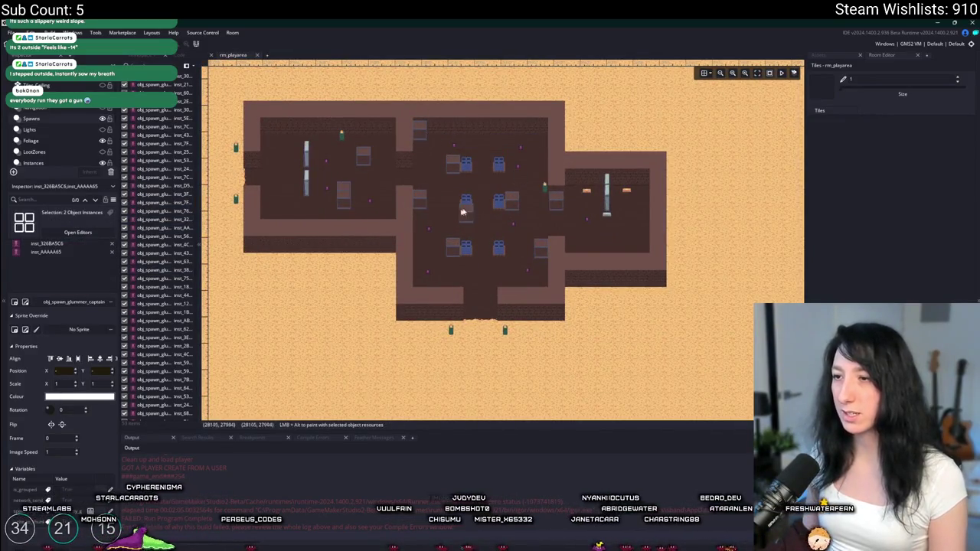
pyautogui.click(463, 213)
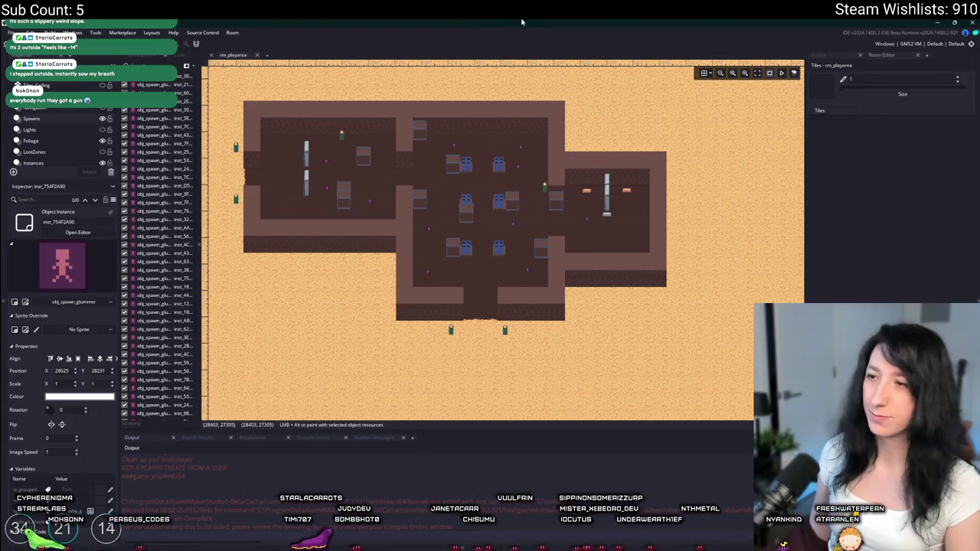
pyautogui.moveTo(484, 198); pyautogui.dragTo(511, 249)
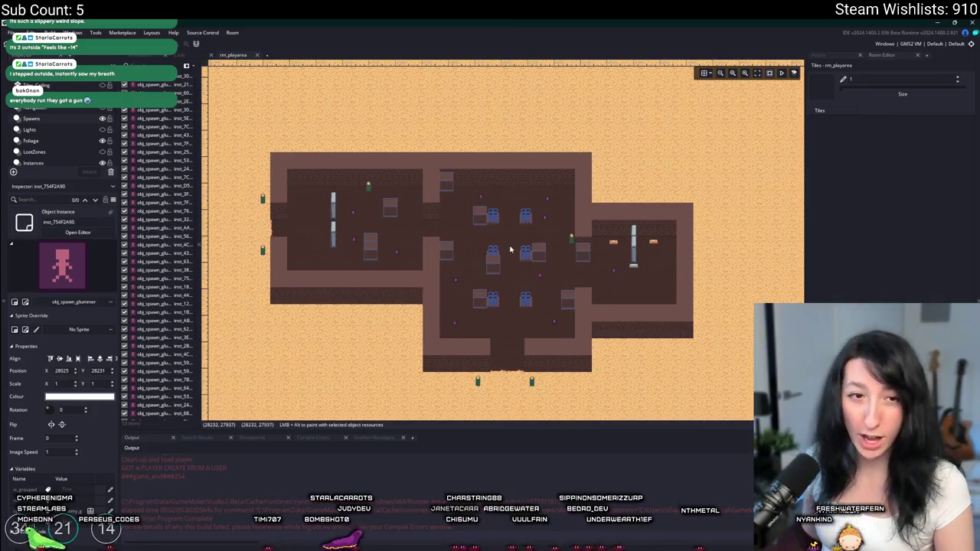
pyautogui.press('super')
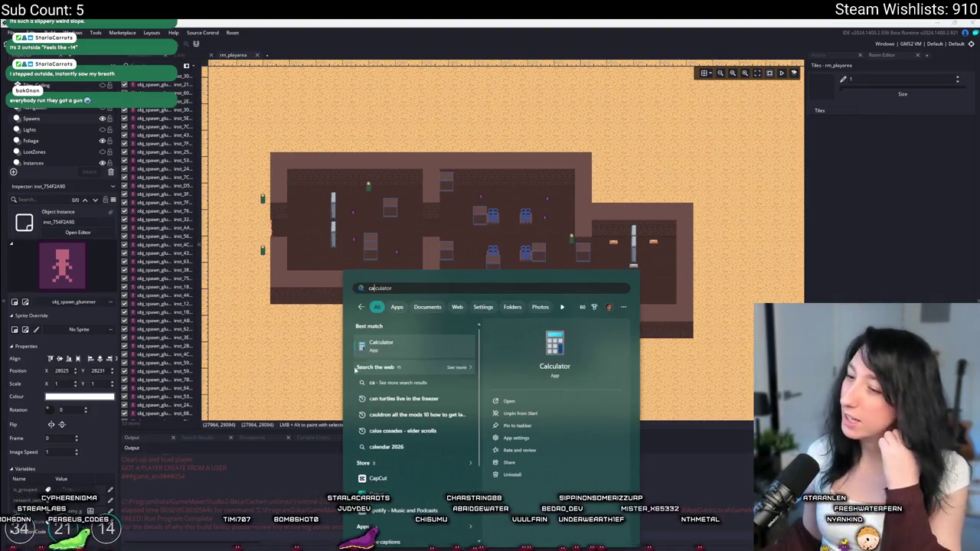
# Launch Calculator and multiply 88 by 20 to get 1,760.
pyautogui.press('Escape')
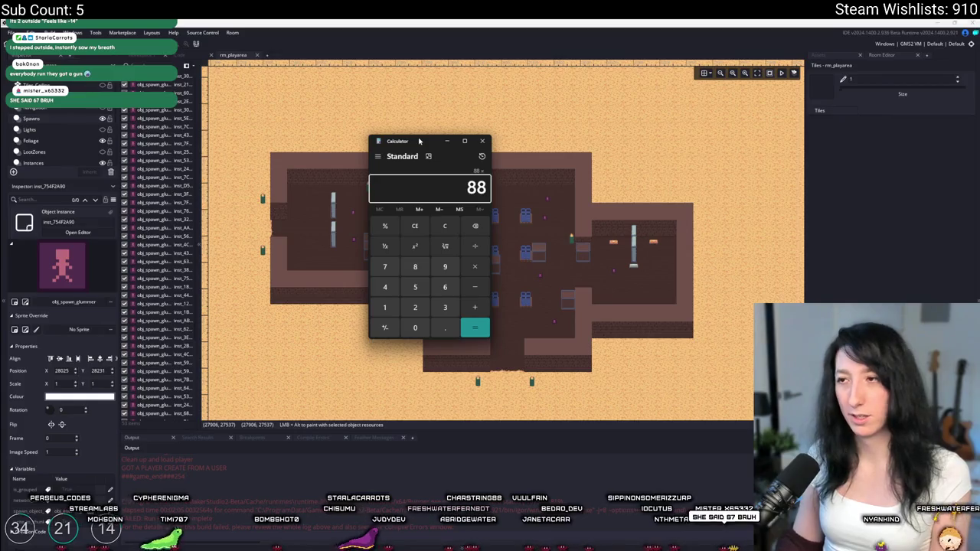
pyautogui.write('*20')
pyautogui.press('Return')
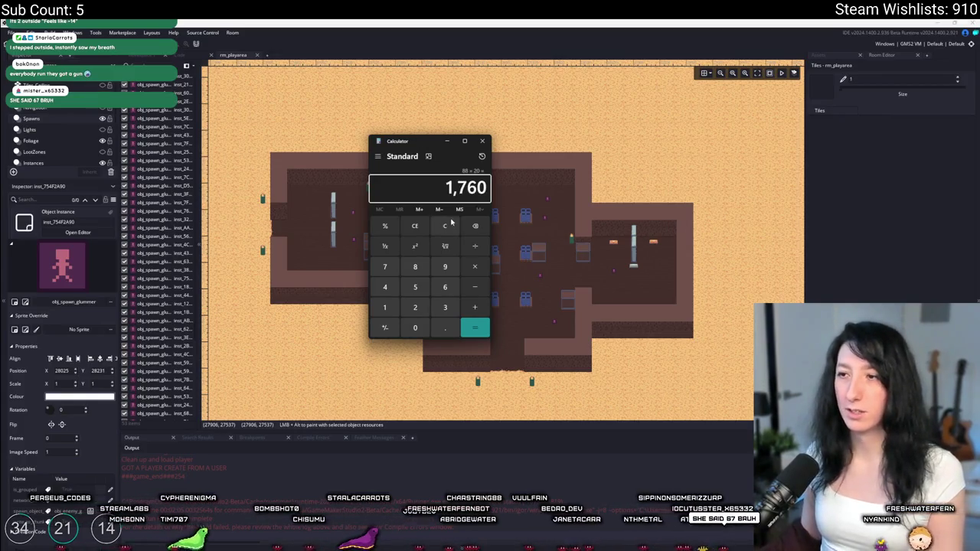
pyautogui.click(451, 223)
pyautogui.write('11')
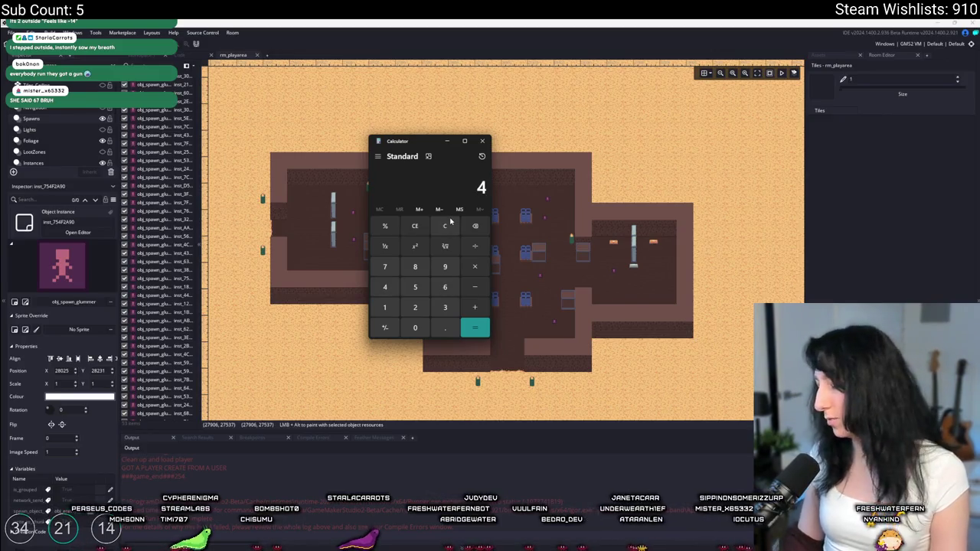
pyautogui.write('11')
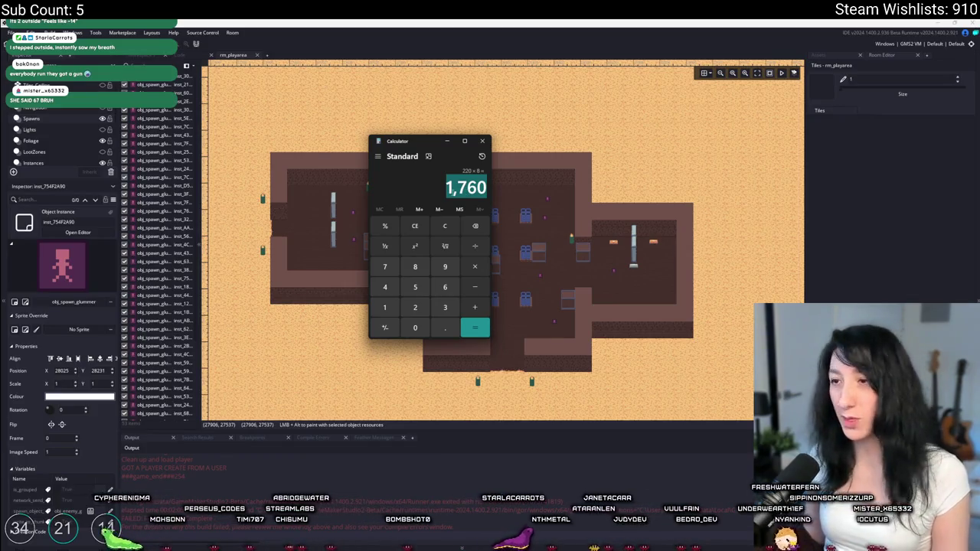
# Clear the display and multiply 20 by 8 to get 160.
pyautogui.click(442, 226)
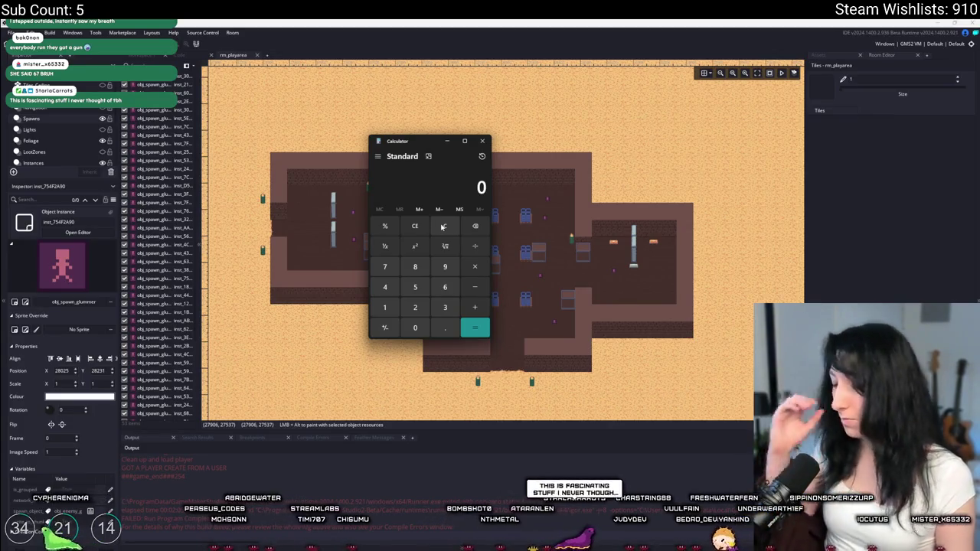
pyautogui.write('11')
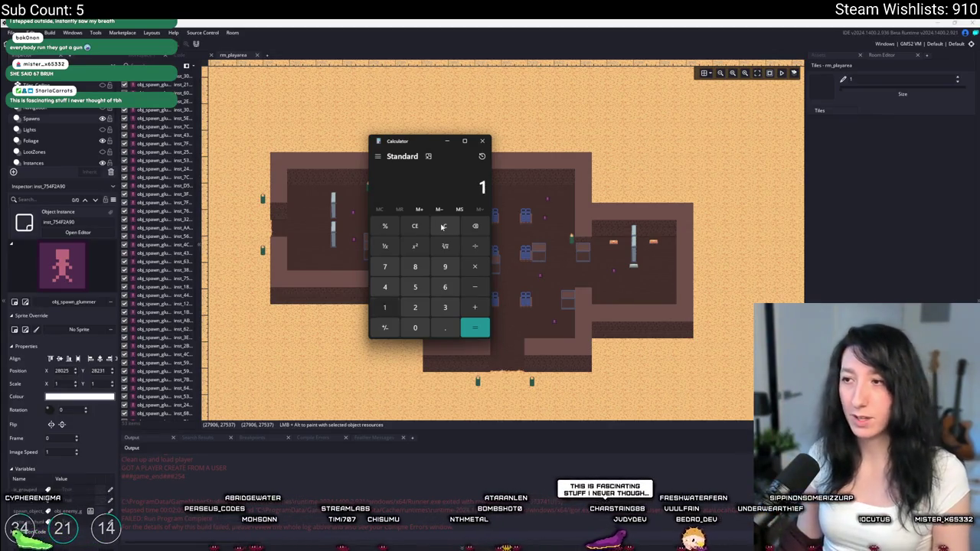
pyautogui.click(443, 226)
pyautogui.write('20')
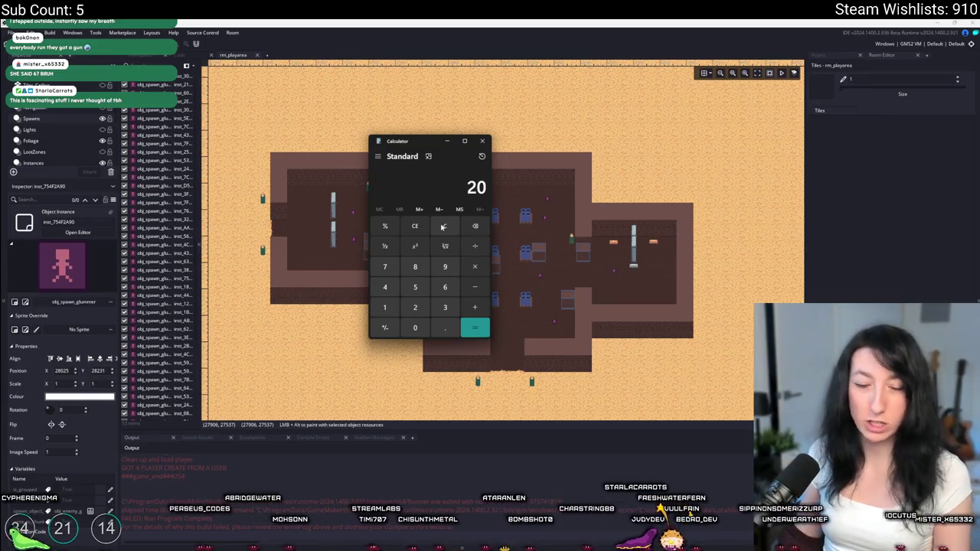
pyautogui.write('8')
pyautogui.press('BackSpace')
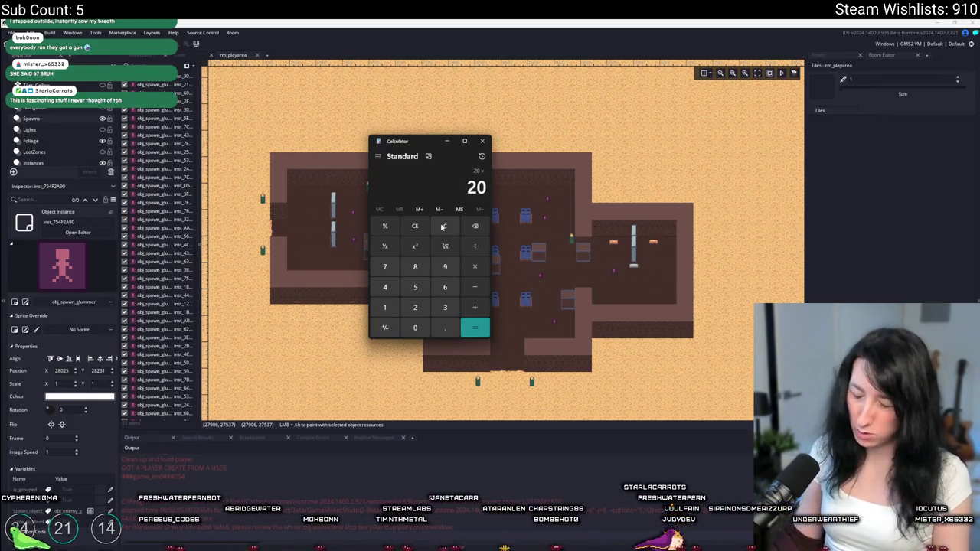
pyautogui.write('*8')
pyautogui.press('Return')
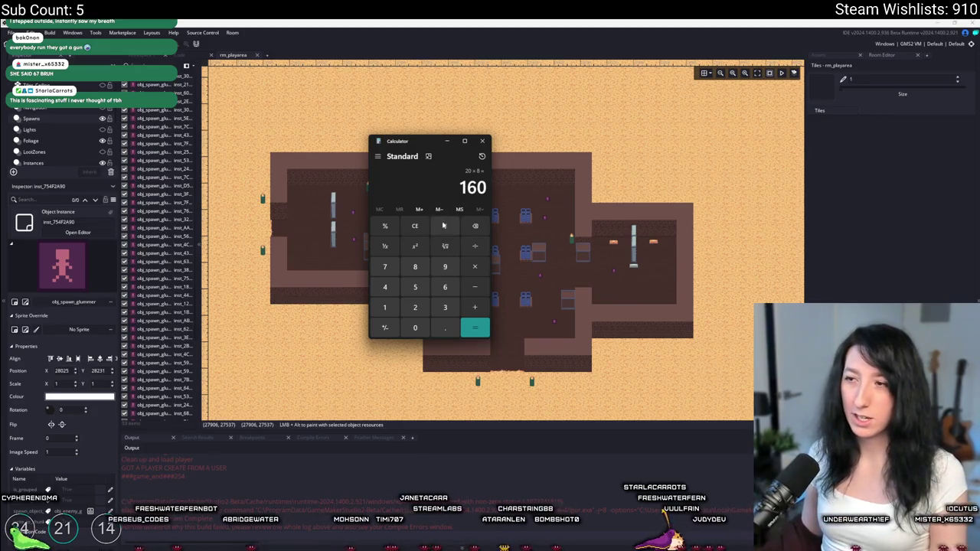
# Divide 1,760 by 160 to get 11, then compute 160 ÷ 1760 ≈ 0.0909.
pyautogui.write('/160')
pyautogui.press('Return')
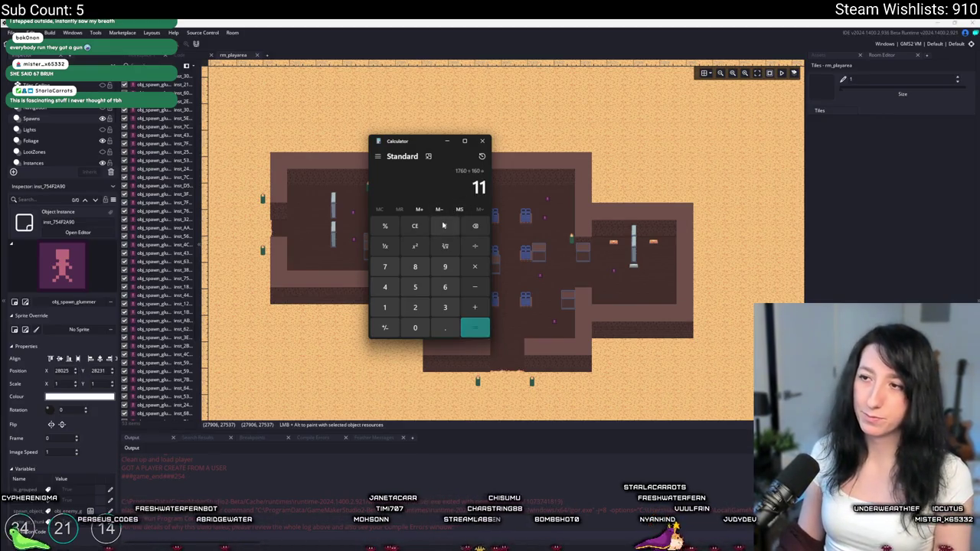
pyautogui.click(443, 226)
pyautogui.write('1690')
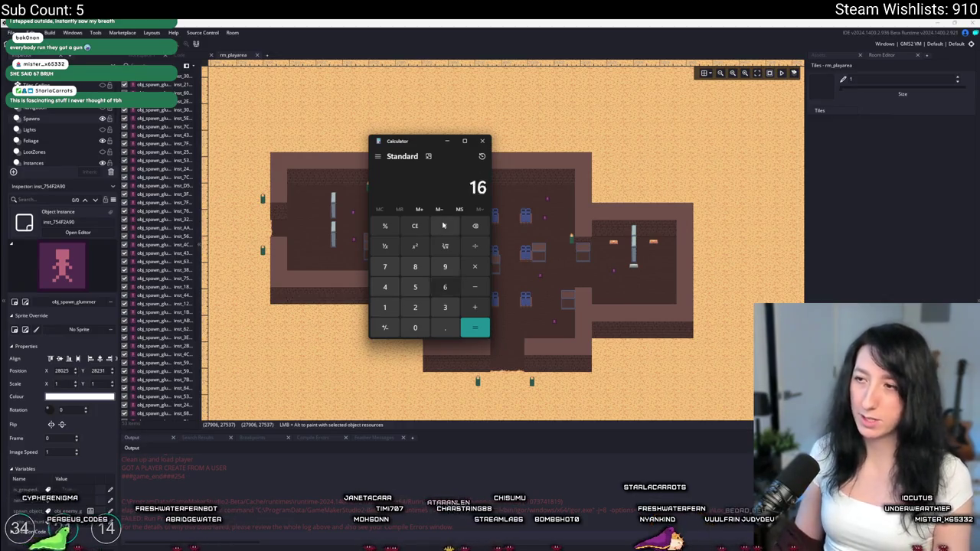
pyautogui.click(444, 225)
pyautogui.write('160/1760')
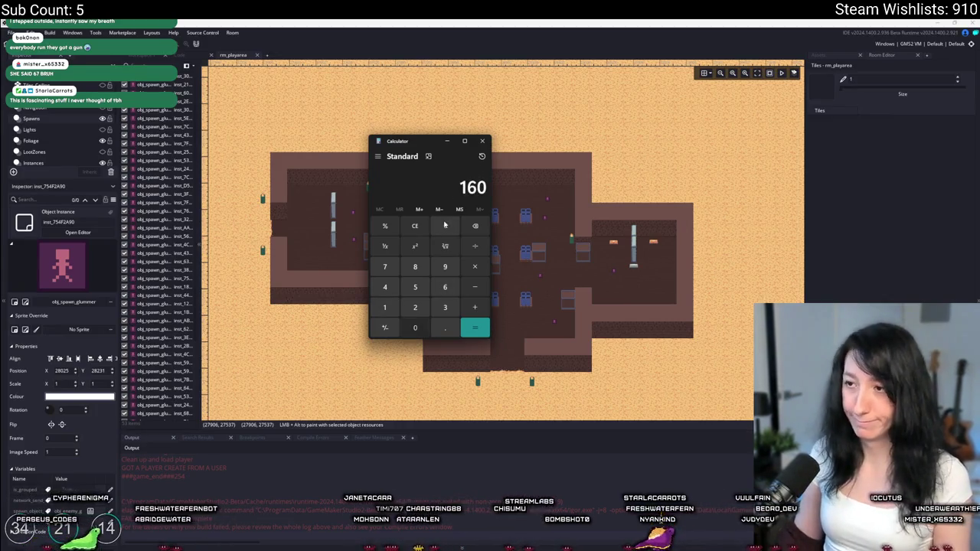
pyautogui.press('Return')
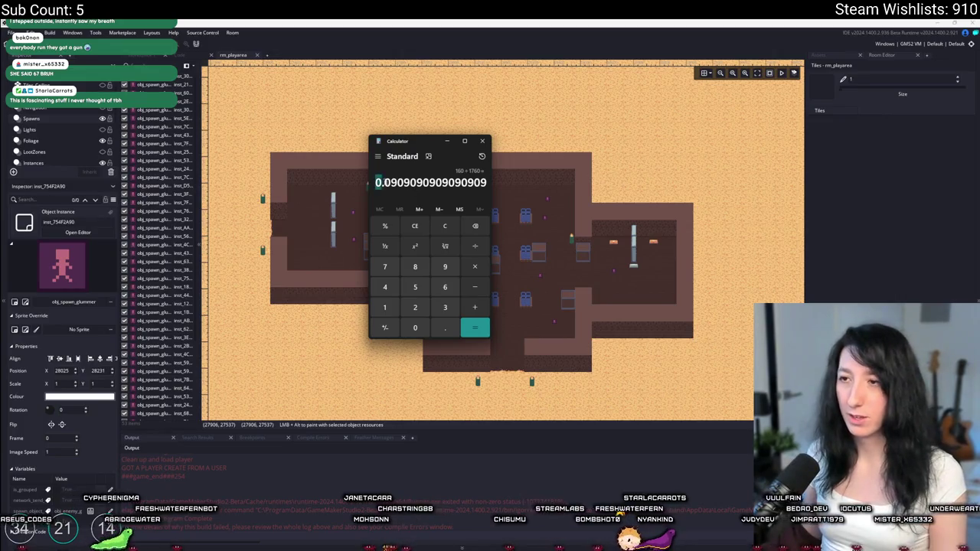
# Close Calculator and return to the rm_playarea room editor.
pyautogui.moveTo(518, 128); pyautogui.dragTo(521, 223)
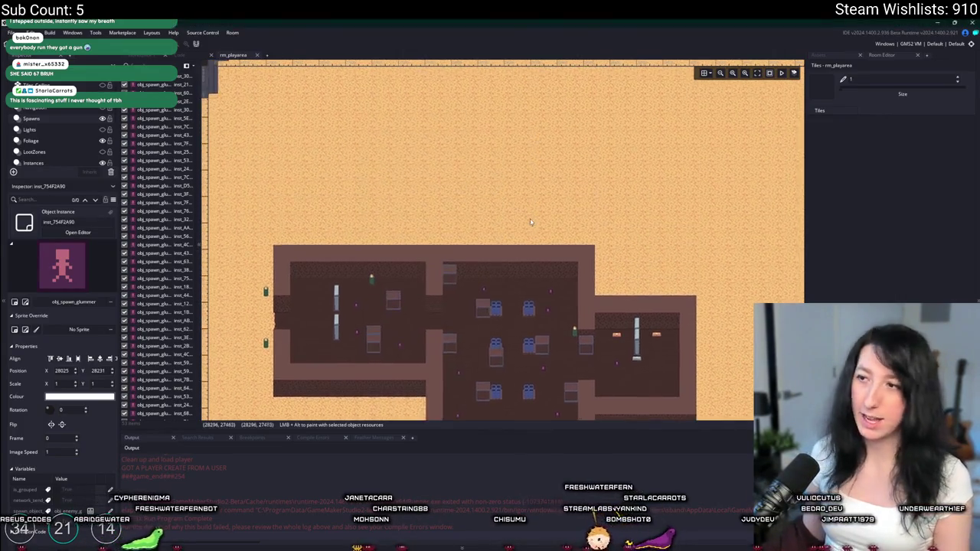
pyautogui.click(498, 148)
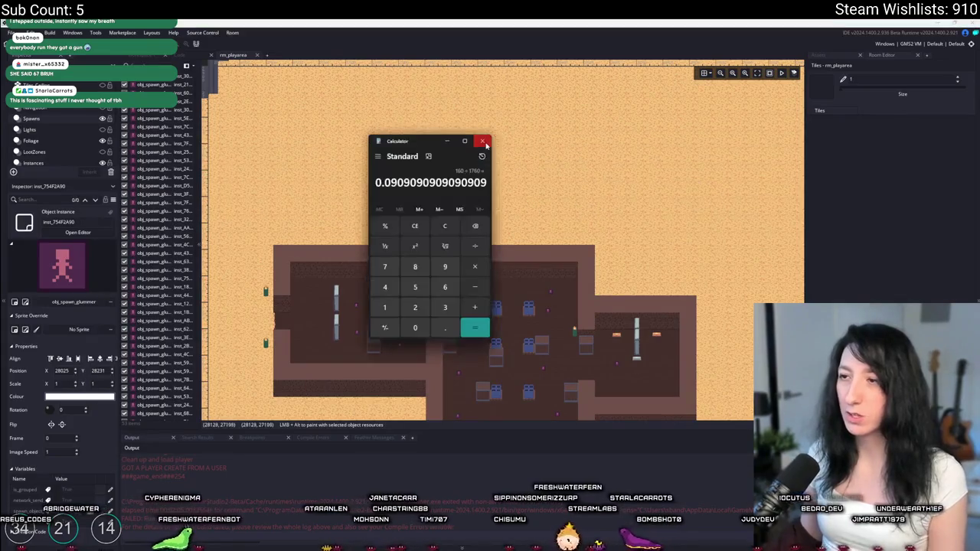
pyautogui.scroll(-4, 491, 234)
pyautogui.scroll(-2, 491, 233)
pyautogui.scroll(6, 720, 92)
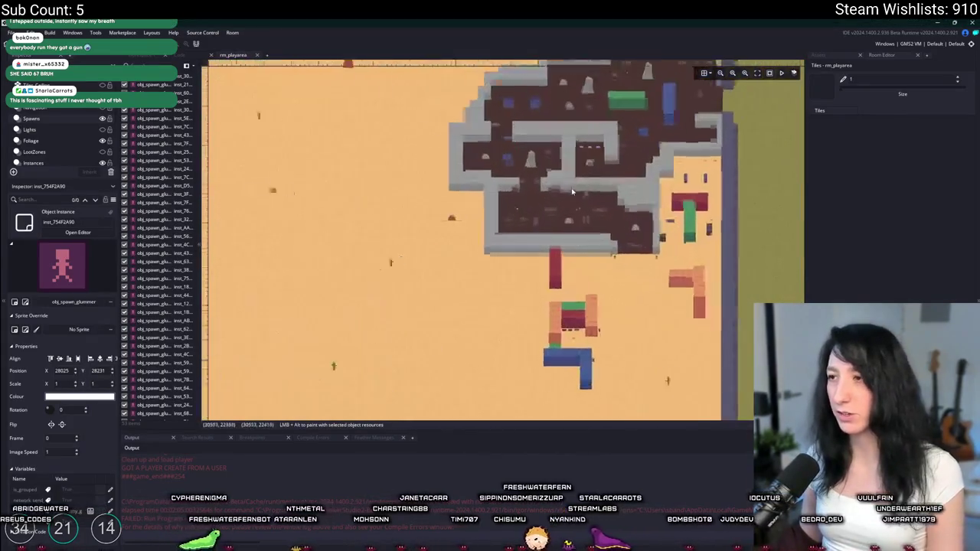
pyautogui.moveTo(320, 356); pyautogui.dragTo(530, 317)
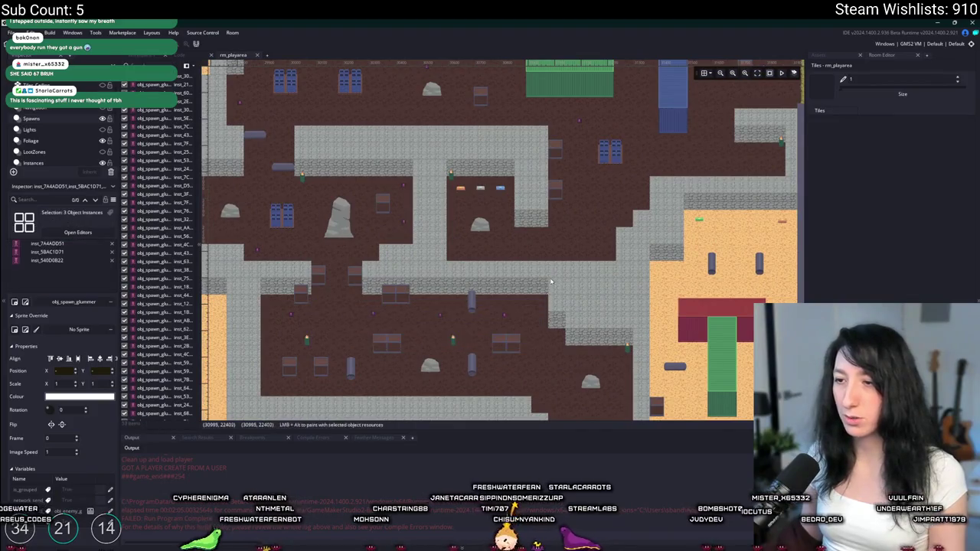
pyautogui.scroll(-1, 527, 418)
pyautogui.moveTo(452, 291)
pyautogui.mouseDown()
pyautogui.moveTo(310, 219)
pyautogui.moveTo(324, 211)
pyautogui.moveTo(311, 230)
pyautogui.mouseUp()
pyautogui.click(310, 219)
pyautogui.moveTo(237, 205); pyautogui.dragTo(396, 141)
pyautogui.moveTo(371, 100)
pyautogui.mouseDown()
pyautogui.moveTo(480, 147)
pyautogui.moveTo(593, 154)
pyautogui.moveTo(733, 72)
pyautogui.mouseUp()
pyautogui.click(591, 244)
pyautogui.scroll(-3, 567, 200)
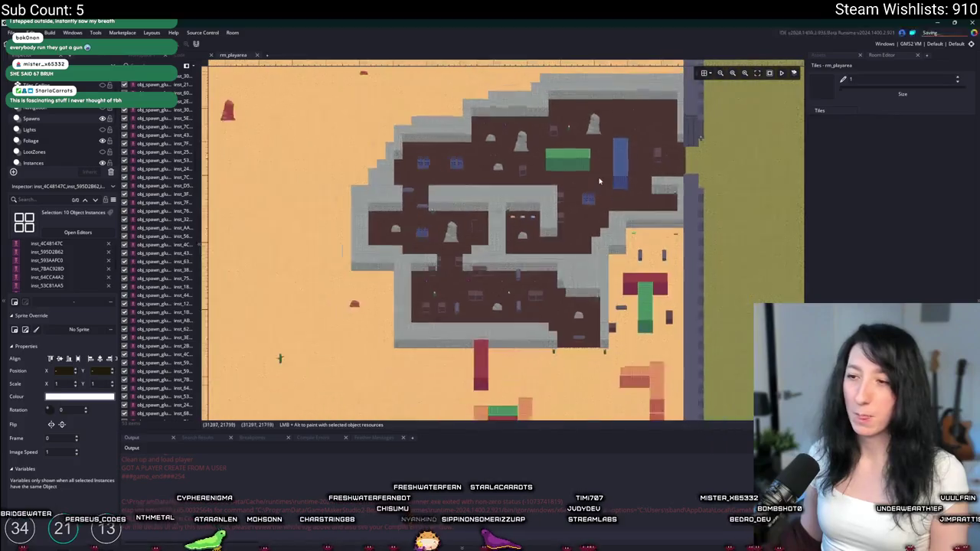
pyautogui.scroll(2, 544, 161)
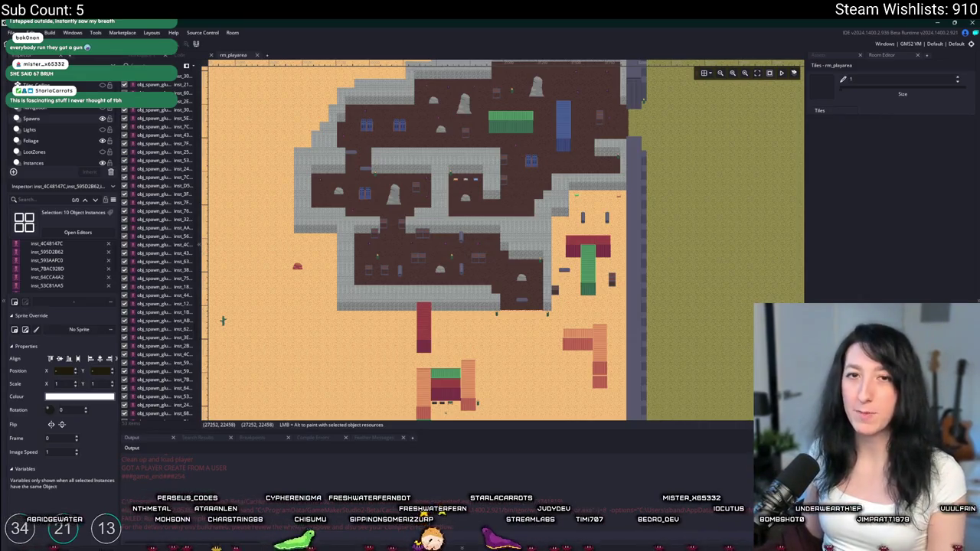
pyautogui.scroll(-3, 306, 217)
pyautogui.hscroll(-3, 353, 211)
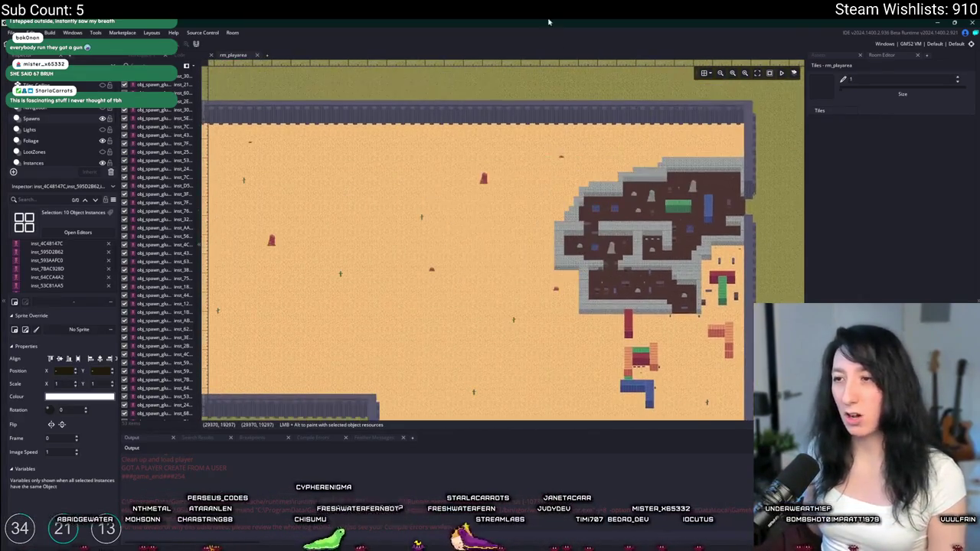
pyautogui.scroll(4, 400, 203)
pyautogui.scroll(-3, 401, 203)
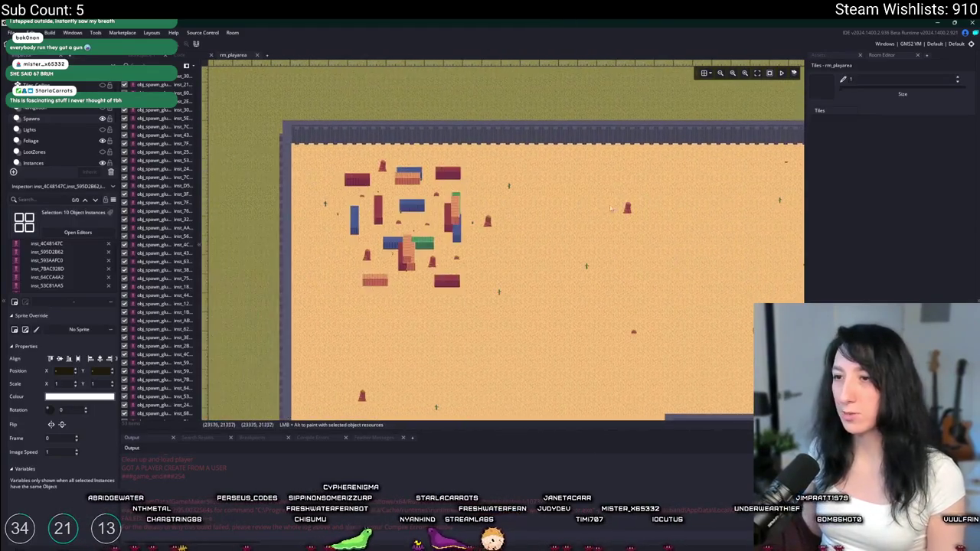
pyautogui.scroll(3, 376, 196)
pyautogui.scroll(-3, 377, 197)
pyautogui.scroll(5, 482, 146)
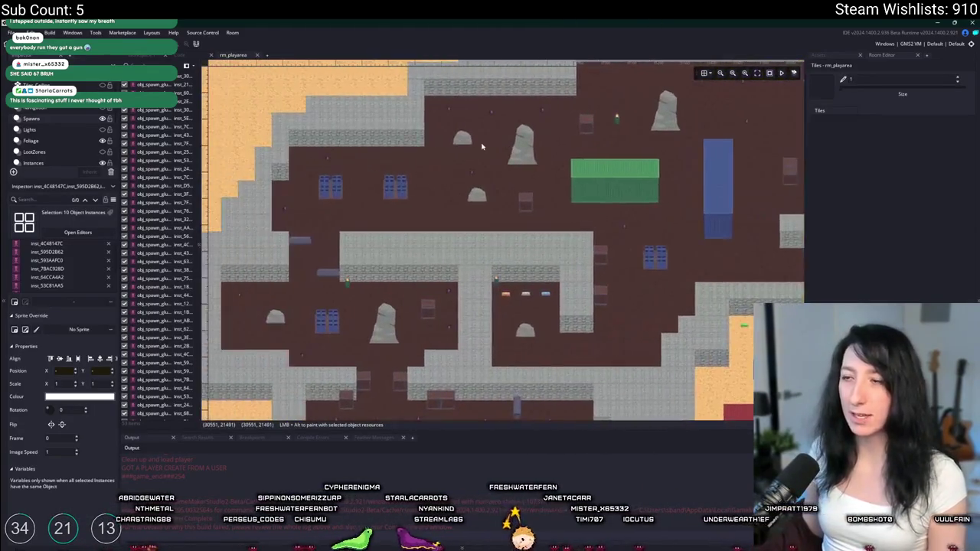
pyautogui.scroll(-3, 482, 145)
pyautogui.moveTo(305, 87); pyautogui.dragTo(697, 366)
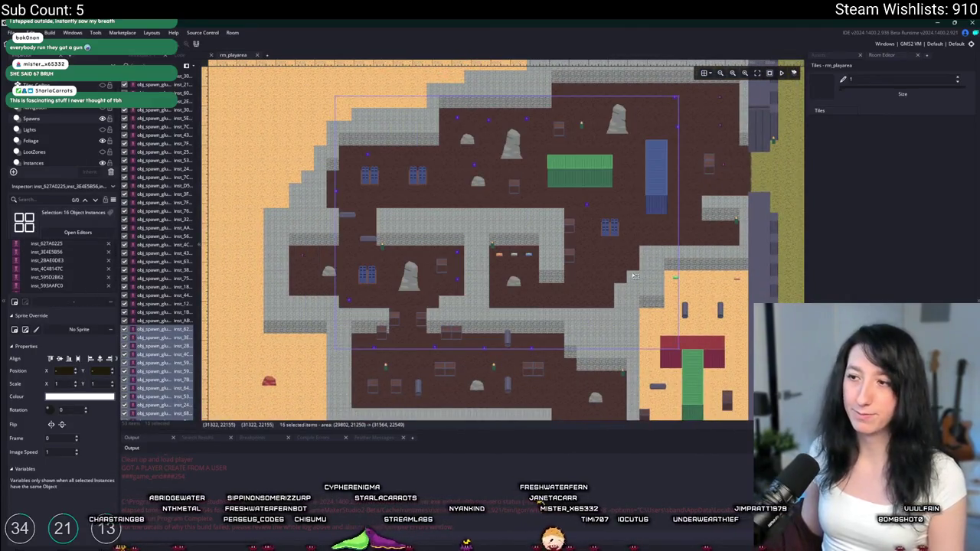
pyautogui.scroll(3, 732, 251)
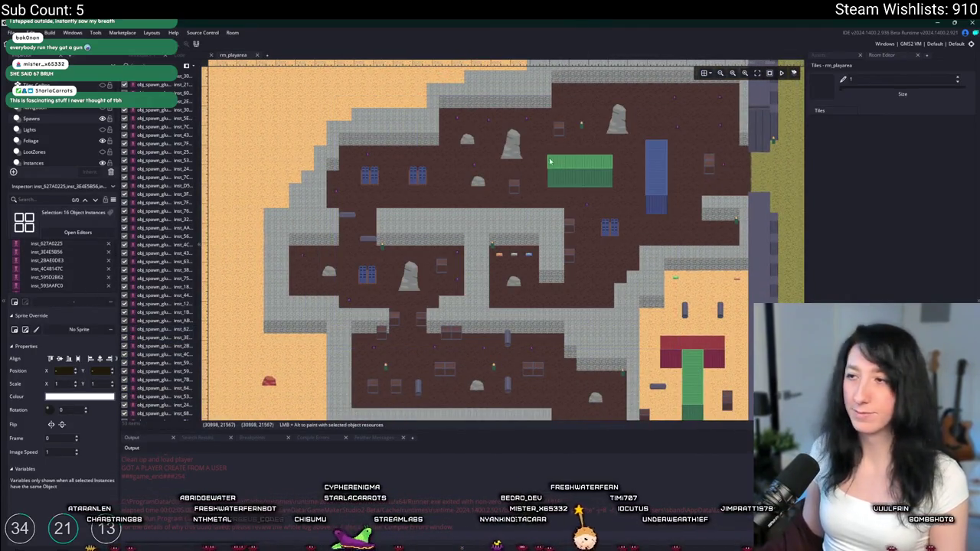
pyautogui.scroll(-3, 568, 159)
pyautogui.scroll(3, 598, 191)
pyautogui.scroll(-3, 597, 191)
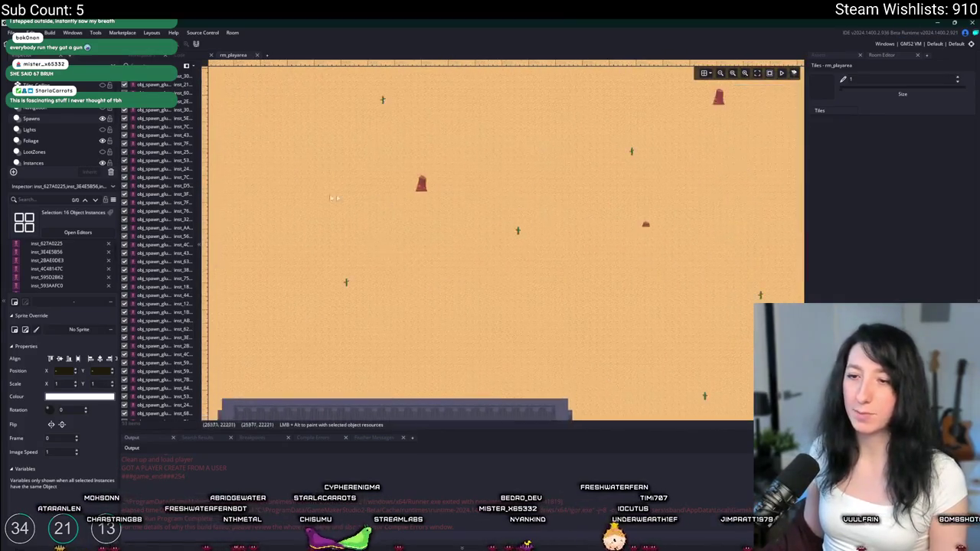
pyautogui.scroll(3, 350, 198)
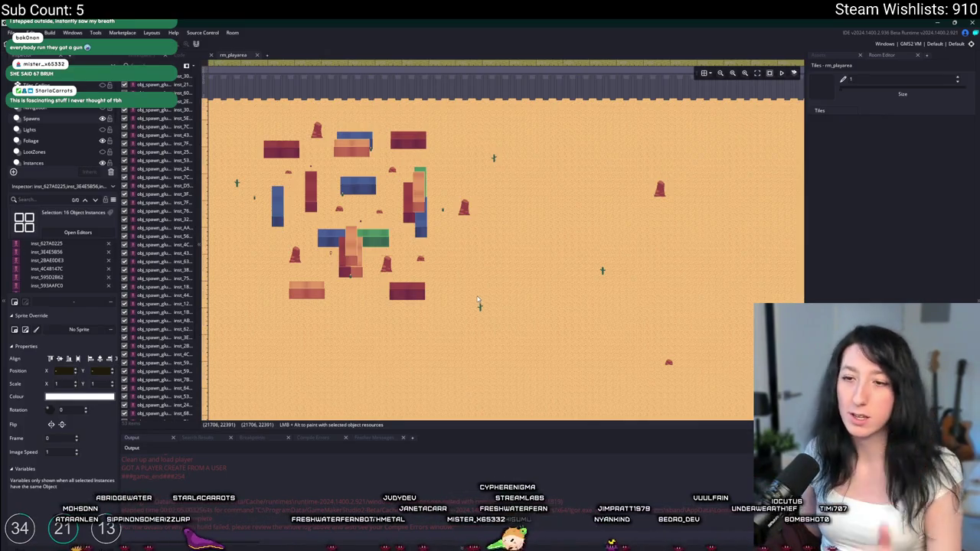
pyautogui.scroll(5, 471, 201)
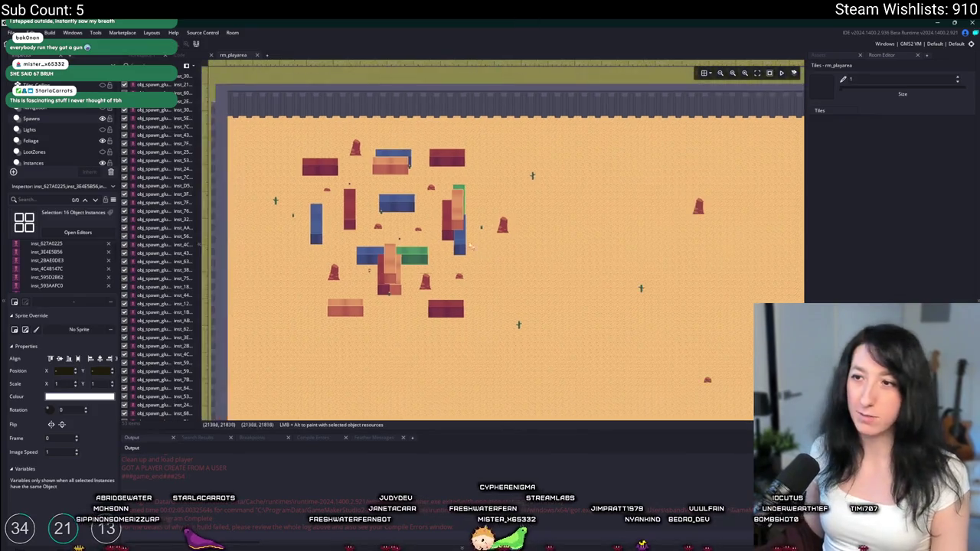
pyautogui.scroll(-2, 471, 204)
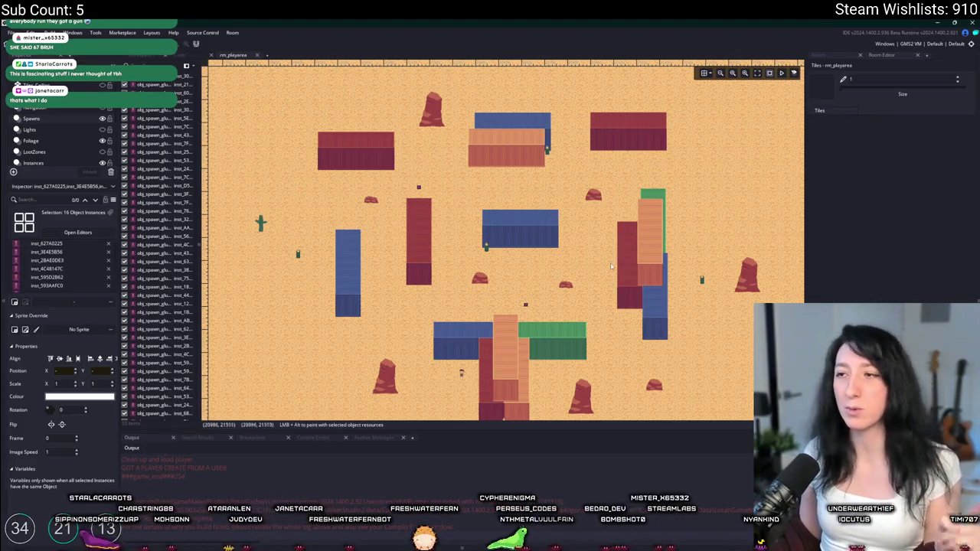
pyautogui.moveTo(533, 233); pyautogui.dragTo(493, 221)
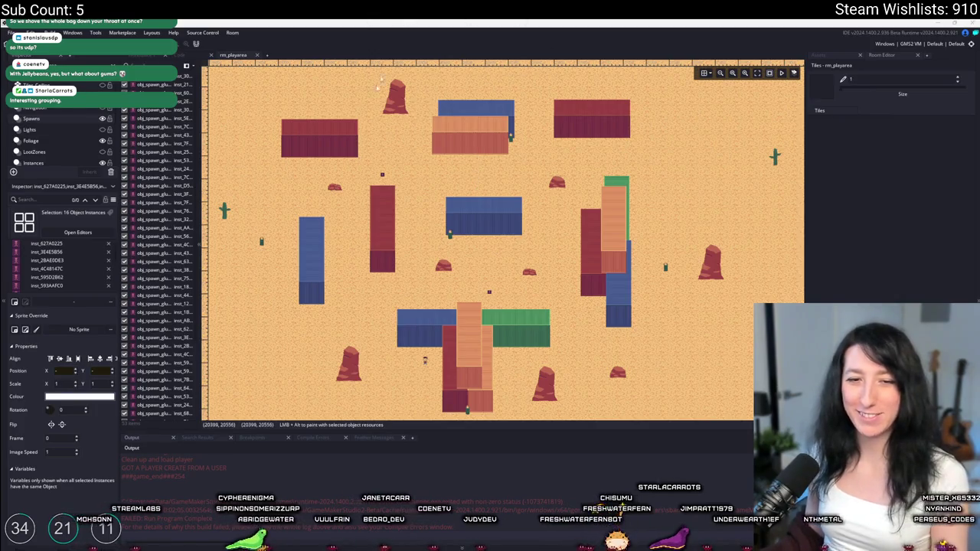
pyautogui.scroll(-6, 431, 222)
pyautogui.scroll(3, 431, 222)
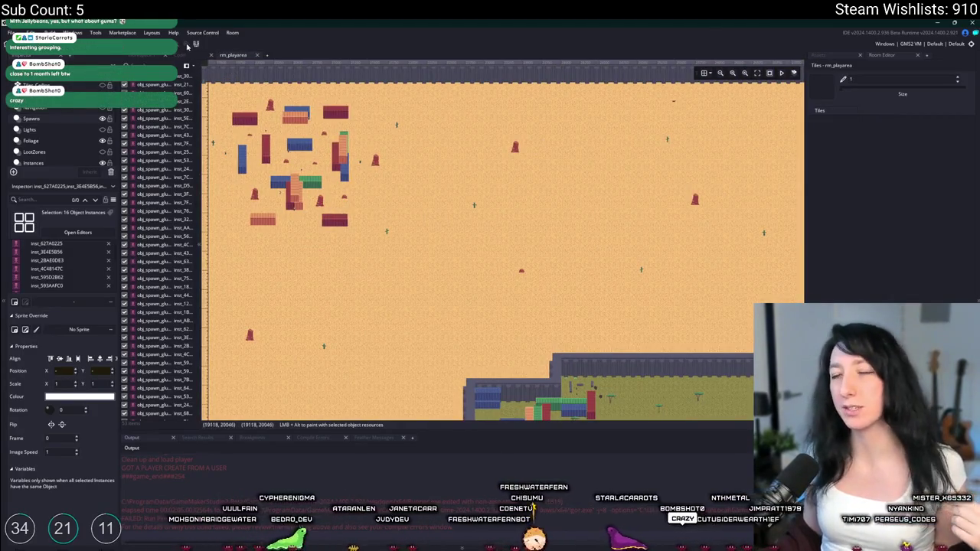
pyautogui.scroll(-5, 307, 140)
pyautogui.scroll(4, 397, 202)
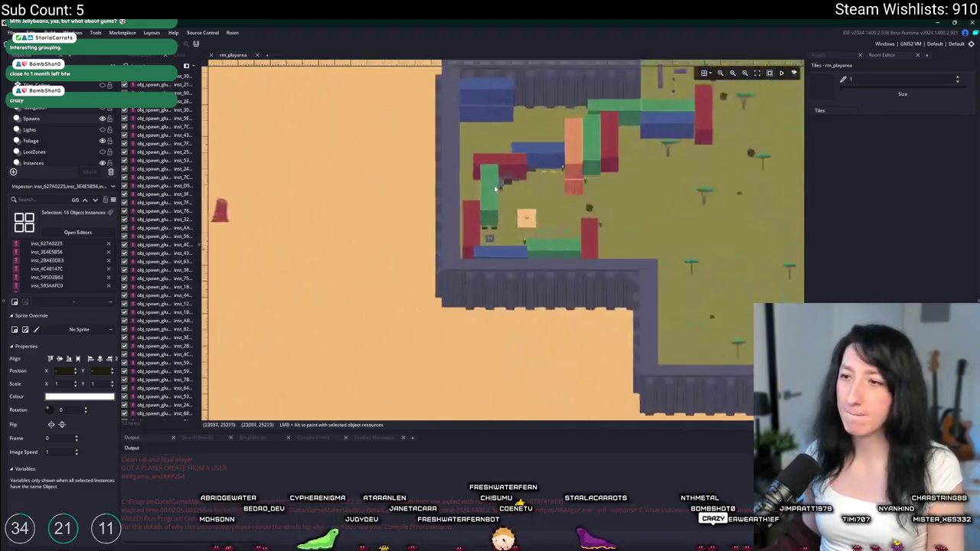
# Search the whole project for 'reliable', then close the Search & Replace window.
pyautogui.hotkey('ctrl', 'shift', 'f')
pyautogui.write('rebuil')
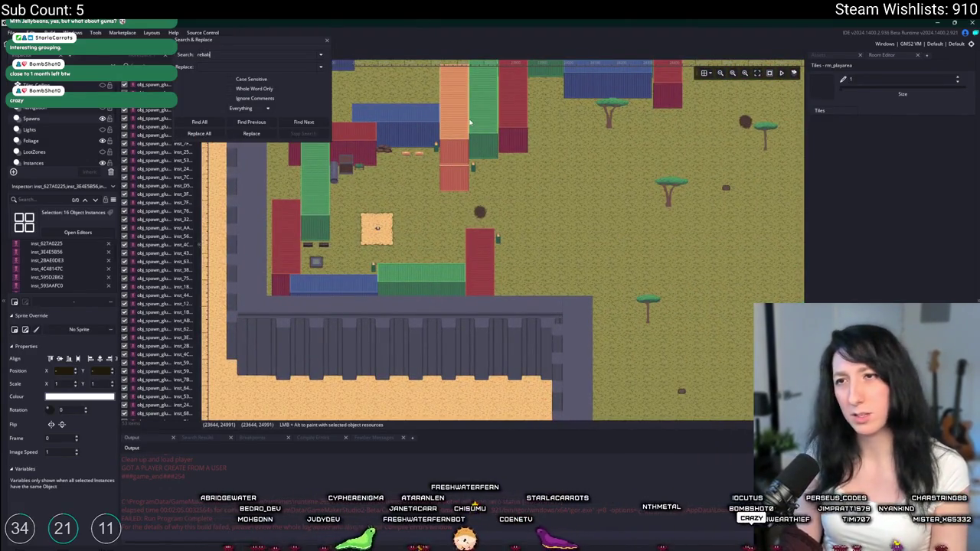
pyautogui.write('e')
pyautogui.press('Return')
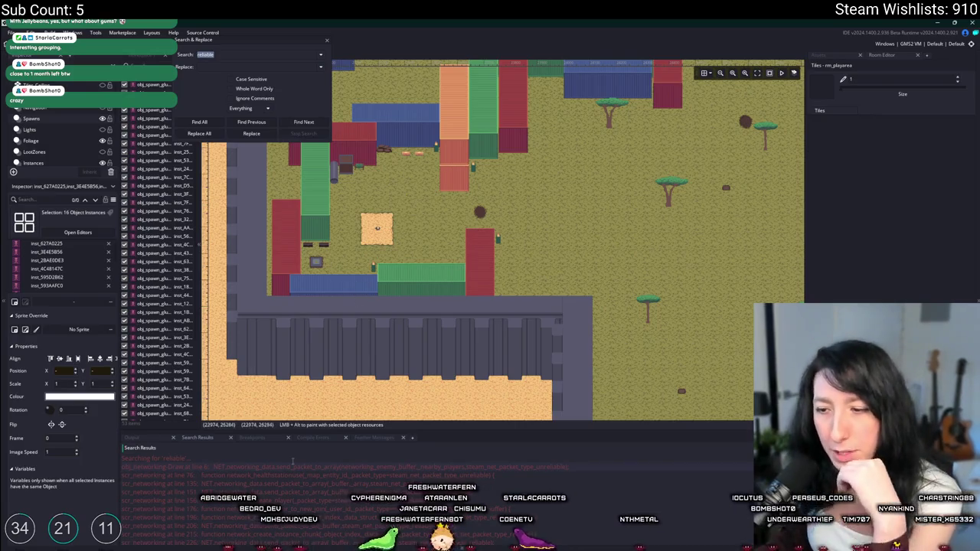
pyautogui.click(327, 42)
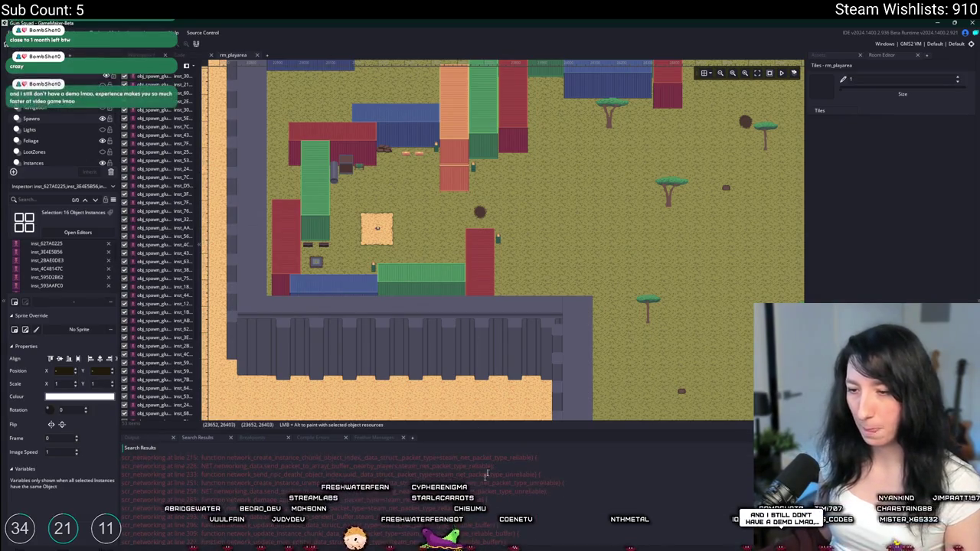
# Widen the inventory script window to view line 444, then return to rm_playarea.
pyautogui.scroll(-3, 261, 417)
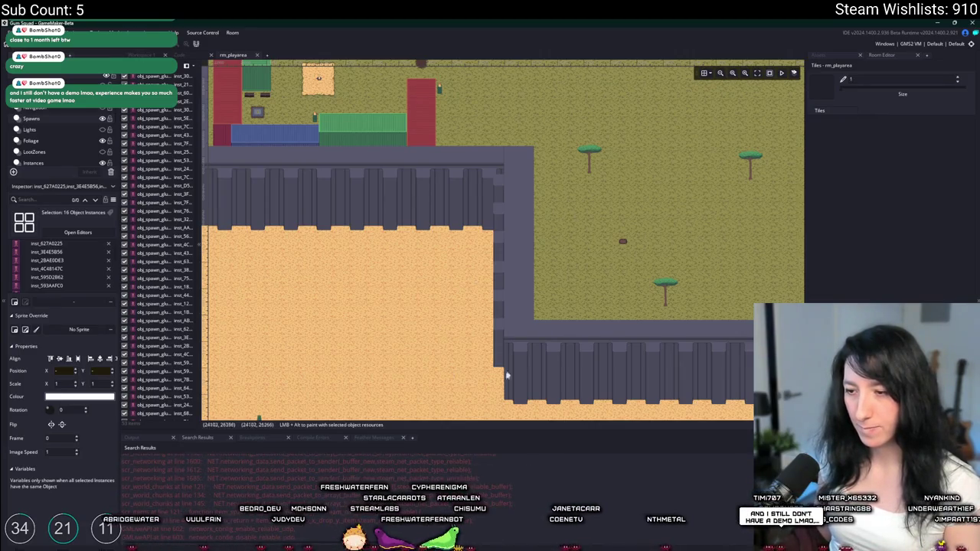
pyautogui.hotkey('ctrl', 'Tab')
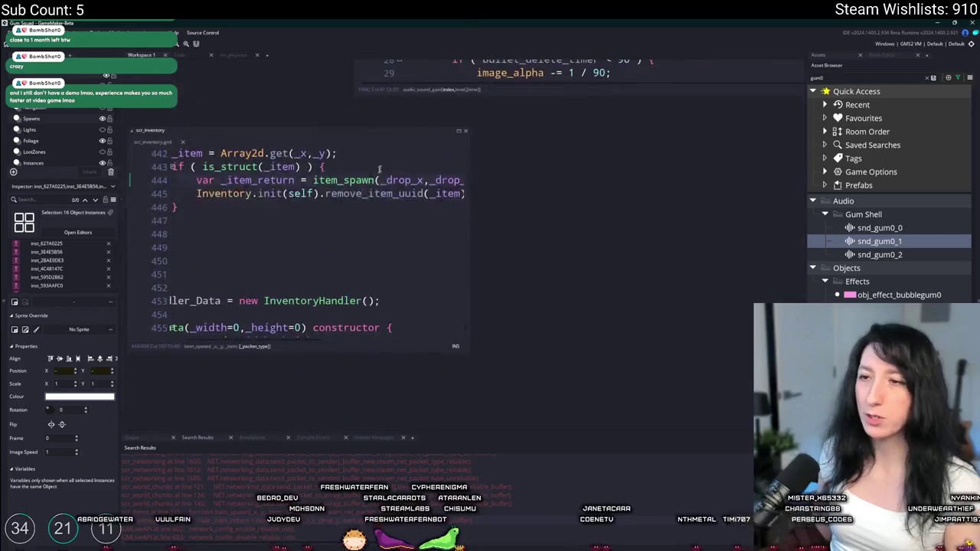
pyautogui.moveTo(632, 167); pyautogui.dragTo(749, 172)
pyautogui.click(209, 56)
pyautogui.click(210, 55)
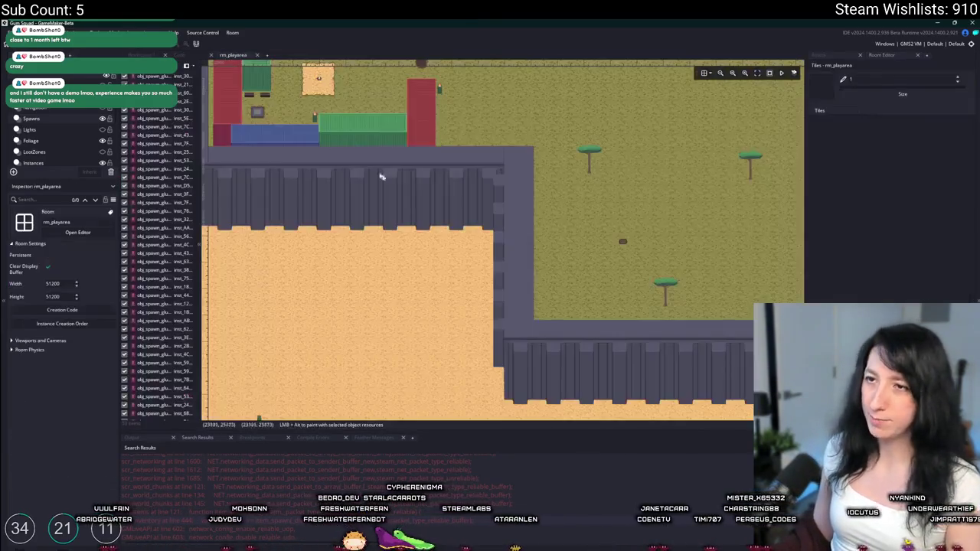
pyautogui.scroll(2, 407, 334)
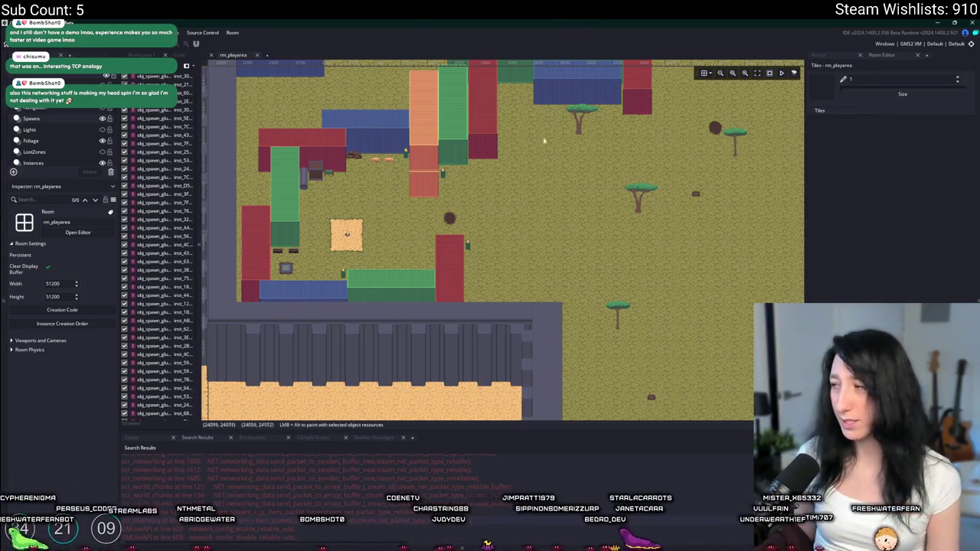
pyautogui.moveTo(547, 163); pyautogui.dragTo(547, 189)
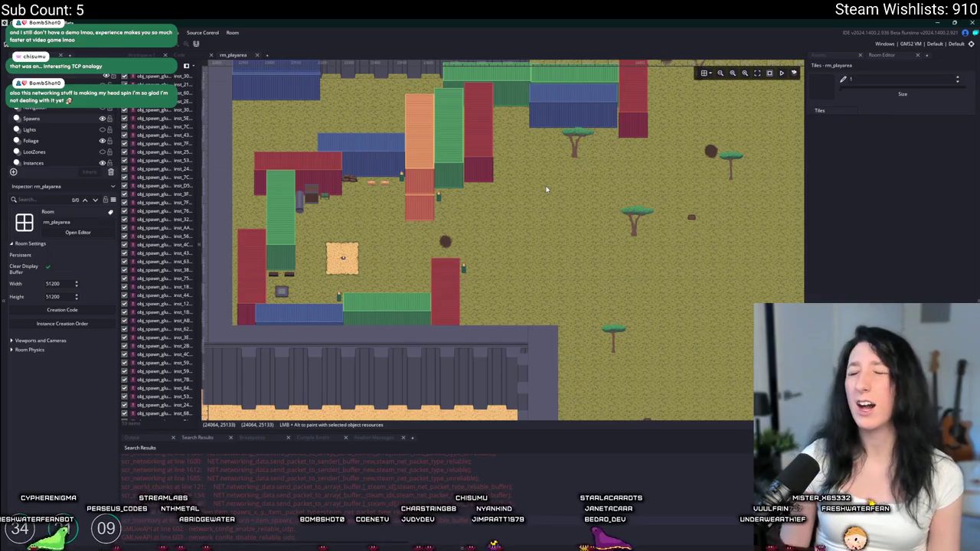